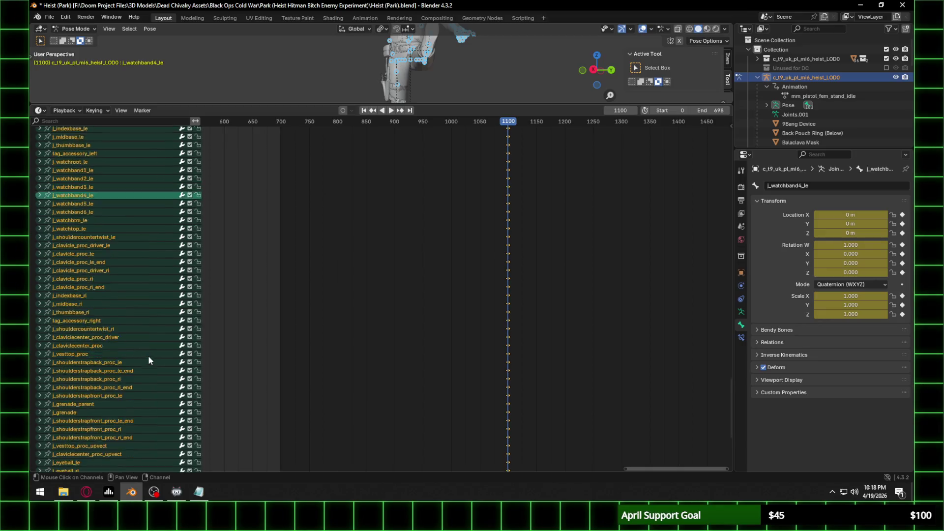
Step: Insert keyframes on all channels at frame 1100, then enlarge the 3D viewport to view the pose
scroll(145, 360, up, 15)
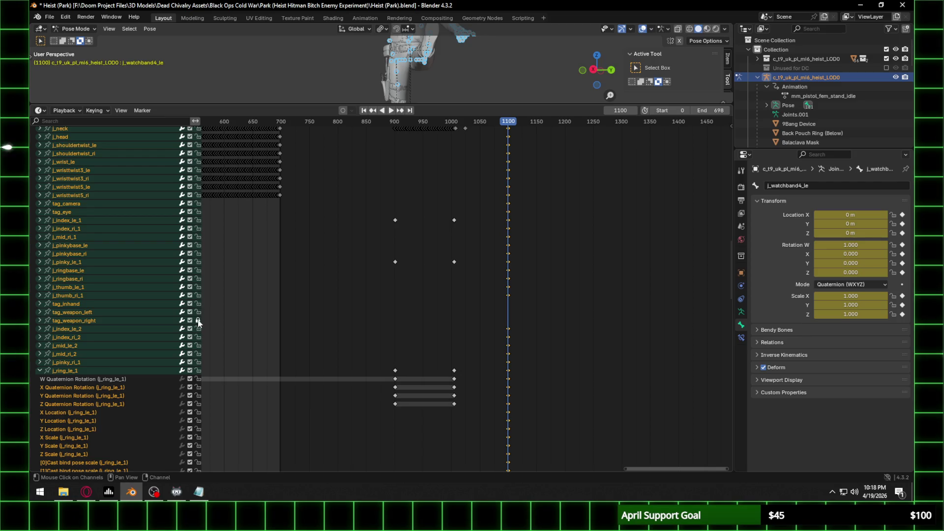
scroll(128, 335, up, 5)
scroll(131, 354, up, 15)
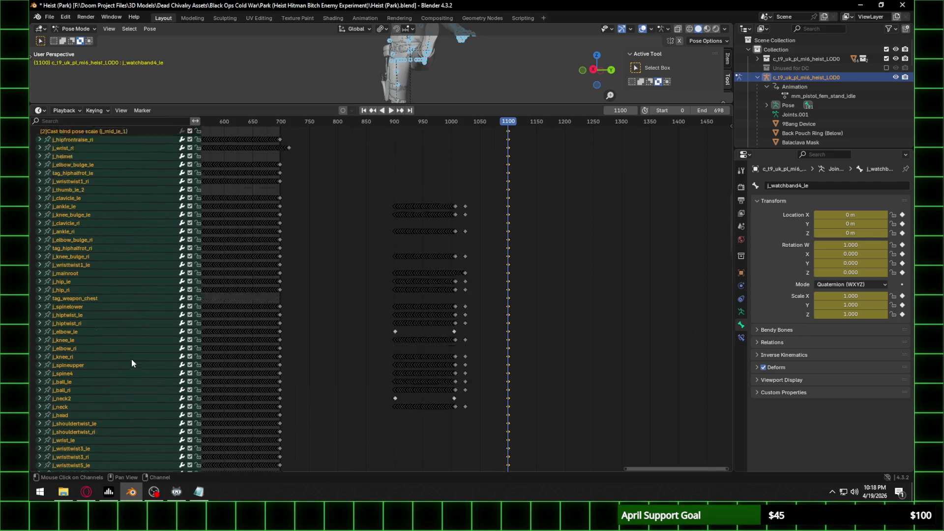
scroll(131, 361, up, 2)
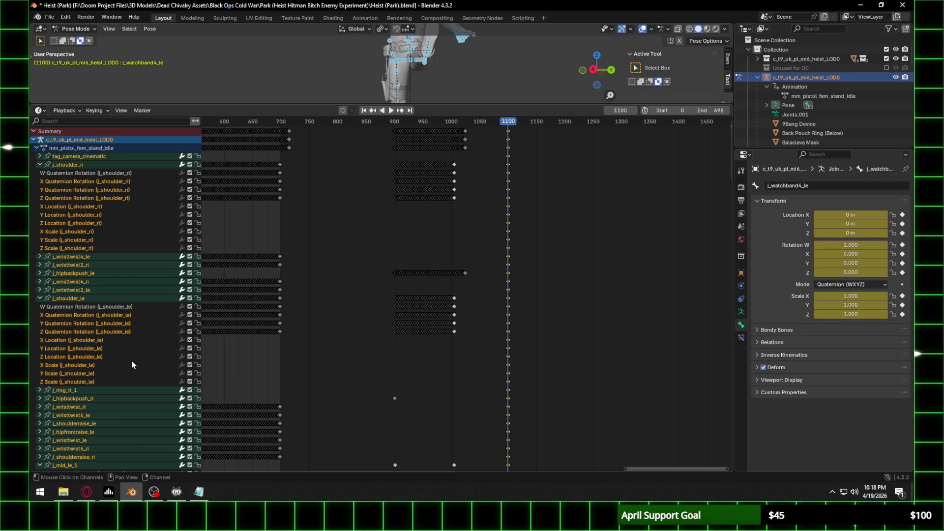
key(i)
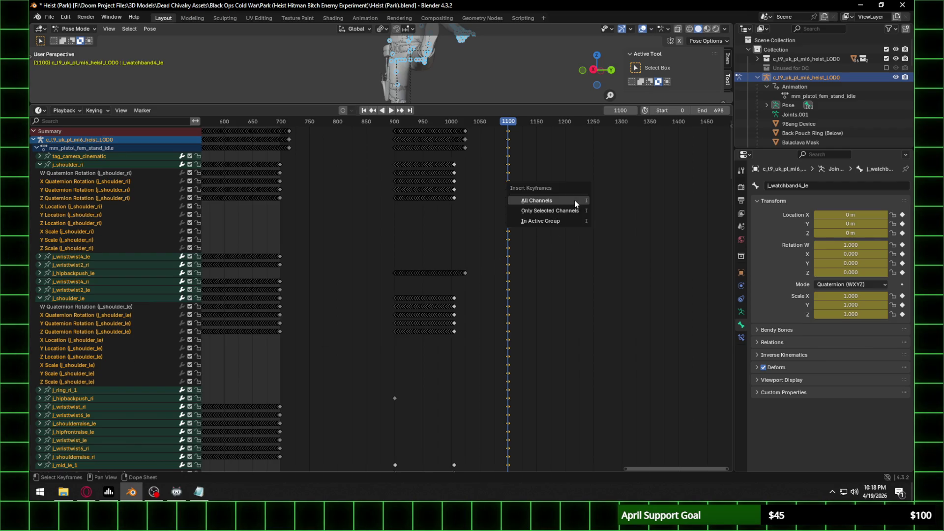
click(570, 202)
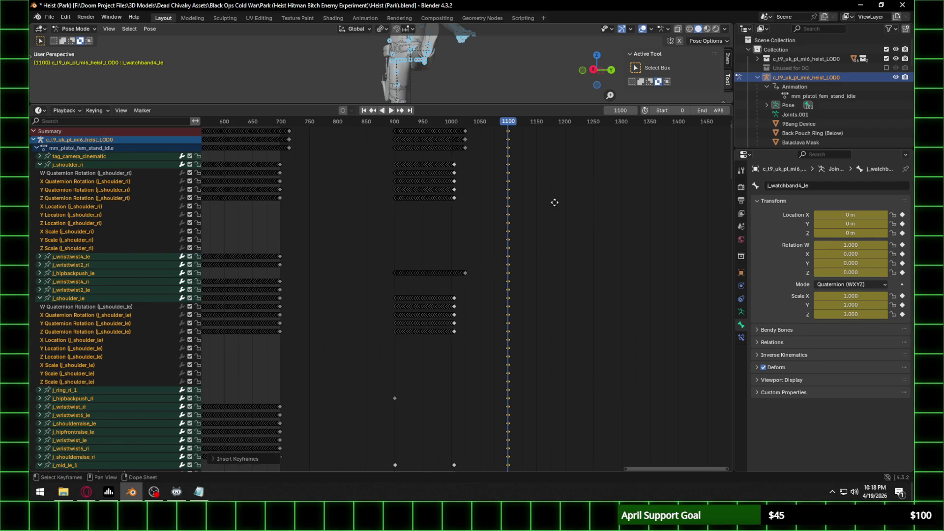
middle_drag(554, 202, 474, 349)
drag(480, 105, 454, 377)
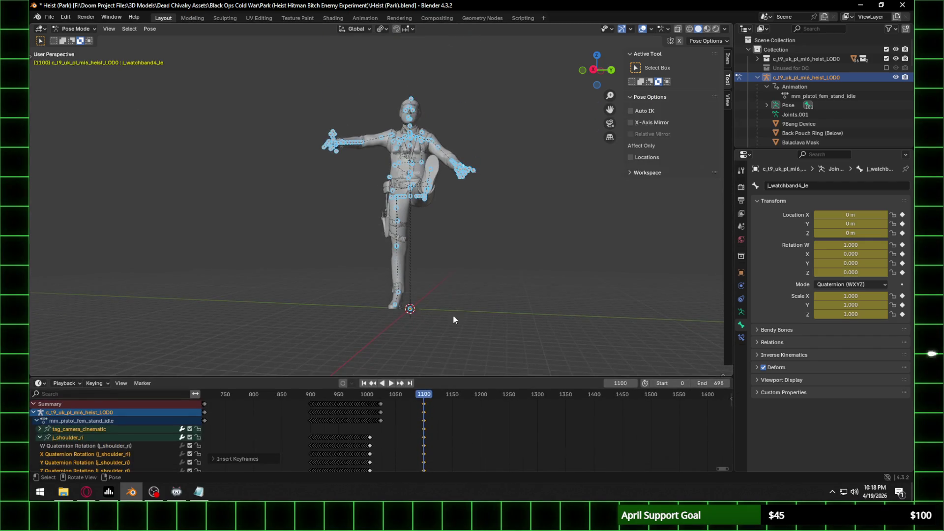
Step: Key all channels again at frame 1100 and make the Dope Sheet taller
key(i)
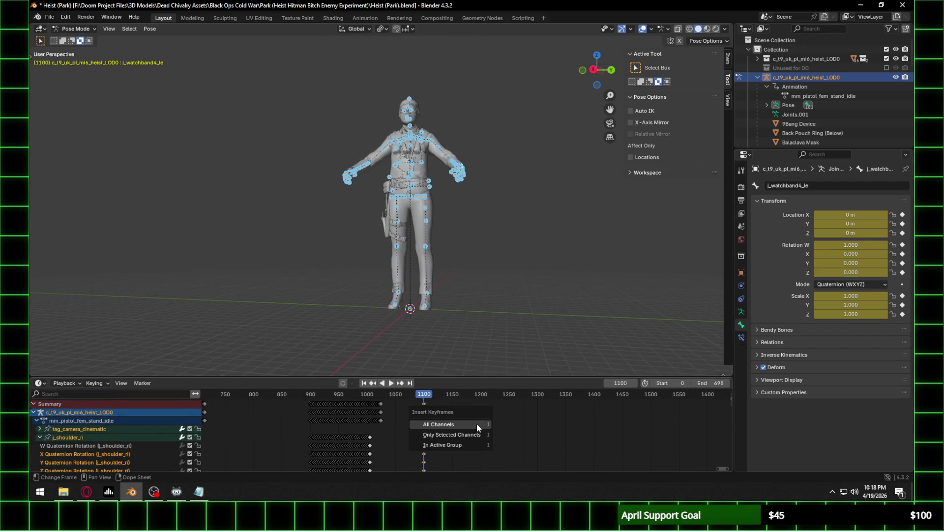
click(475, 425)
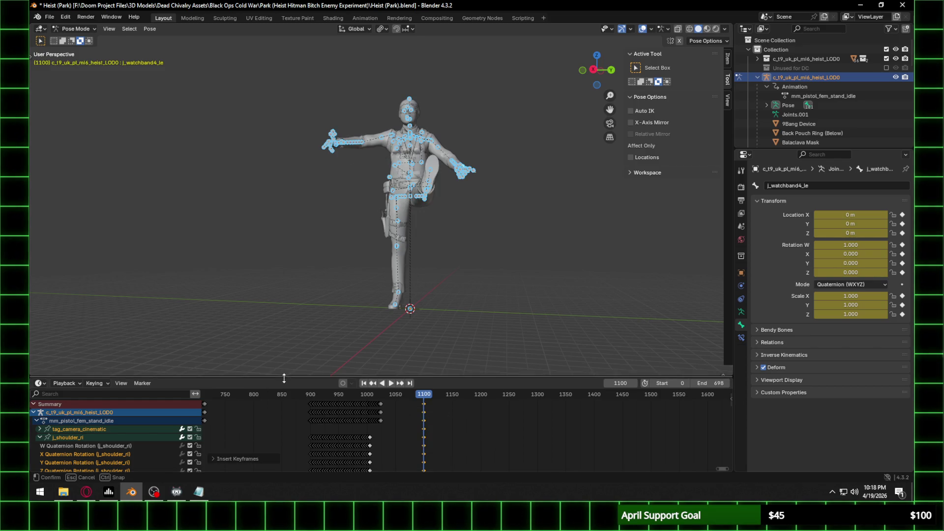
drag(284, 377, 304, 246)
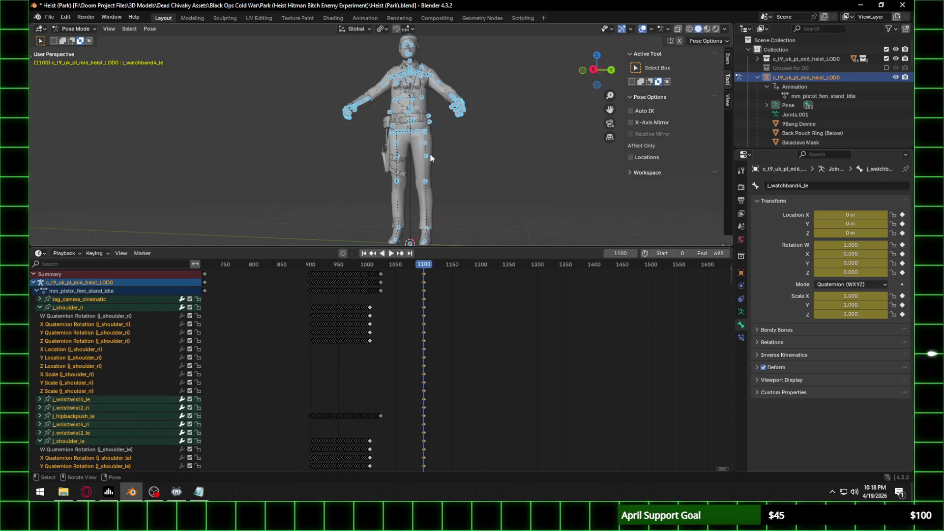
Step: Play the animation, stop back at frame 1100, and select the tag_camera_cinematic channel
key(space)
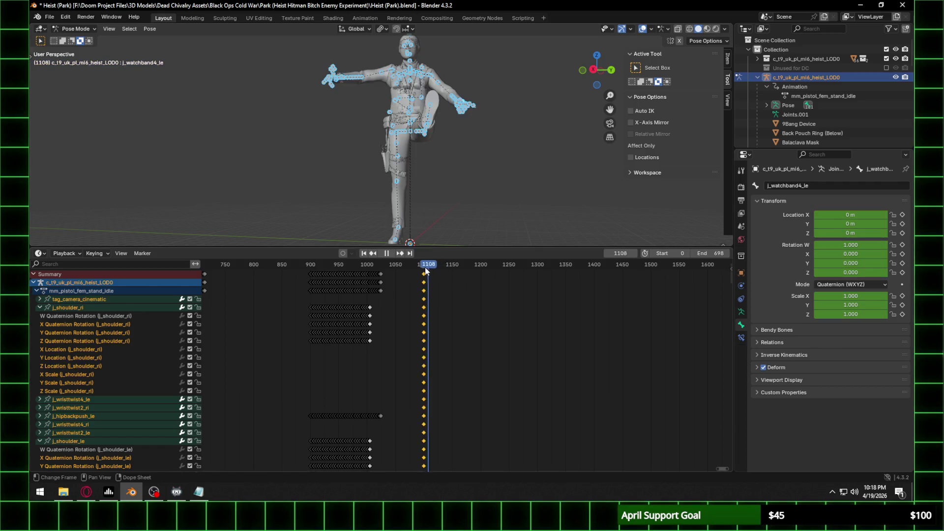
key(Escape)
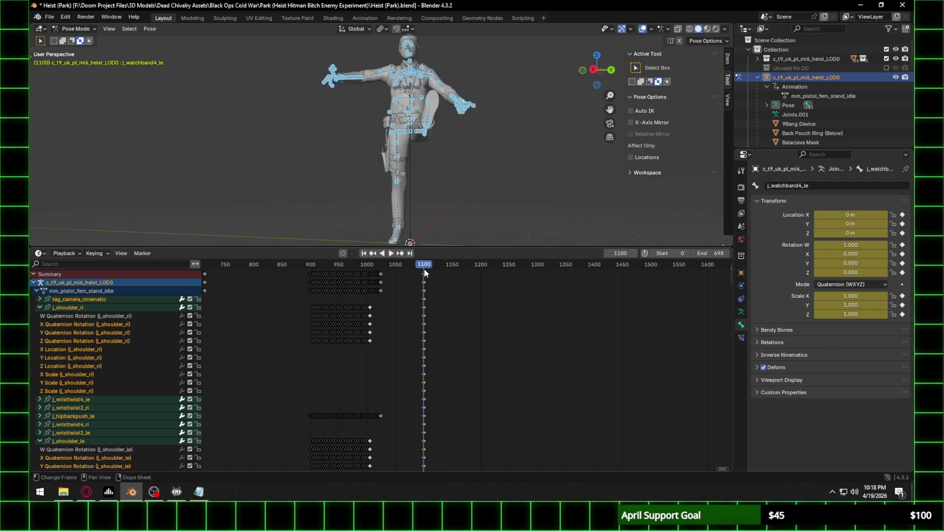
click(36, 300)
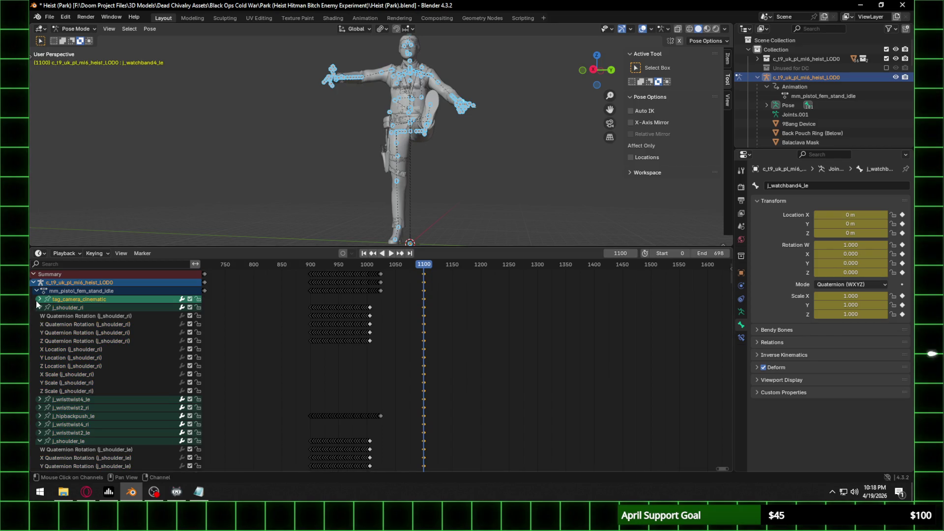
Step: Collapse the tag_camera_cinematic and j_shoulder_ri channel groups and open the channel context menu
click(37, 299)
click(36, 300)
click(39, 307)
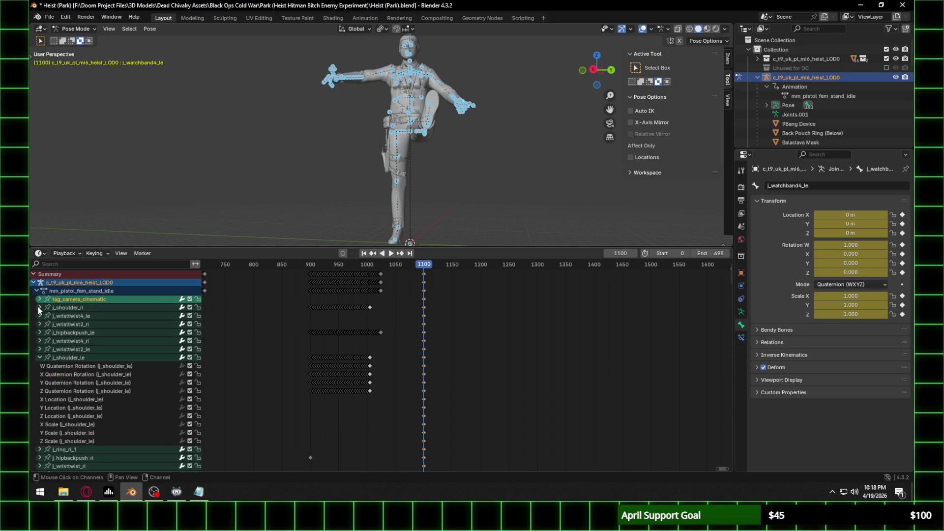
right_click(113, 316)
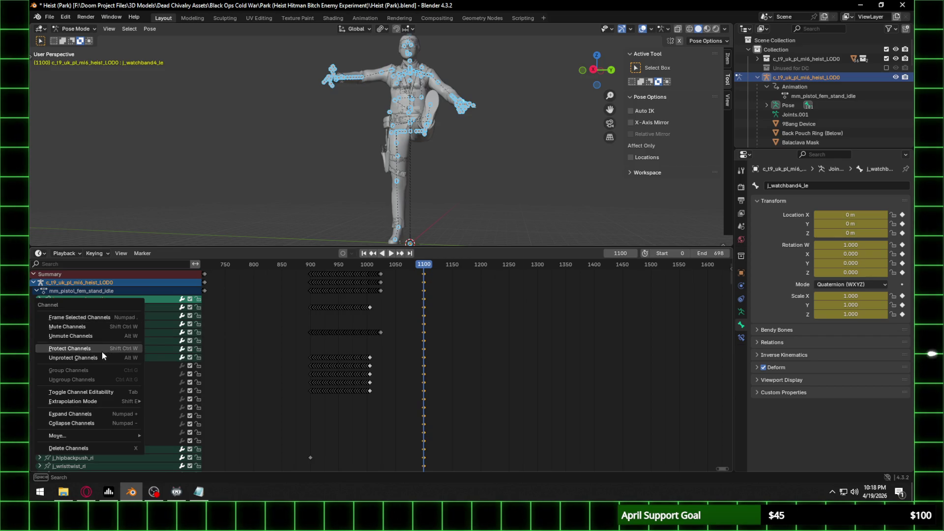
Step: Scroll down the channel list to review the remaining bone channels through tag_sync
scroll(168, 397, down, 10)
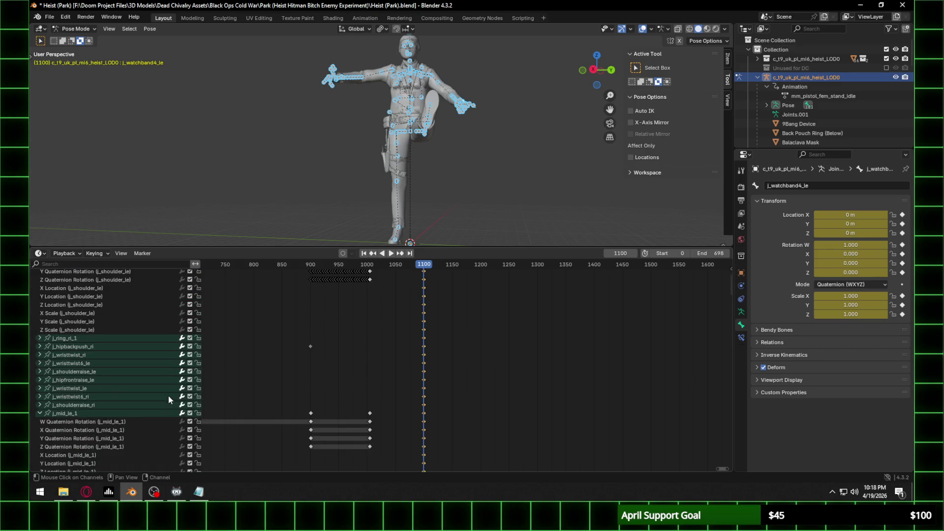
scroll(165, 394, down, 15)
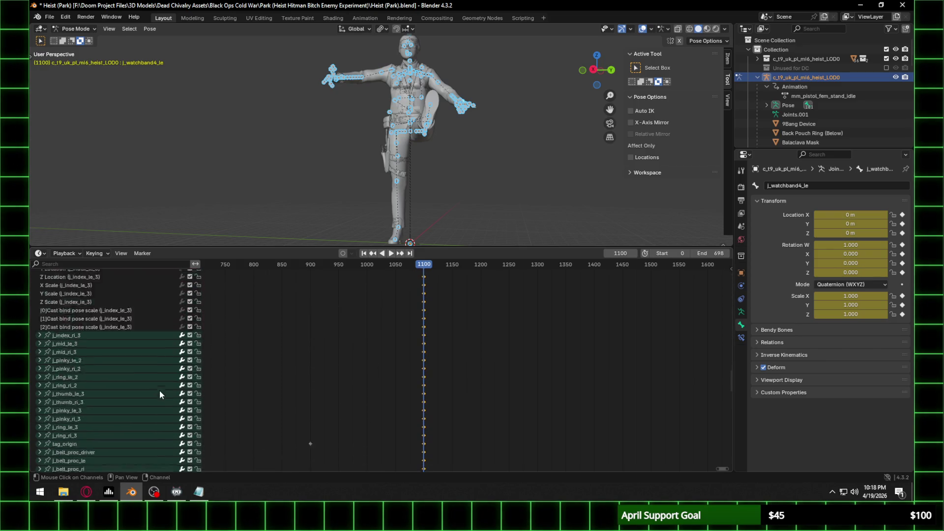
key(alt+Tab)
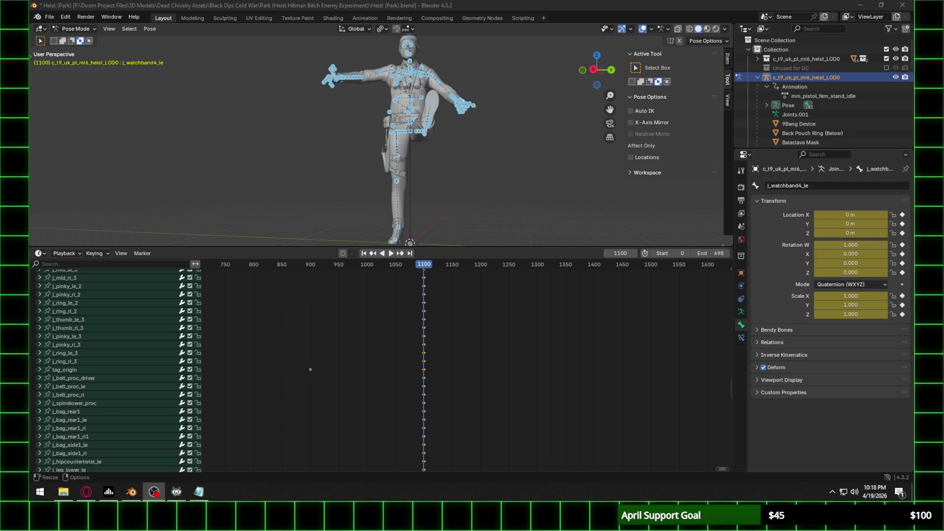
scroll(117, 410, down, 15)
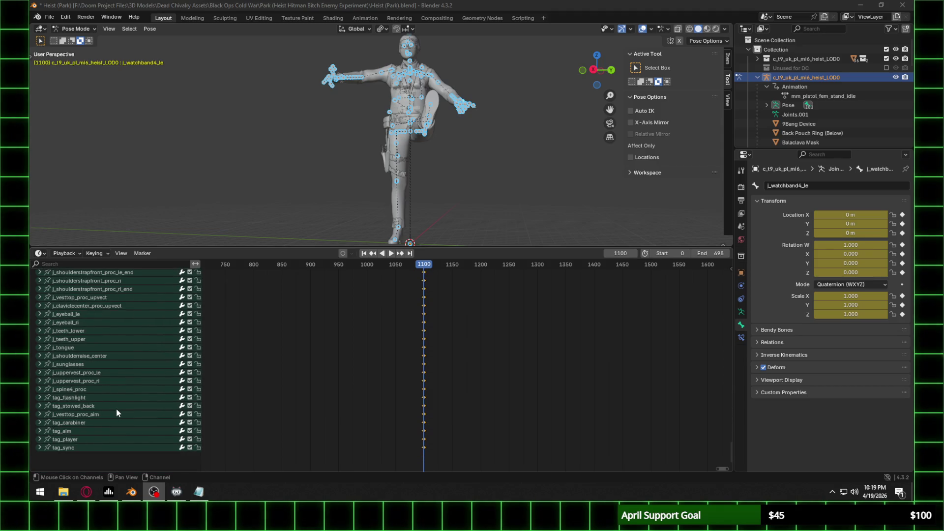
key(XF86AudioNext)
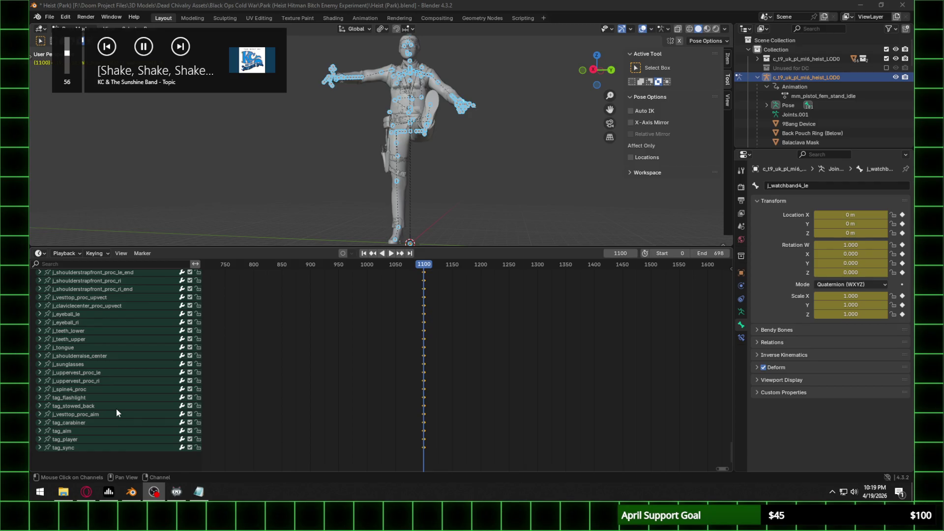
middle_drag(388, 226, 388, 176)
Step: Orbit to a side view of the character and clear the pose rotation with Alt+R
scroll(418, 153, up, 3)
middle_drag(444, 132, 467, 137)
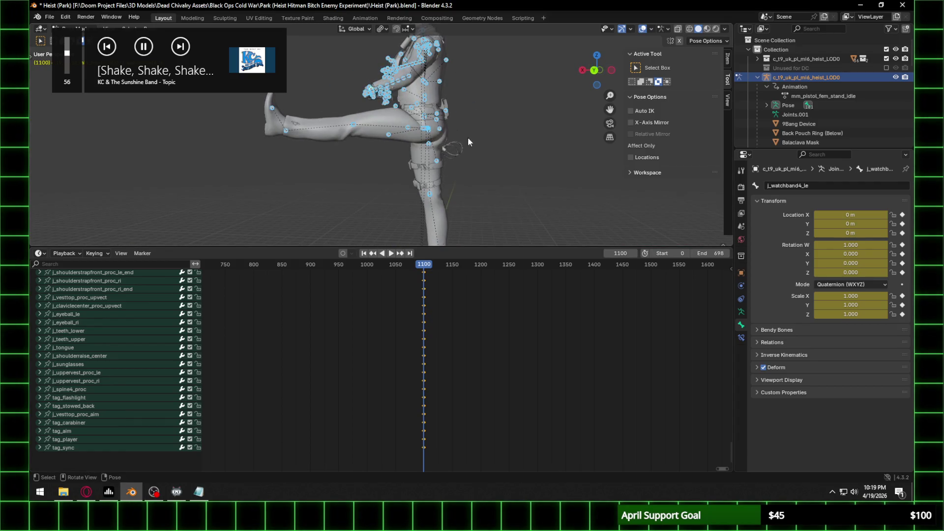
key(alt+r)
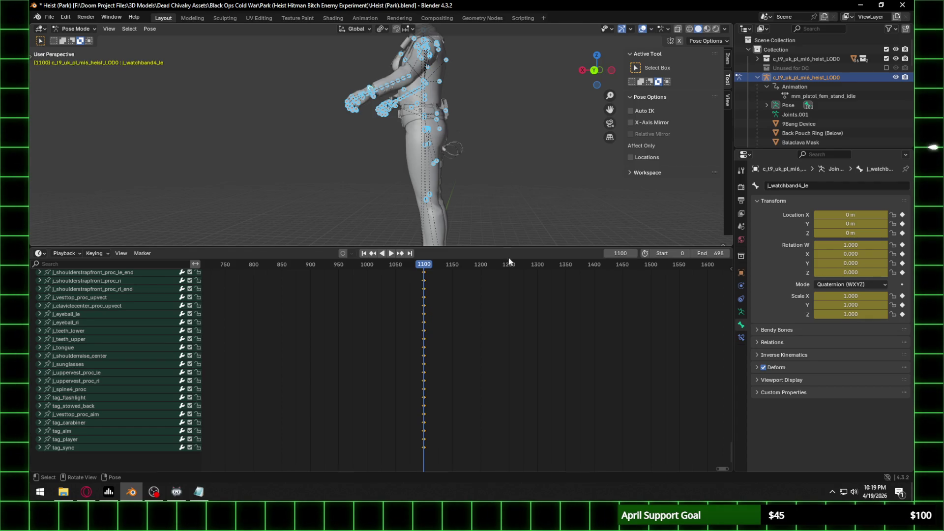
Step: Re-key all channels, then only the selected channels, at frame 1100
key(i)
key(i)
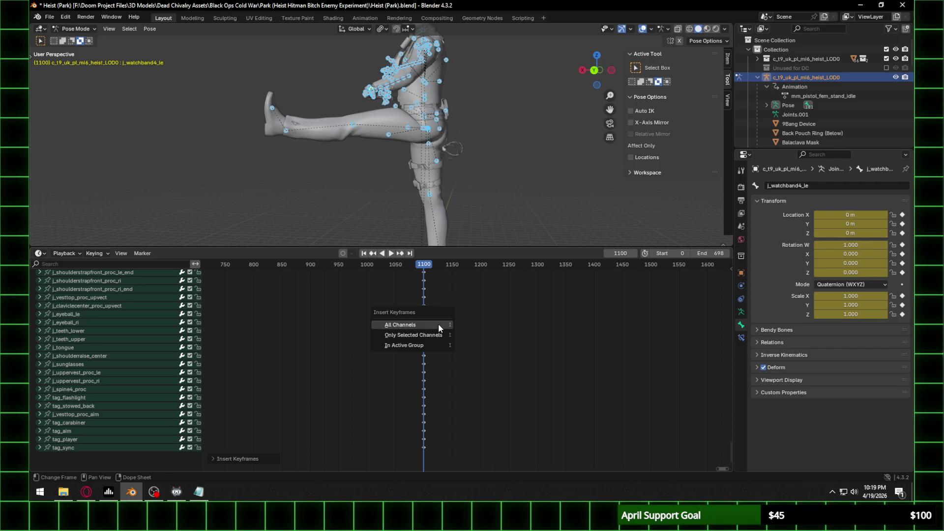
click(438, 323)
key(i)
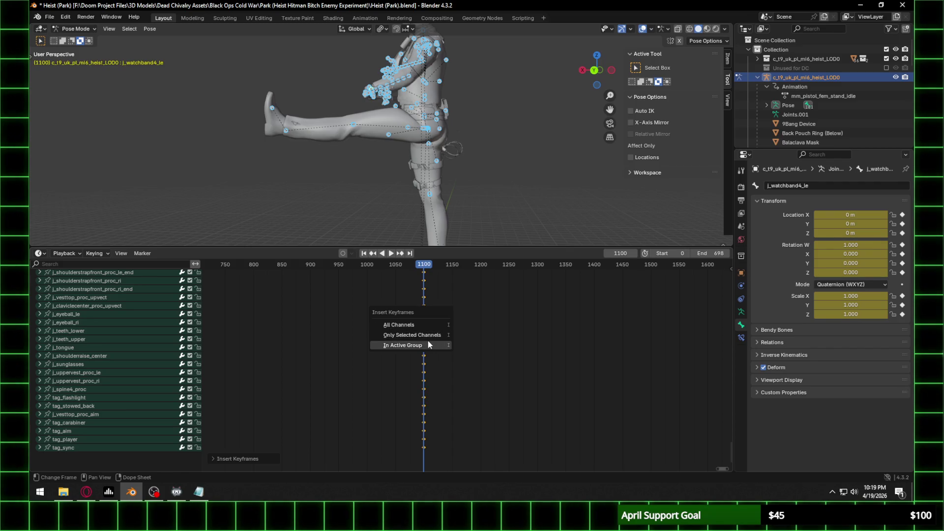
click(429, 336)
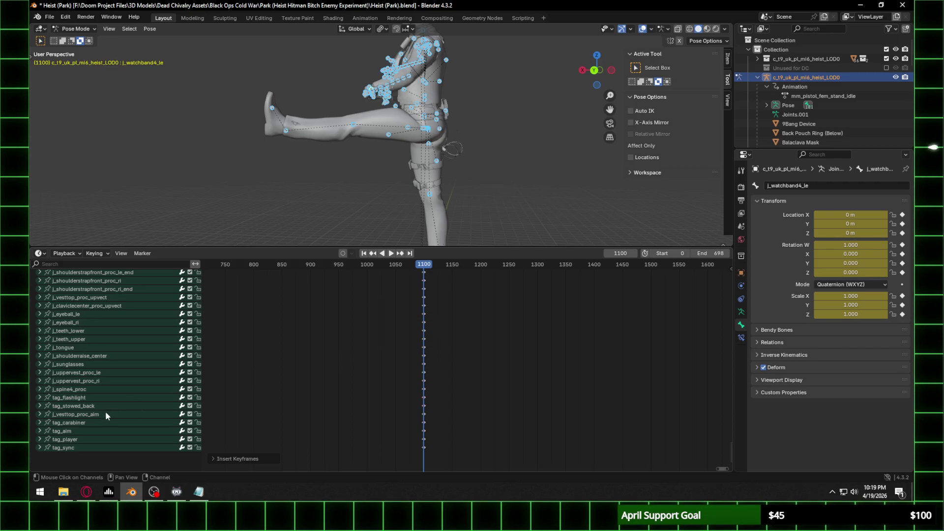
scroll(144, 390, up, 10)
scroll(145, 393, up, 10)
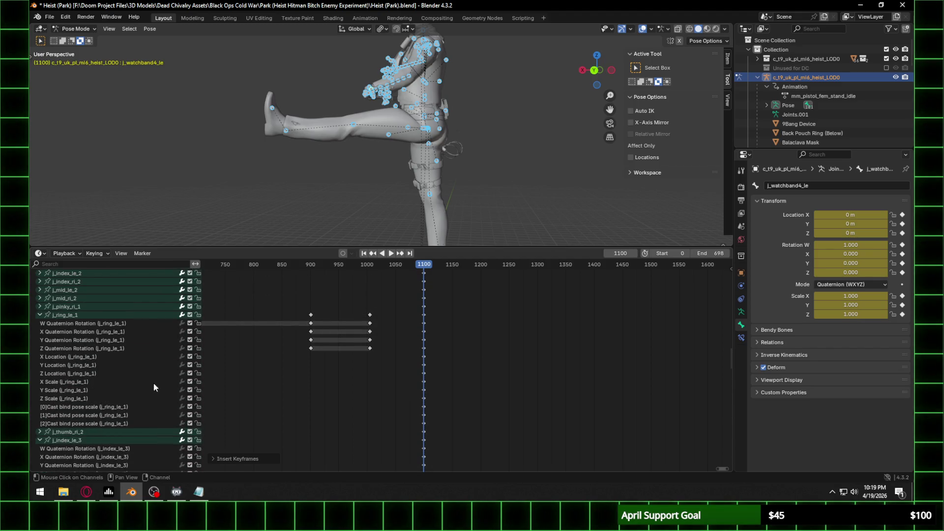
Step: Re-centre the Dope Sheet on the current frame and scrub to preview earlier poses
key(KP_Decimal)
mouse_move(381, 268)
mouse_down()
mouse_move(364, 270)
mouse_move(465, 280)
mouse_up()
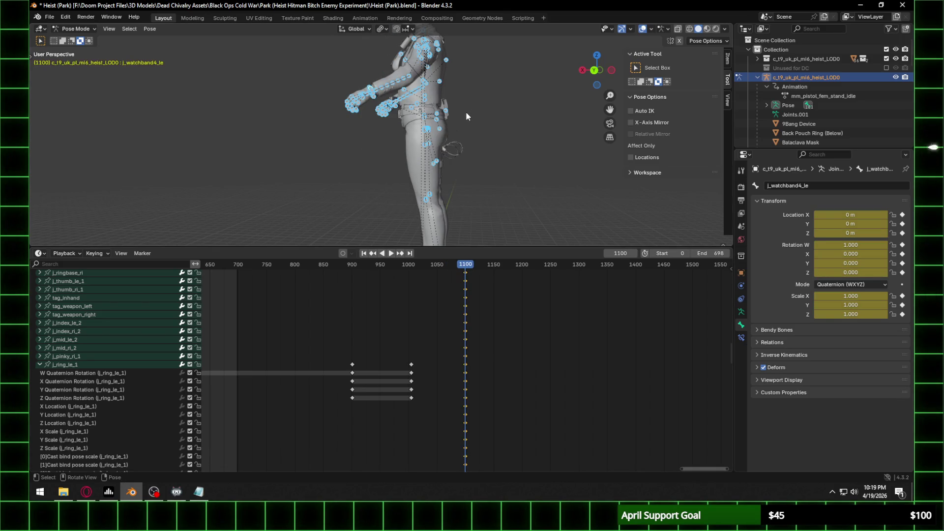
scroll(111, 353, up, 10)
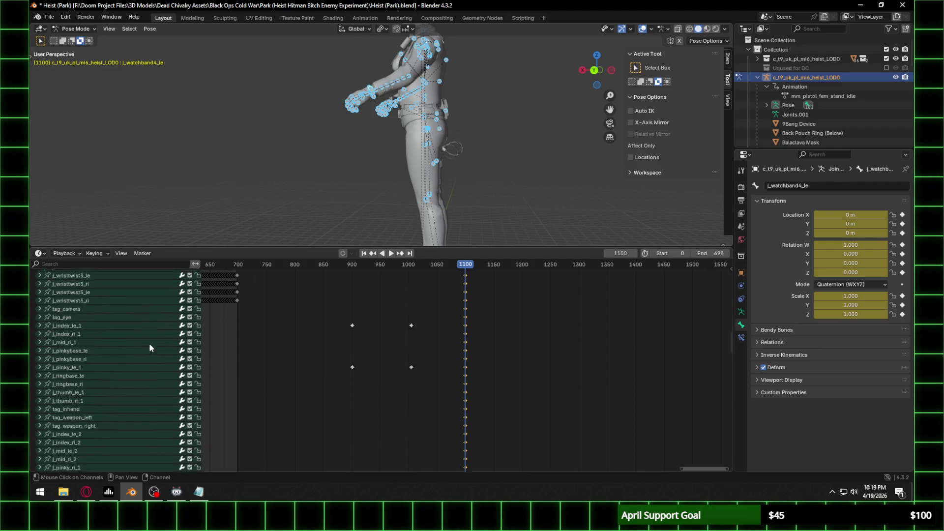
scroll(149, 347, down, 10)
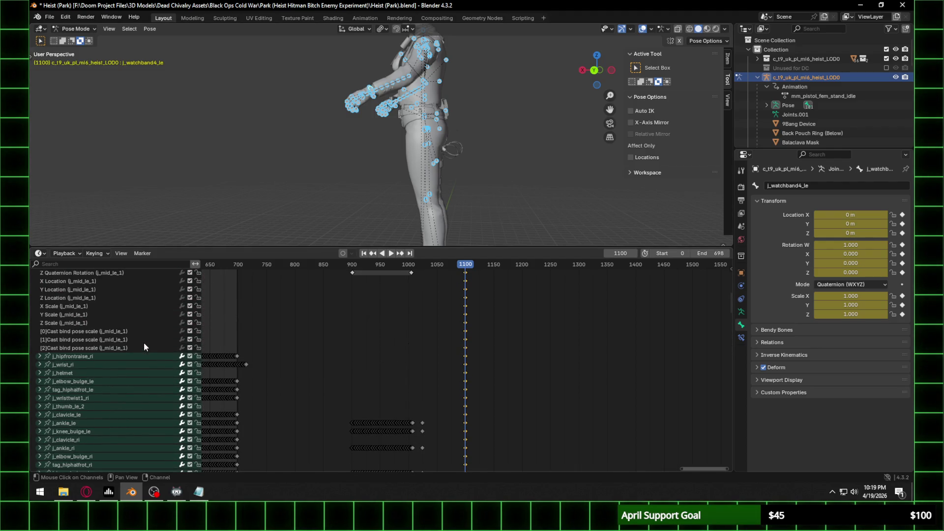
scroll(139, 343, up, 6)
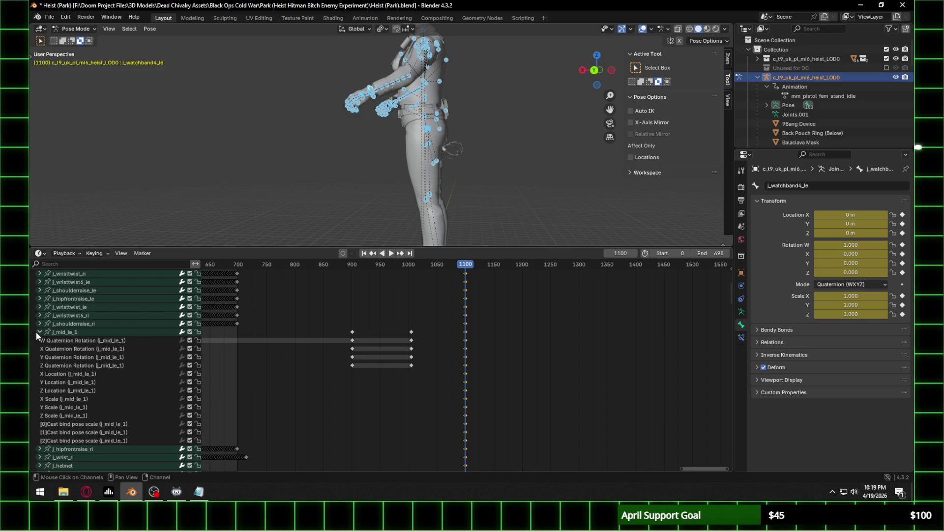
Step: Collapse the j_mid_le_1 and j_shoulder_le groups, then collapse all channels into the Summary row
click(37, 333)
scroll(37, 333, up, 10)
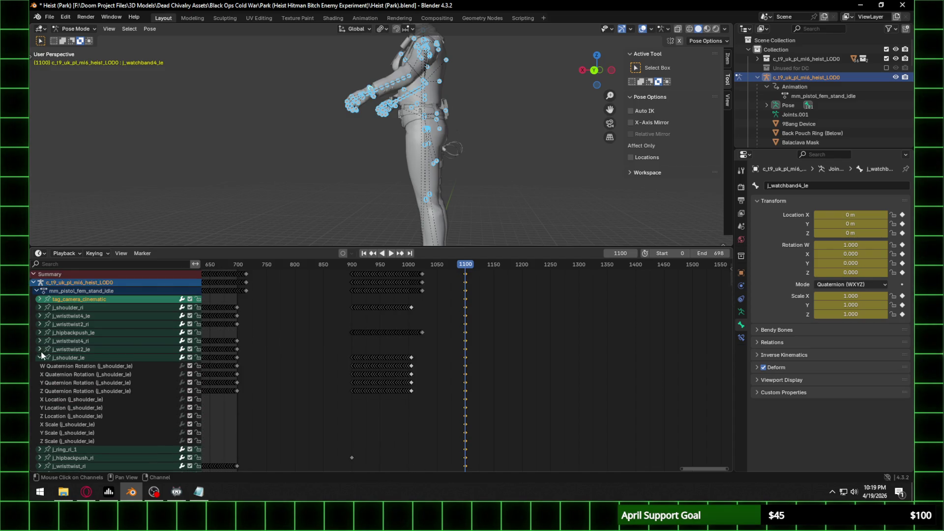
click(40, 358)
right_click(126, 276)
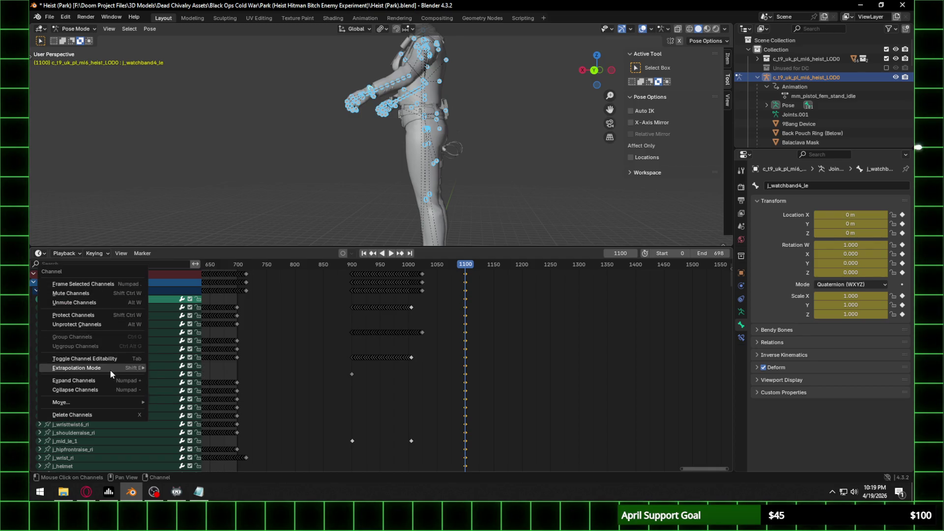
click(102, 389)
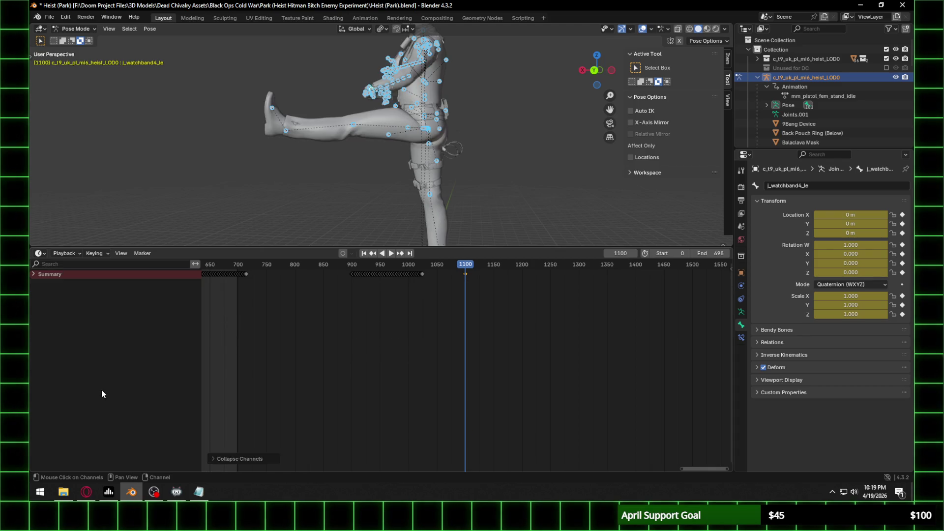
Step: Expand the channels four levels until each bone's individual curves are listed
right_click(34, 274)
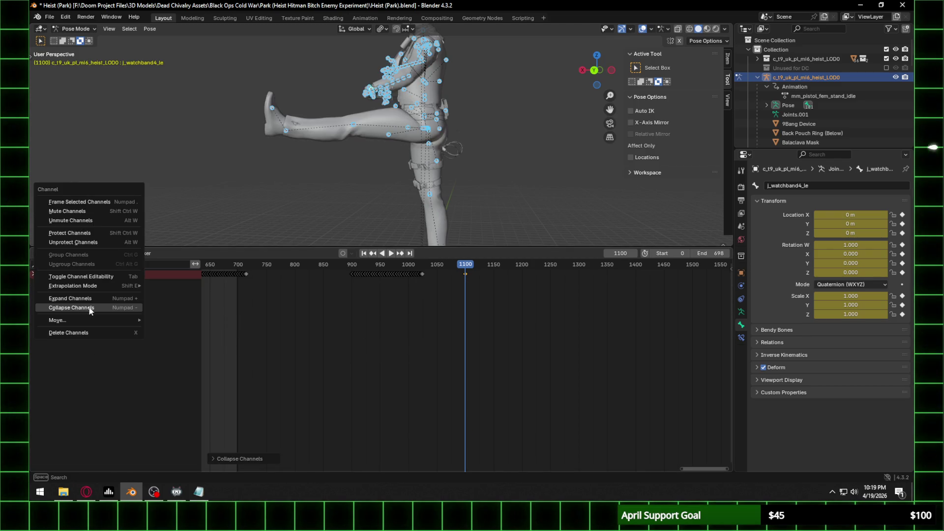
click(92, 296)
right_click(35, 289)
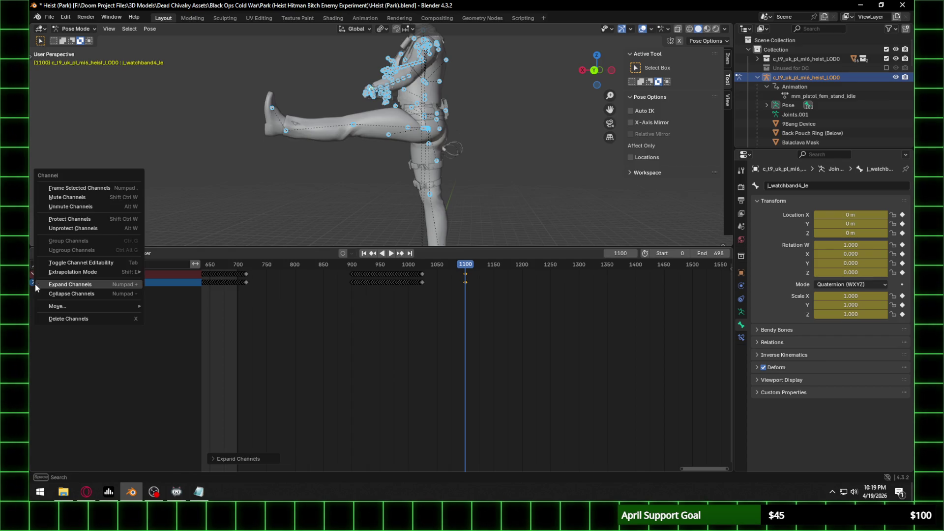
click(49, 288)
right_click(81, 291)
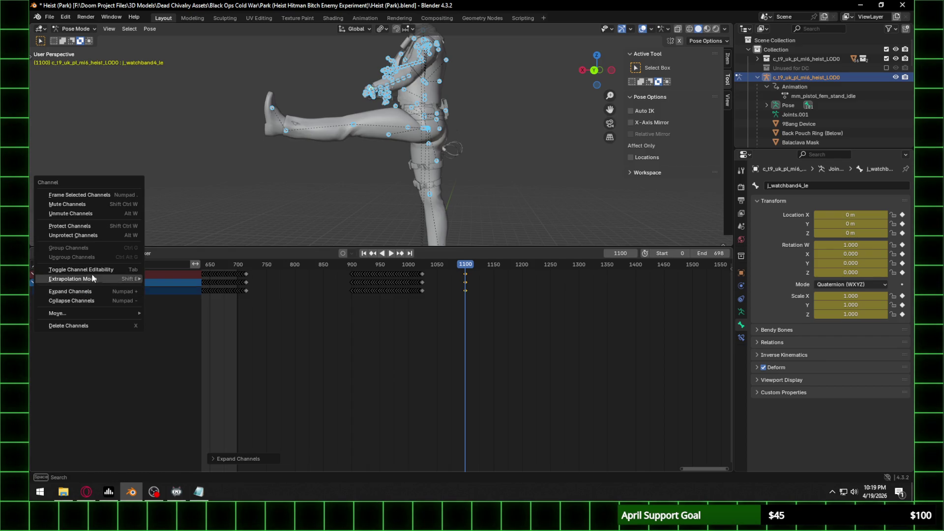
click(81, 290)
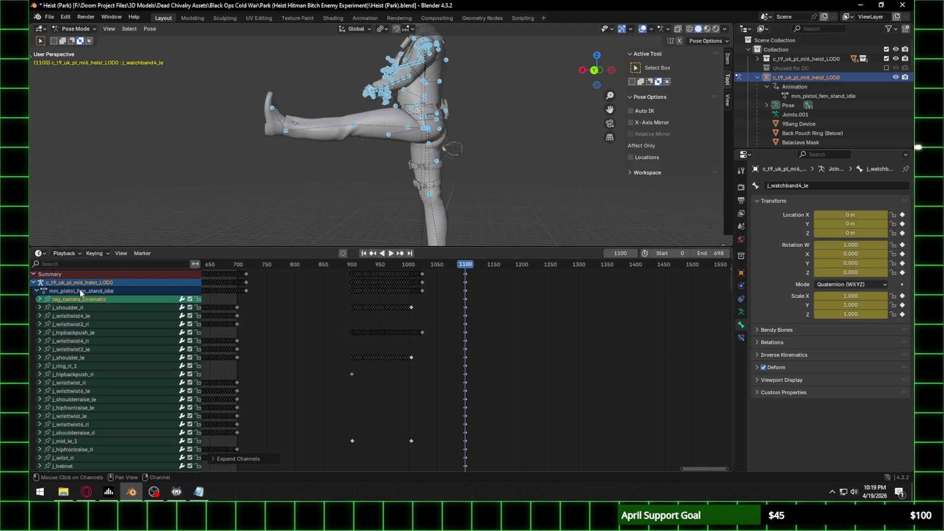
right_click(105, 305)
click(99, 307)
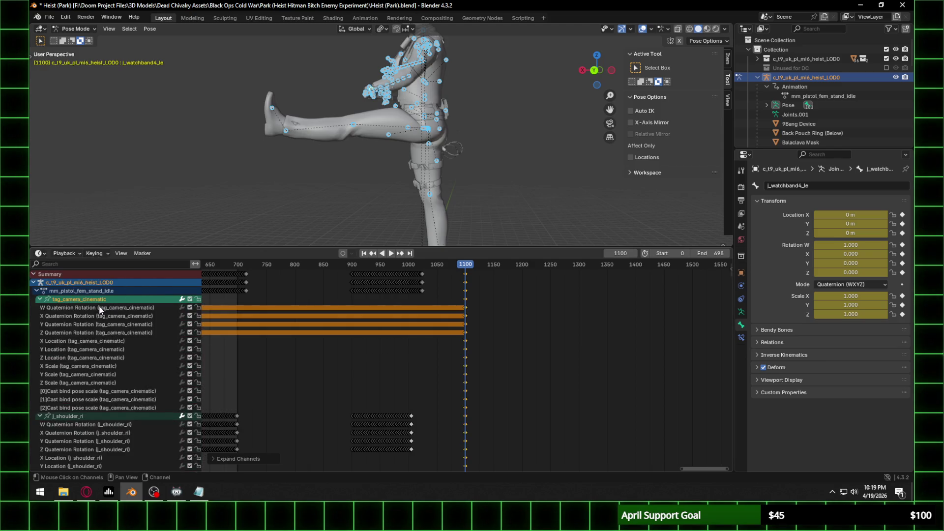
Step: Lock and then unlock the j_ring_ri_1 X Quaternion Rotation channel
scroll(143, 317, down, 15)
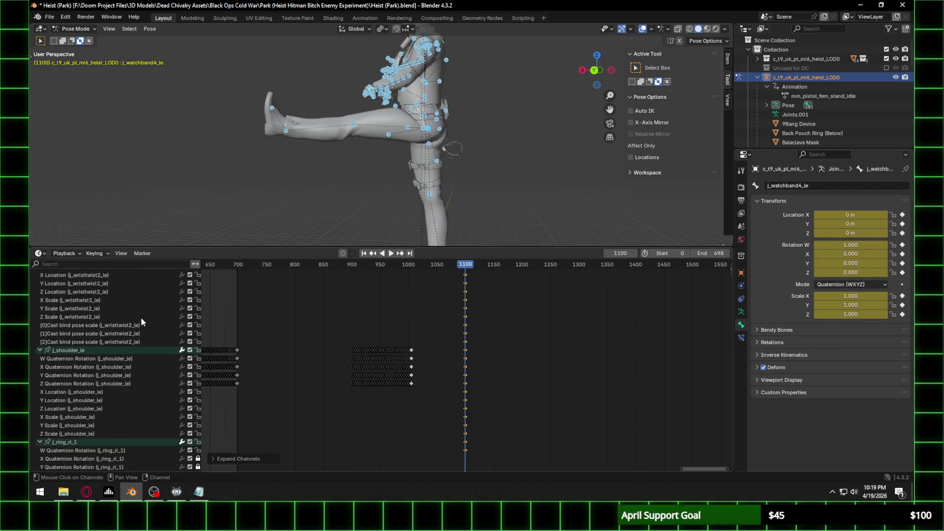
scroll(160, 340, up, 5)
click(198, 366)
click(198, 366)
Step: Scroll down to j_hip_le and unlock its quaternion rotation channels
scroll(180, 379, down, 10)
scroll(179, 379, down, 15)
scroll(177, 379, down, 15)
scroll(175, 380, down, 8)
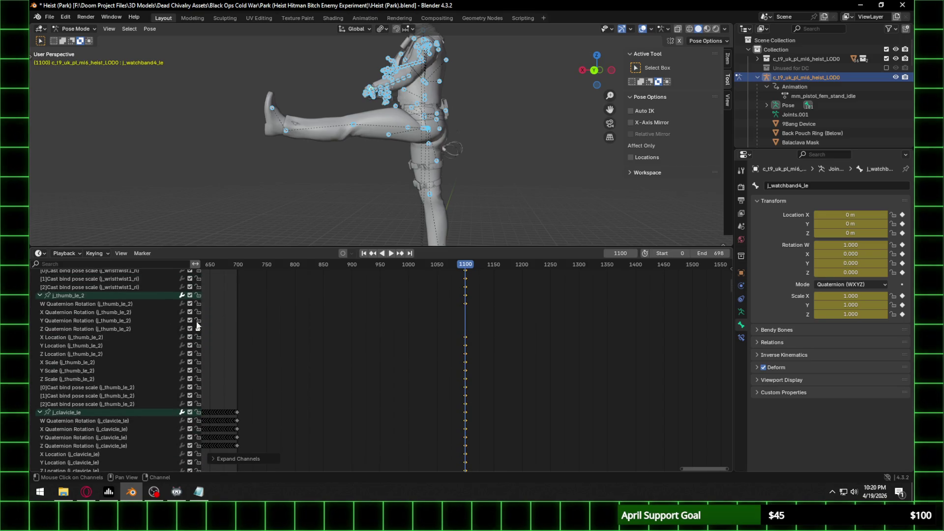
scroll(166, 347, down, 15)
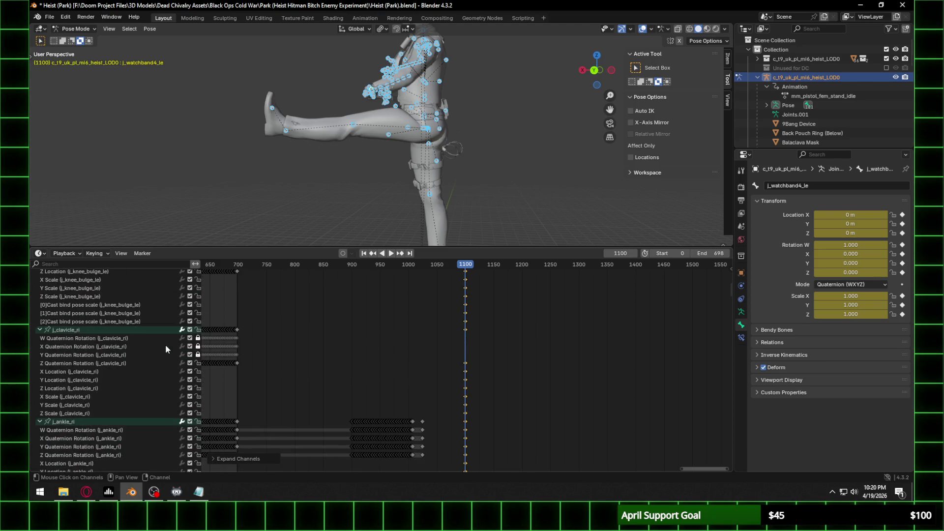
scroll(161, 362, down, 15)
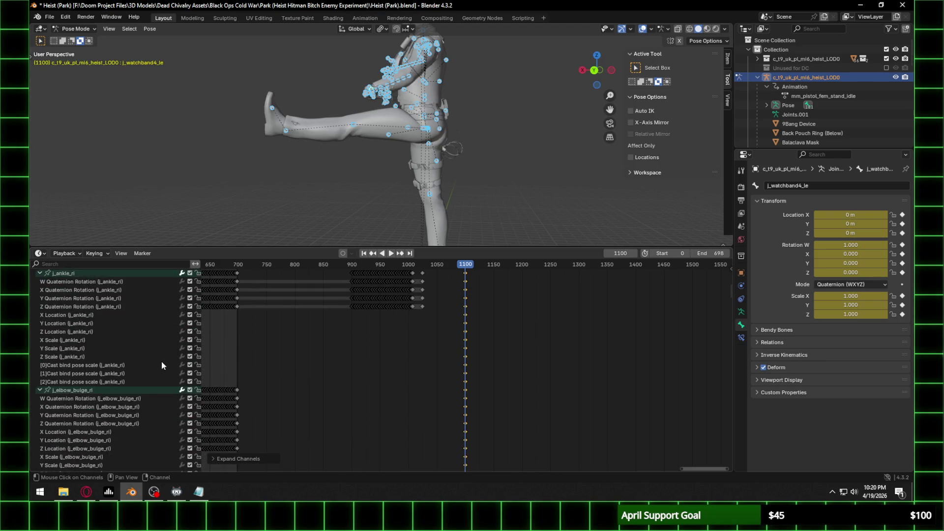
scroll(162, 365, down, 12)
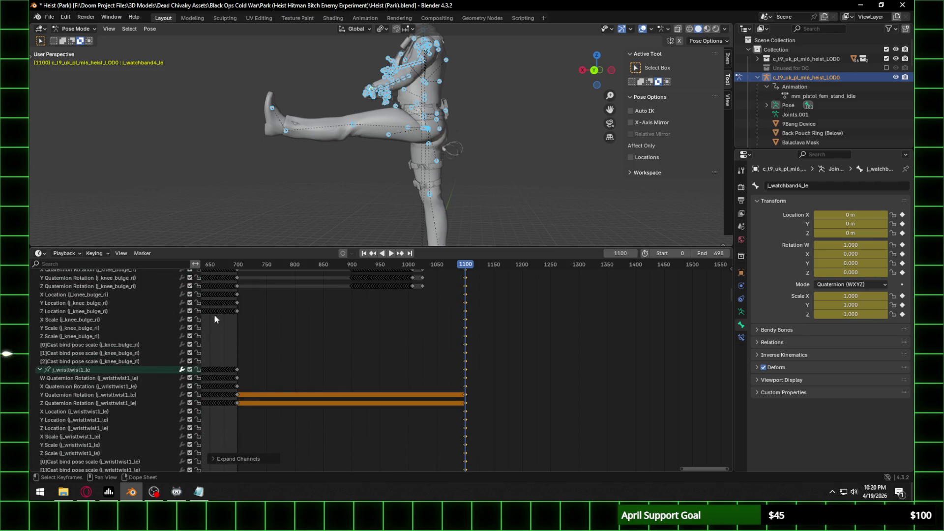
scroll(161, 342, down, 12)
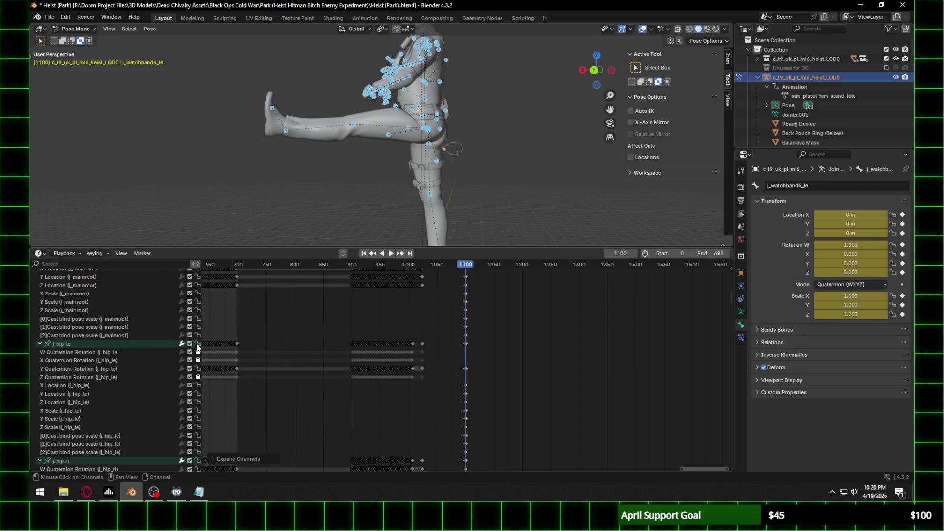
drag(198, 351, 198, 377)
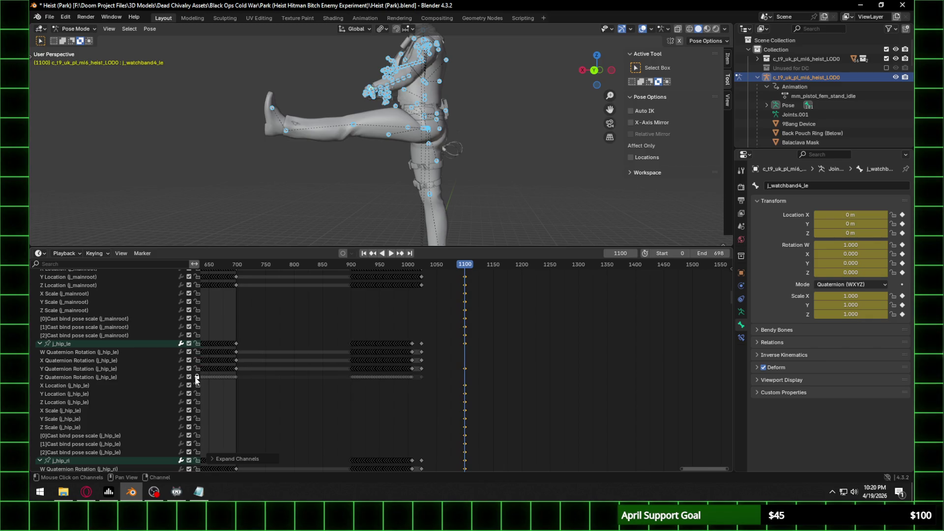
scroll(143, 406, down, 5)
scroll(136, 405, down, 15)
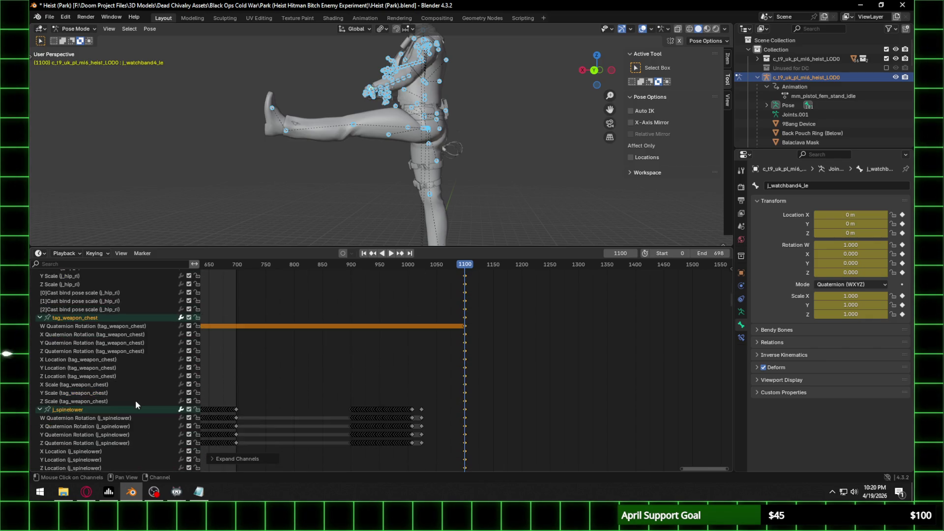
scroll(137, 403, down, 20)
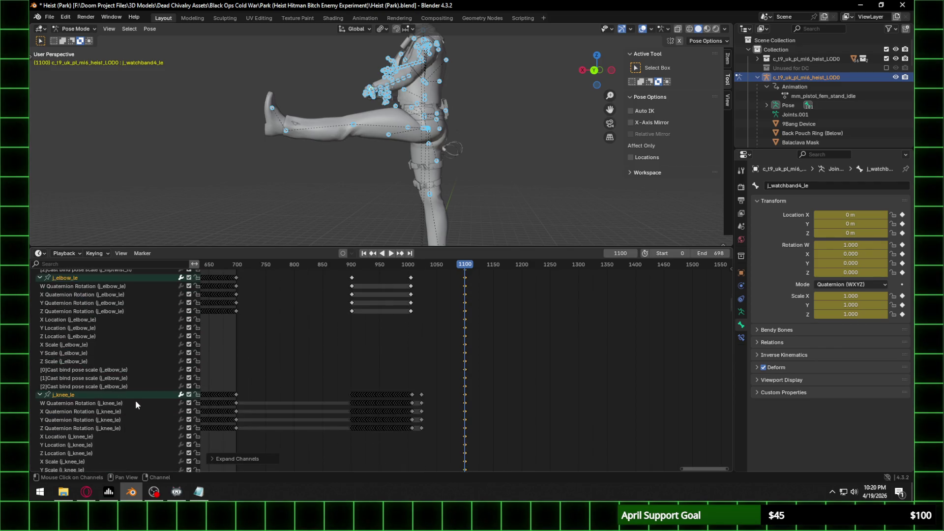
scroll(135, 400, down, 6)
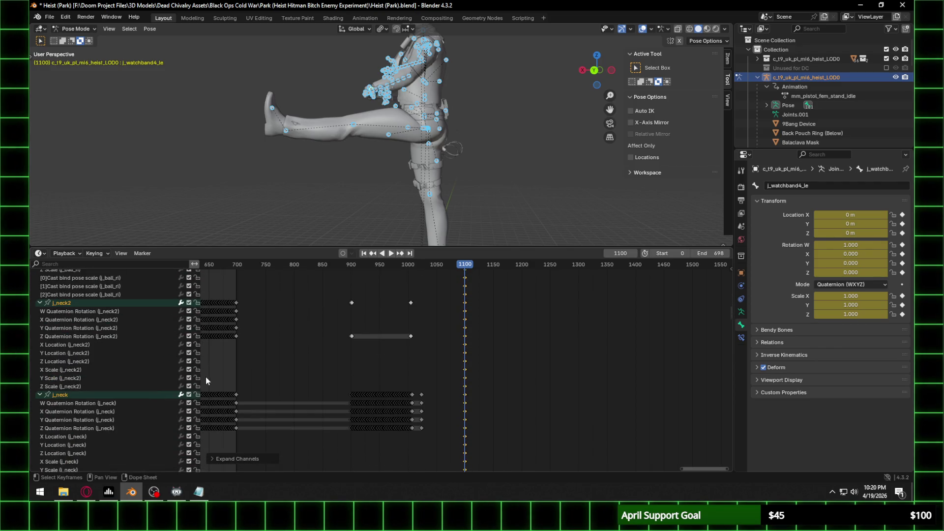
right_click(196, 378)
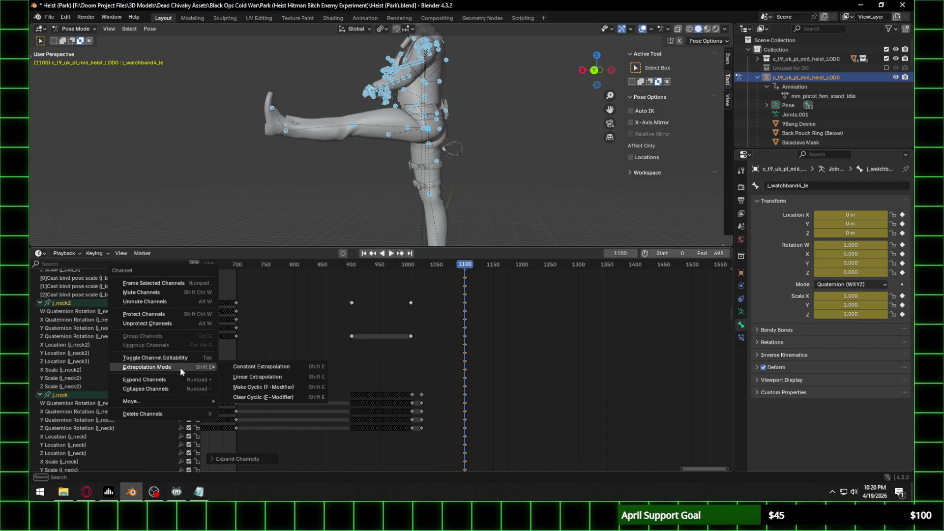
click(186, 361)
Step: Toggle the locks on the j_wrist_le X, Y and Z rotation channels
scroll(161, 388, down, 10)
click(197, 377)
click(197, 385)
click(197, 394)
Step: Unlock the Z Quaternion Rotation channels of j_index_ri_1 and j_mid_ri_1
scroll(167, 396, down, 6)
scroll(168, 397, down, 15)
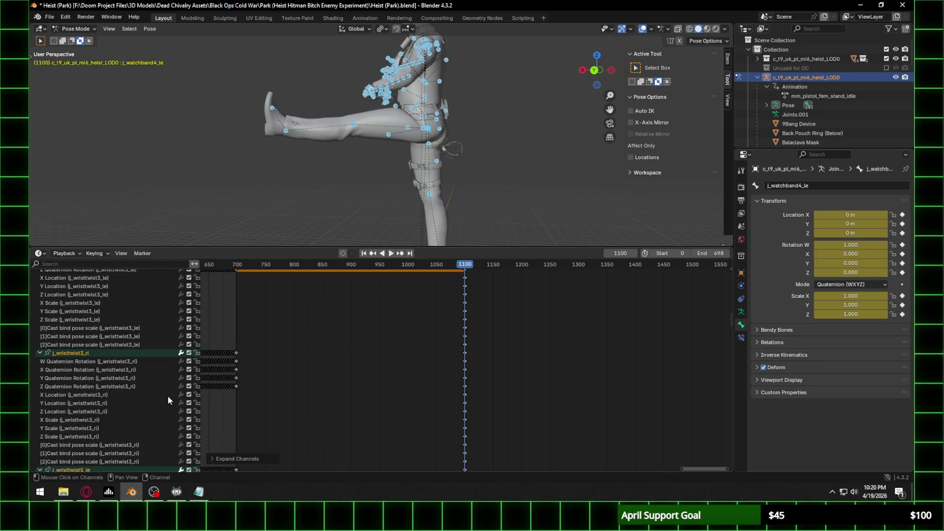
scroll(167, 396, down, 15)
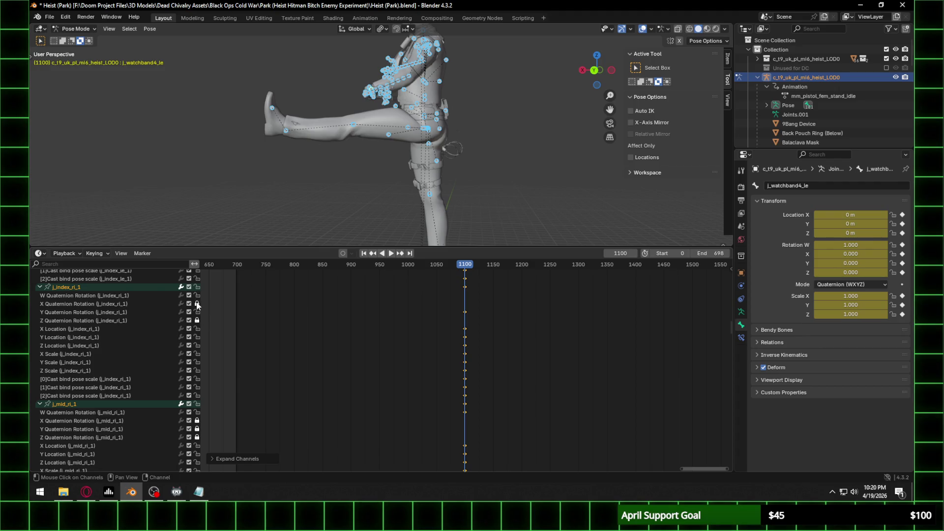
click(196, 321)
click(197, 437)
Step: Unlock the j_mid_ri_3 X and Z rotation channels and the j_pinky_le_2 rotation channels
scroll(194, 438, down, 5)
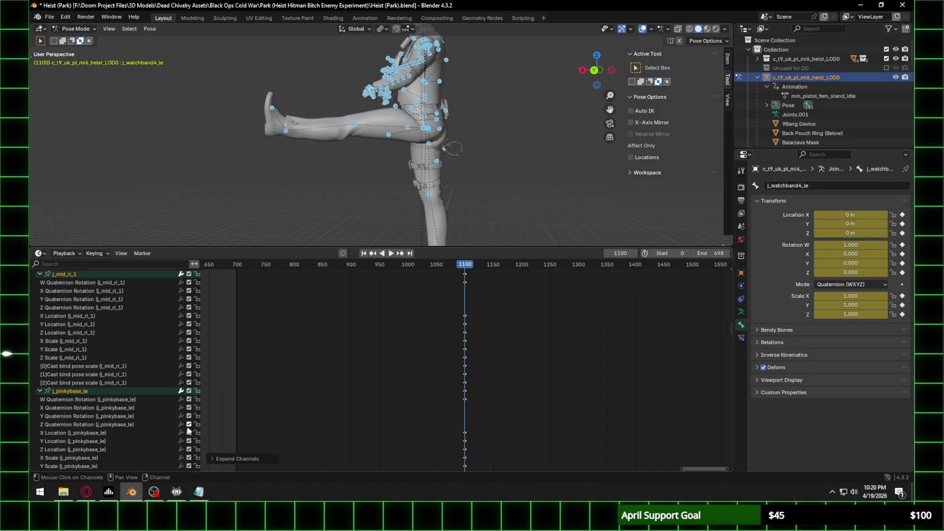
scroll(194, 419, down, 6)
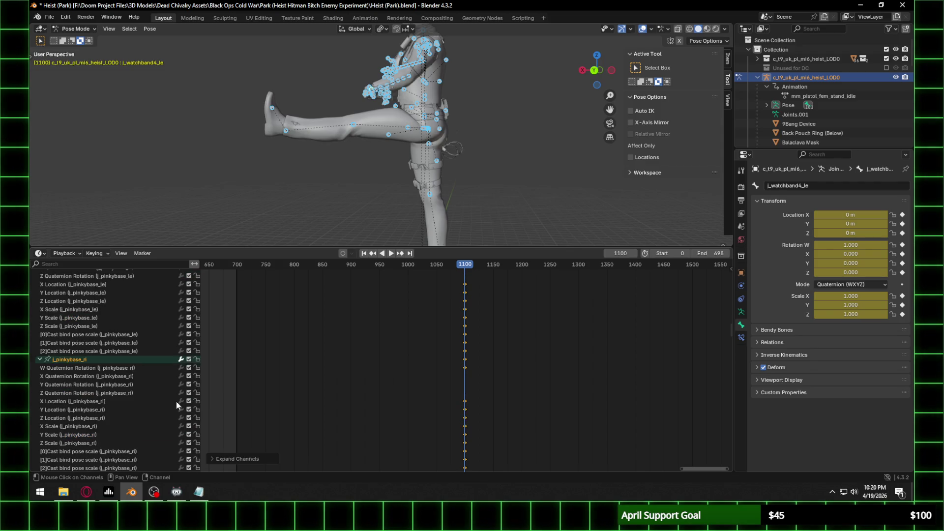
scroll(176, 401, down, 5)
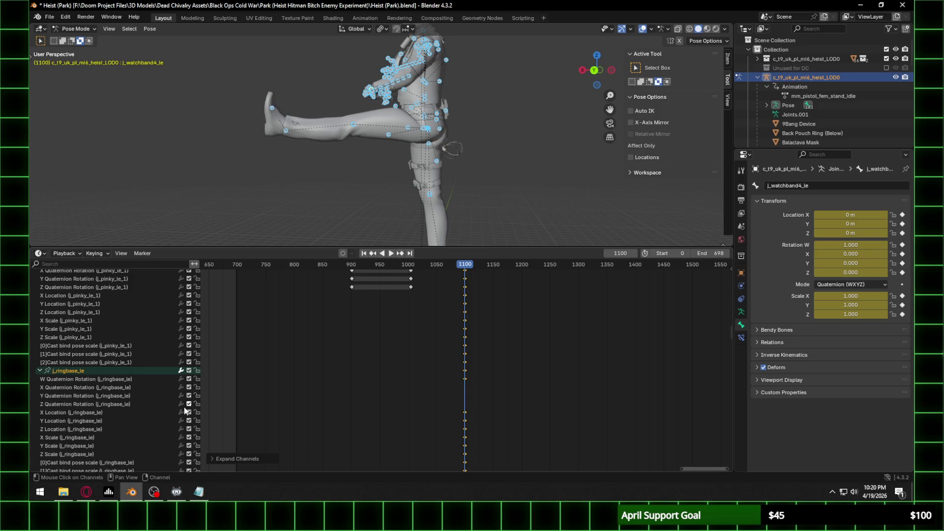
scroll(188, 403, down, 8)
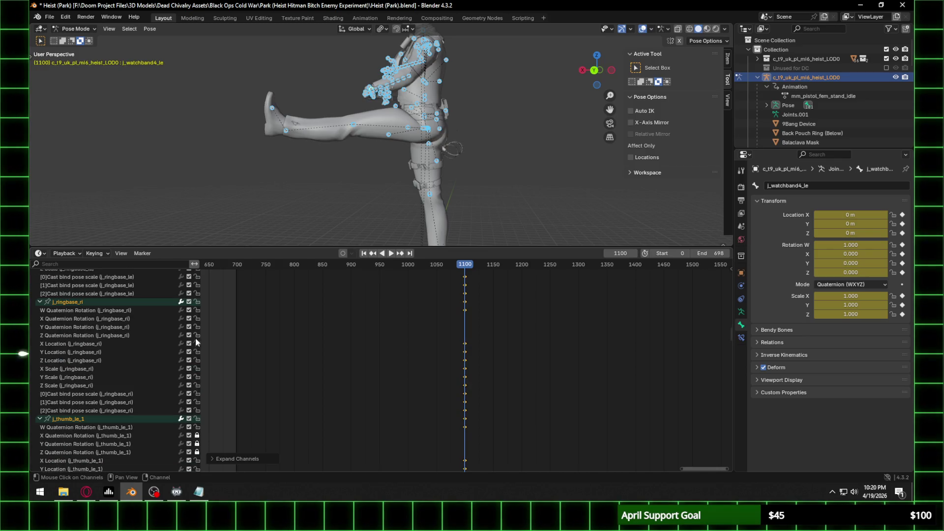
scroll(199, 388, down, 2)
scroll(198, 415, down, 6)
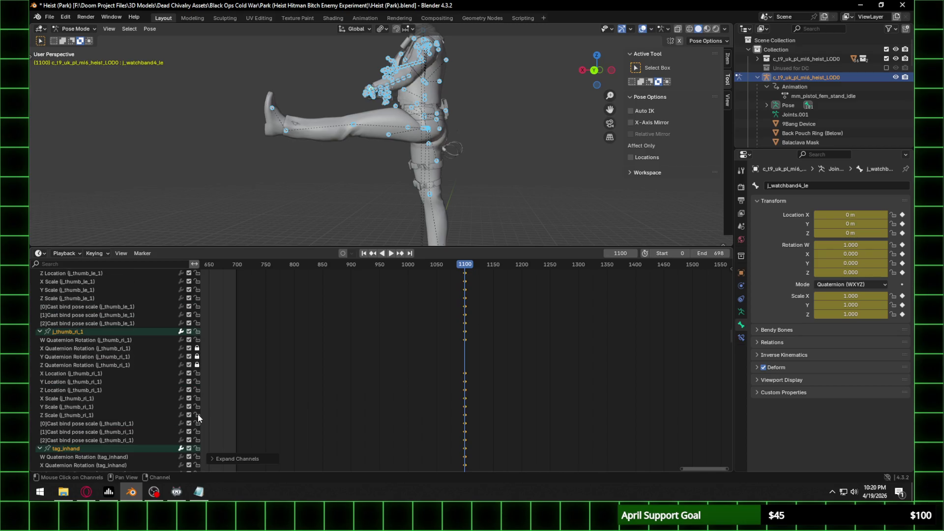
scroll(197, 372, down, 12)
scroll(195, 365, up, 4)
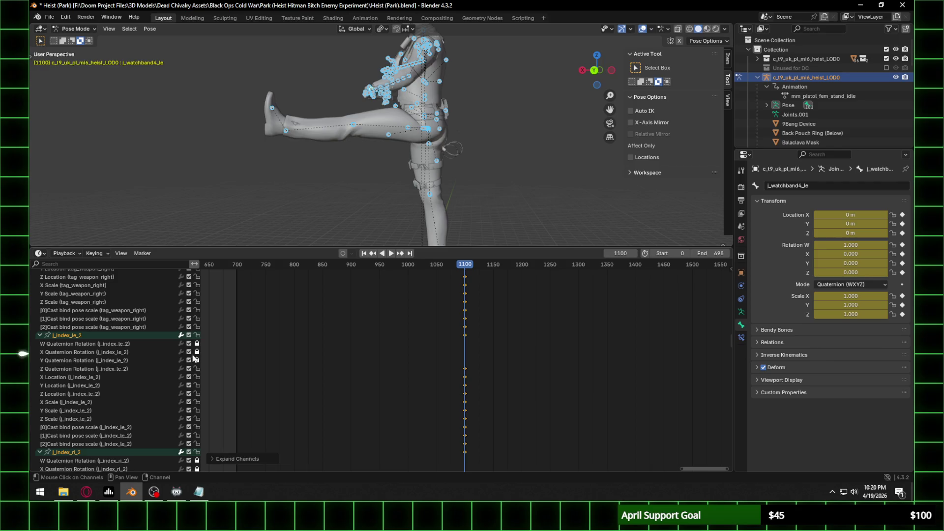
scroll(195, 373, down, 4)
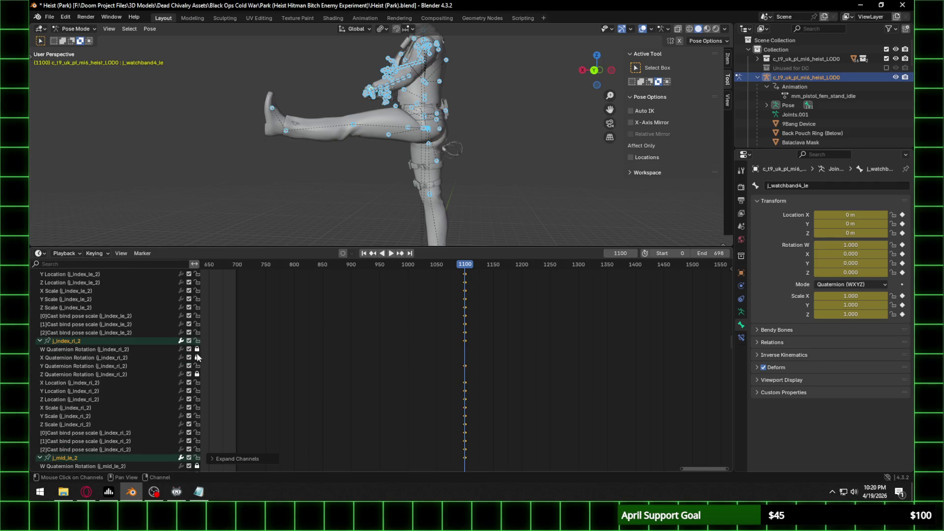
scroll(197, 359, down, 4)
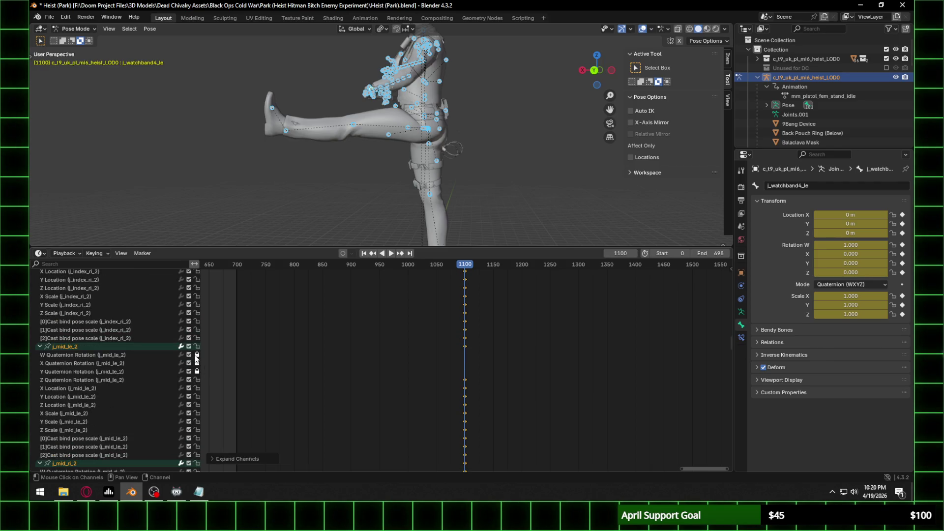
scroll(196, 374, down, 4)
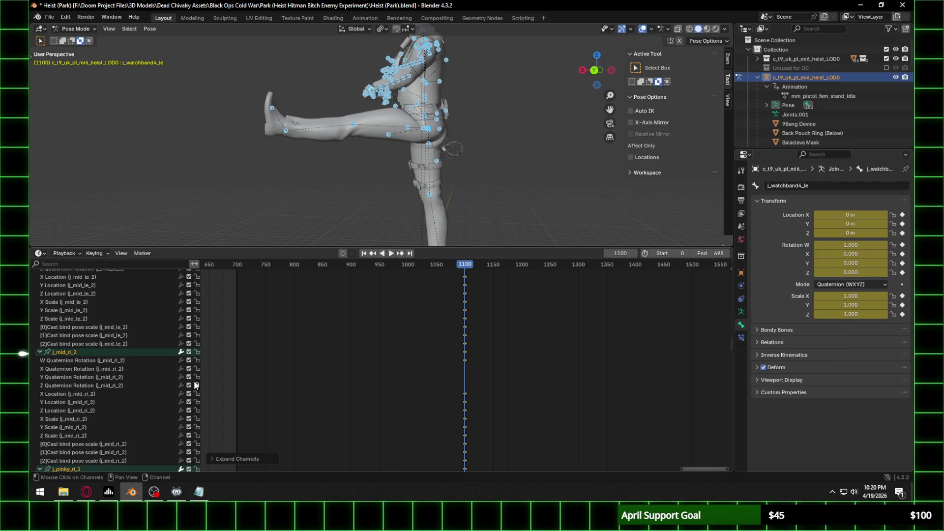
scroll(192, 377, down, 5)
scroll(193, 377, down, 8)
scroll(193, 385, down, 10)
scroll(195, 379, down, 6)
scroll(193, 344, down, 5)
click(197, 314)
click(196, 331)
click(196, 423)
click(196, 431)
click(196, 440)
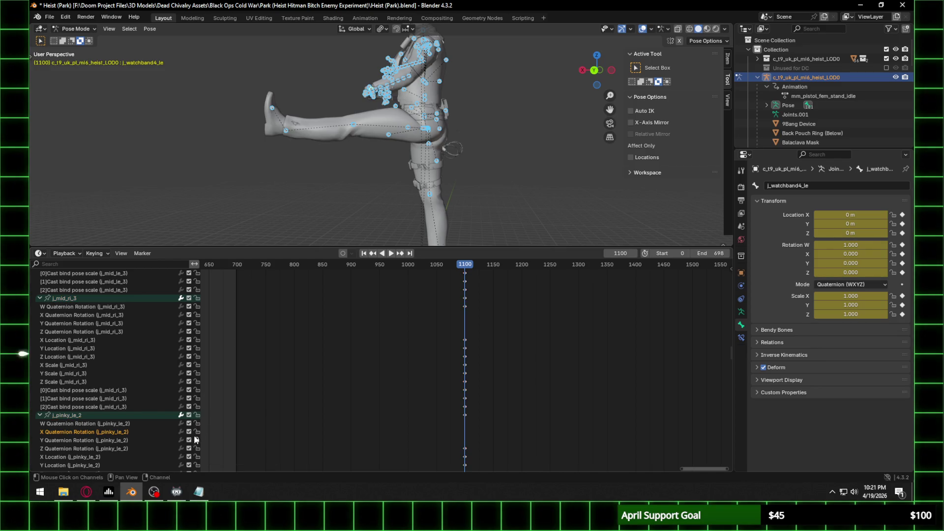
Step: Unlock the j_pinky_ri_2 W, X, Z and j_ring_le_2 W, X rotation channels
scroll(184, 406, down, 7)
click(197, 373)
click(197, 381)
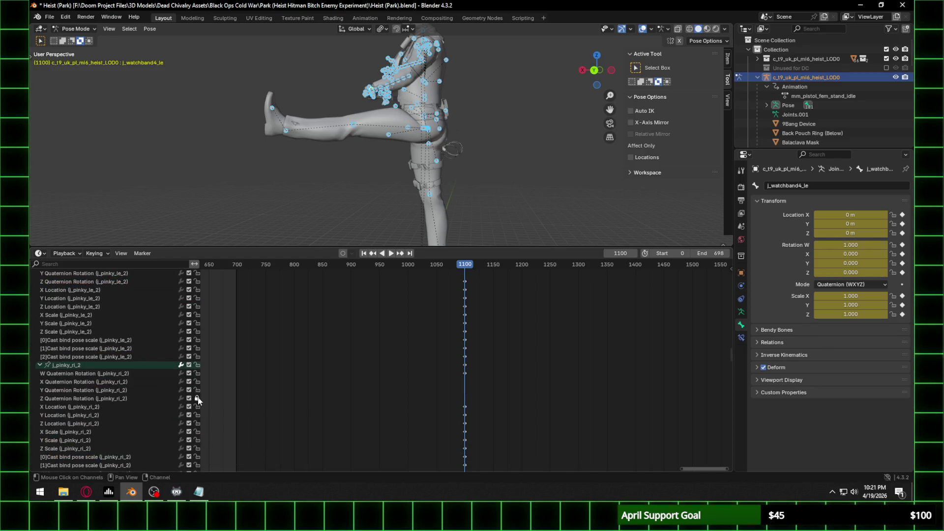
click(197, 398)
scroll(193, 396, down, 7)
click(196, 313)
click(196, 305)
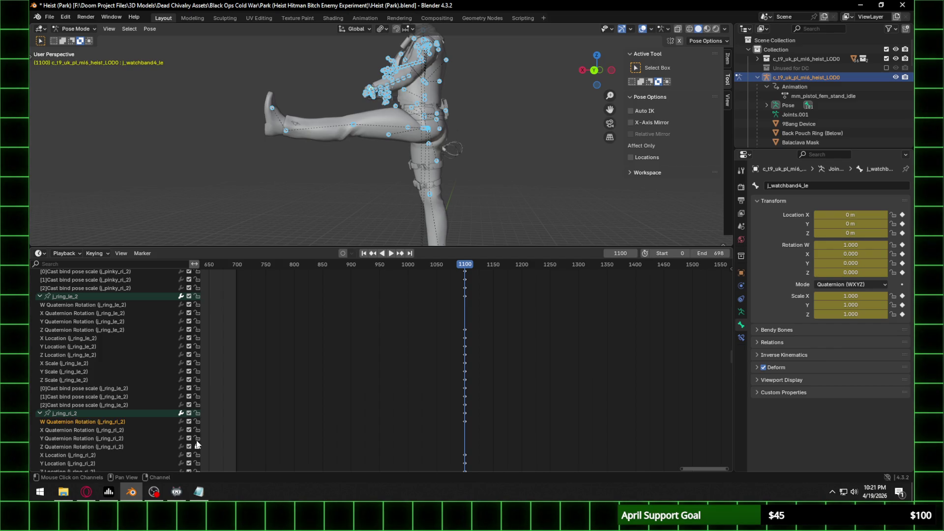
Step: Lock the j_pinky_ri_3 Y and j_ring_ri_3 Z Quaternion Rotation channels
scroll(193, 441, down, 7)
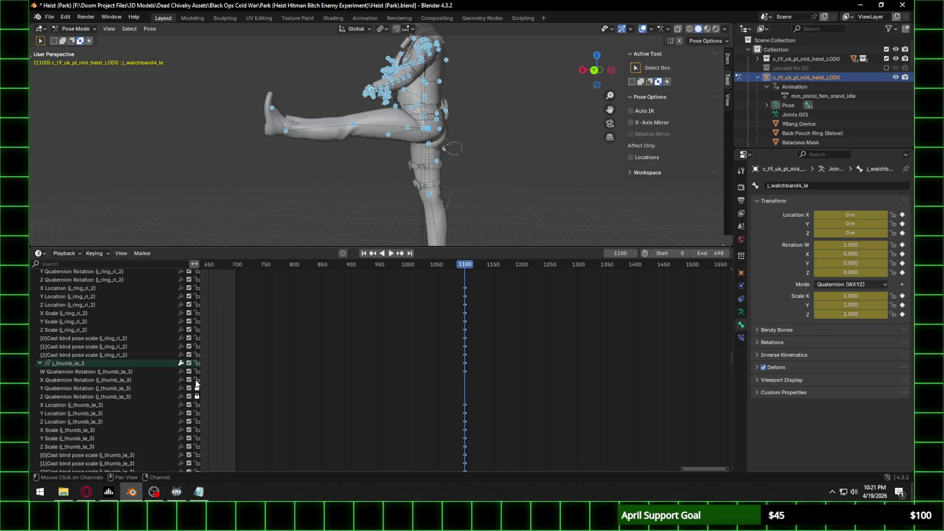
scroll(194, 400, down, 5)
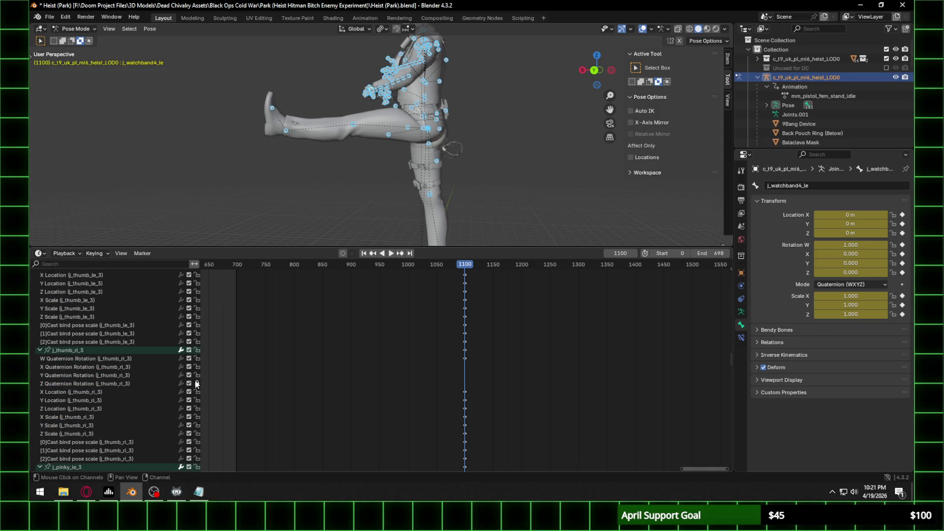
scroll(194, 386, down, 5)
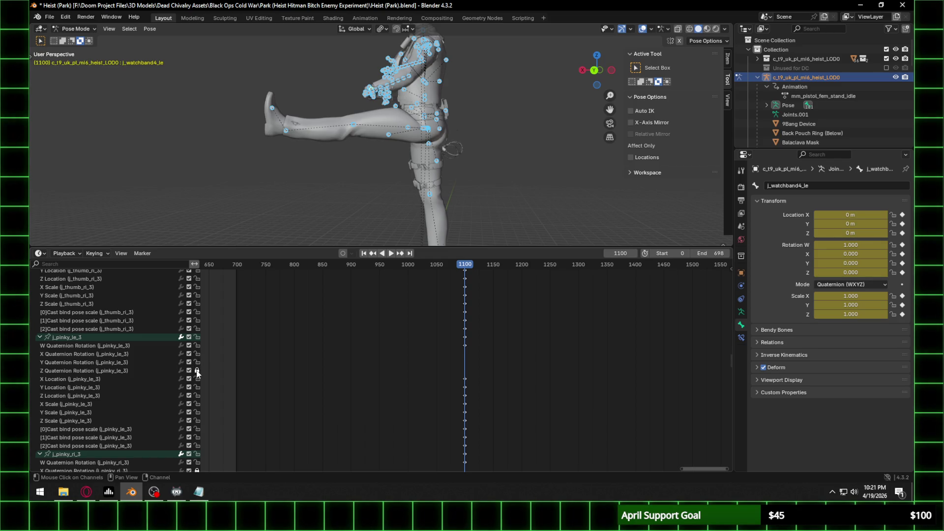
scroll(197, 366, down, 6)
click(197, 330)
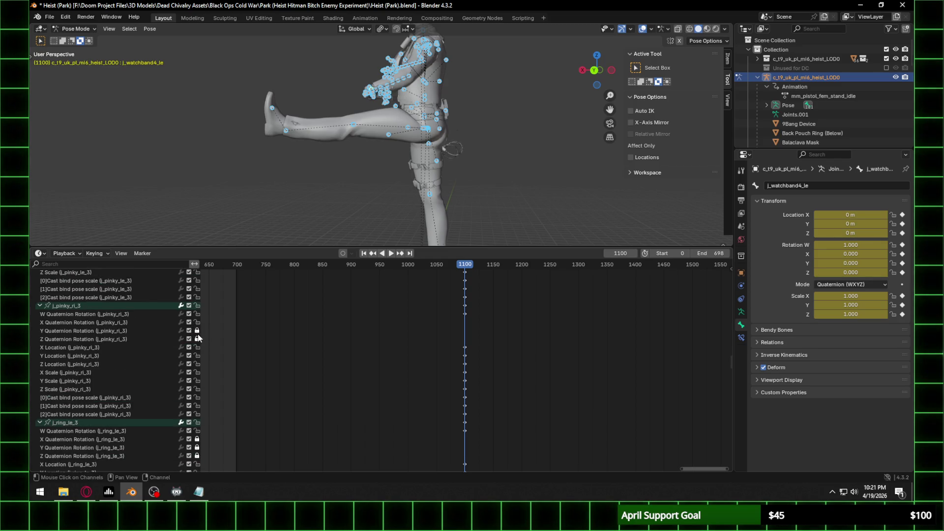
scroll(182, 400, down, 2)
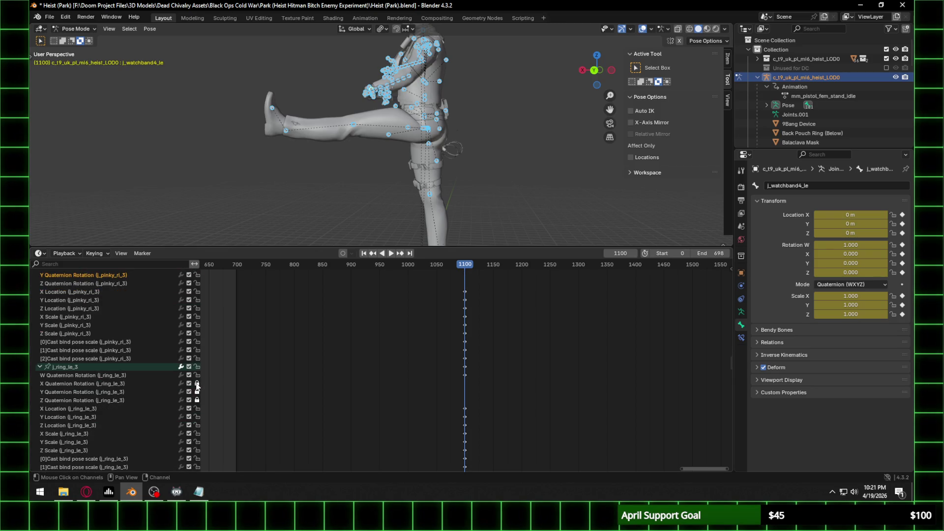
scroll(197, 402, down, 5)
click(197, 368)
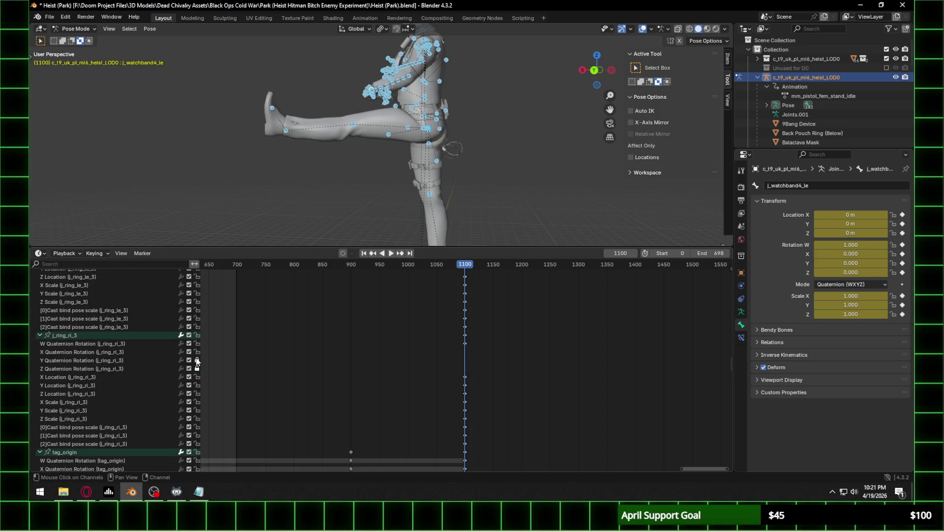
scroll(196, 373, down, 10)
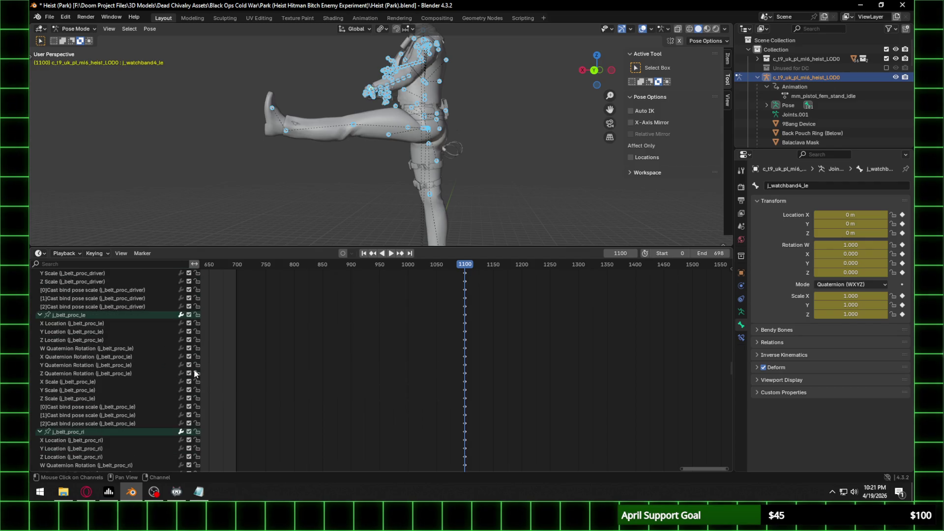
scroll(194, 374, down, 10)
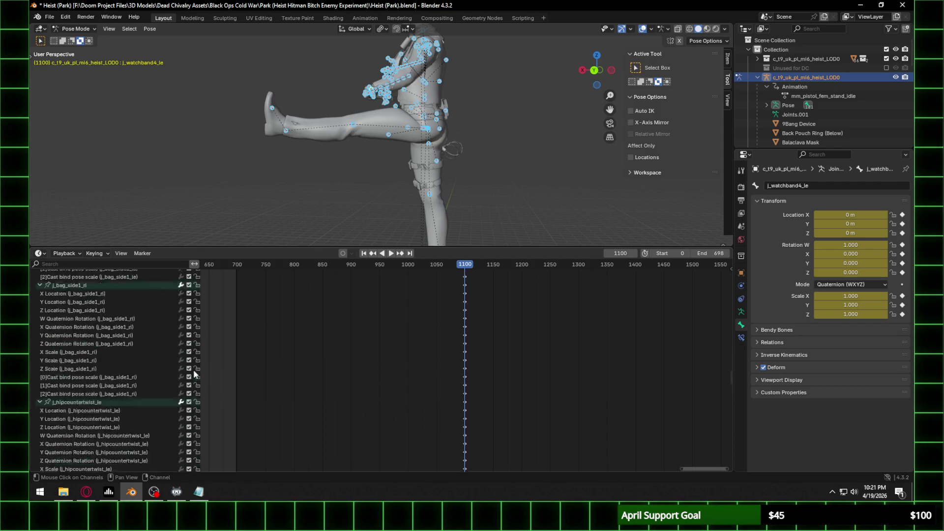
scroll(194, 374, down, 12)
scroll(194, 374, down, 15)
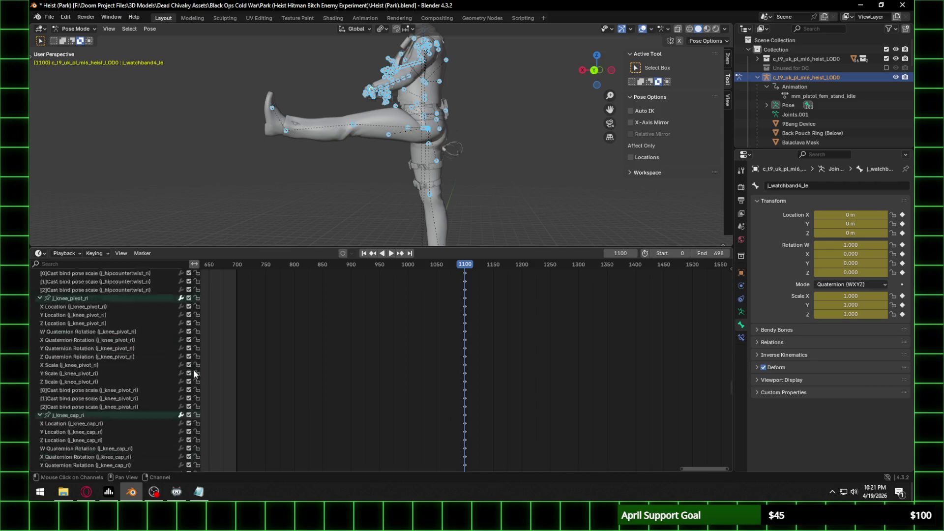
scroll(194, 371, down, 15)
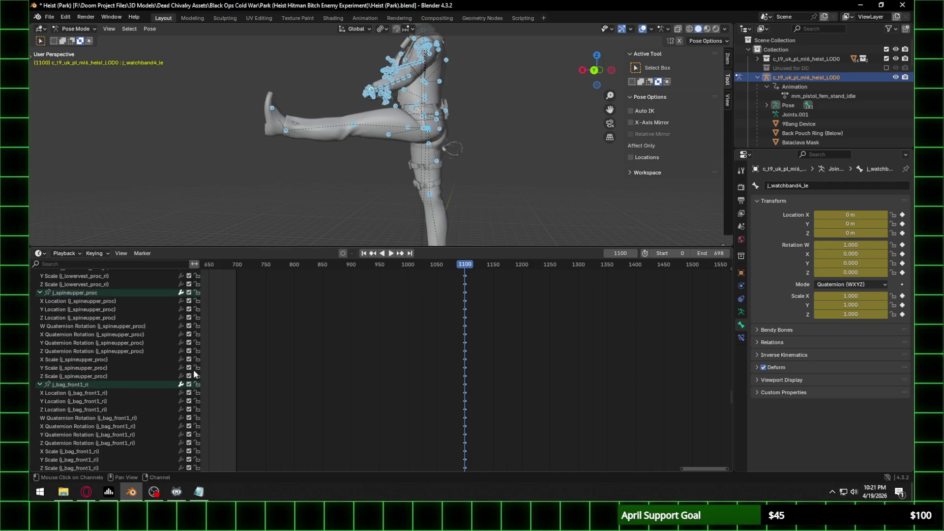
scroll(194, 373, down, 15)
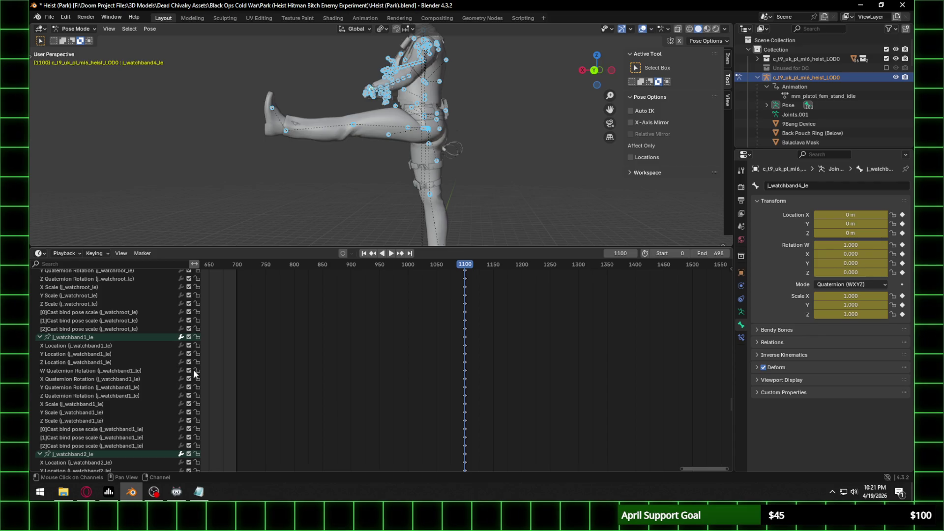
scroll(194, 372, down, 15)
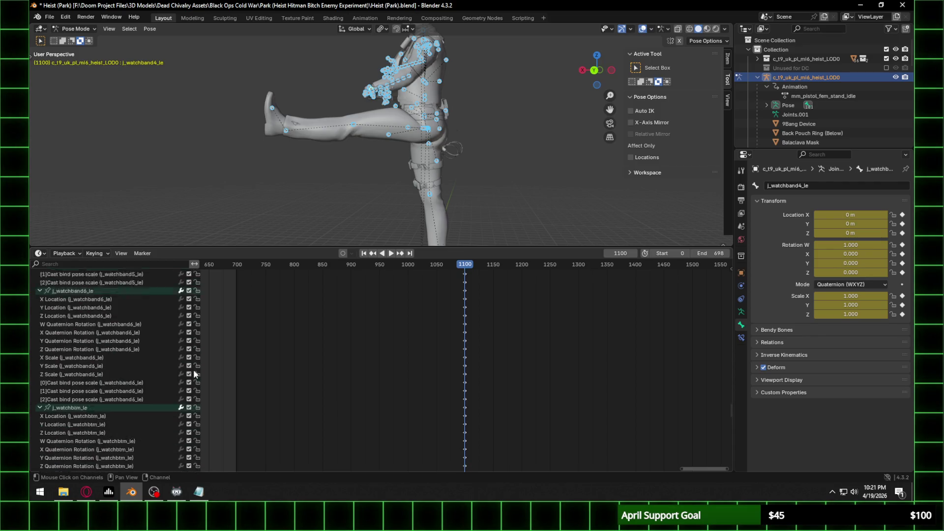
scroll(193, 369, down, 15)
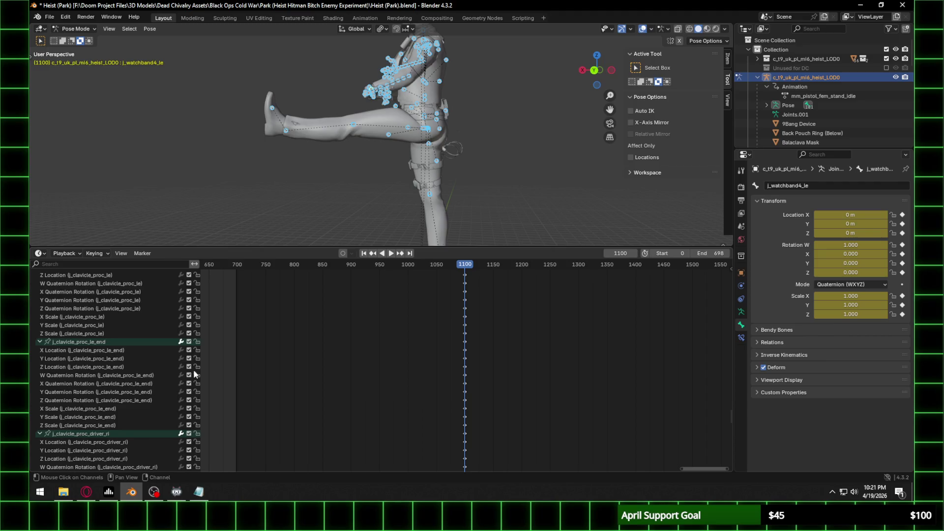
scroll(193, 370, down, 15)
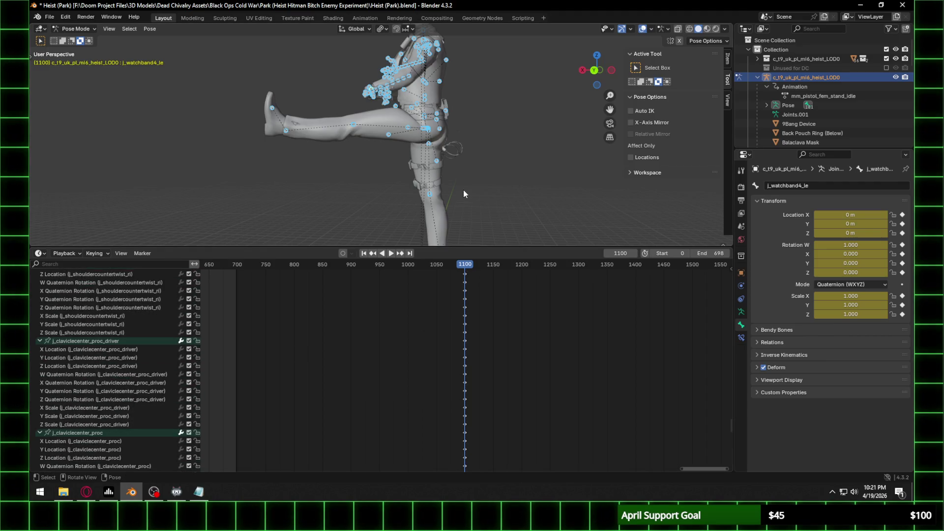
Step: Clear the bone rotations and cancel a started move, keeping the original pose
key(alt+r)
key(g)
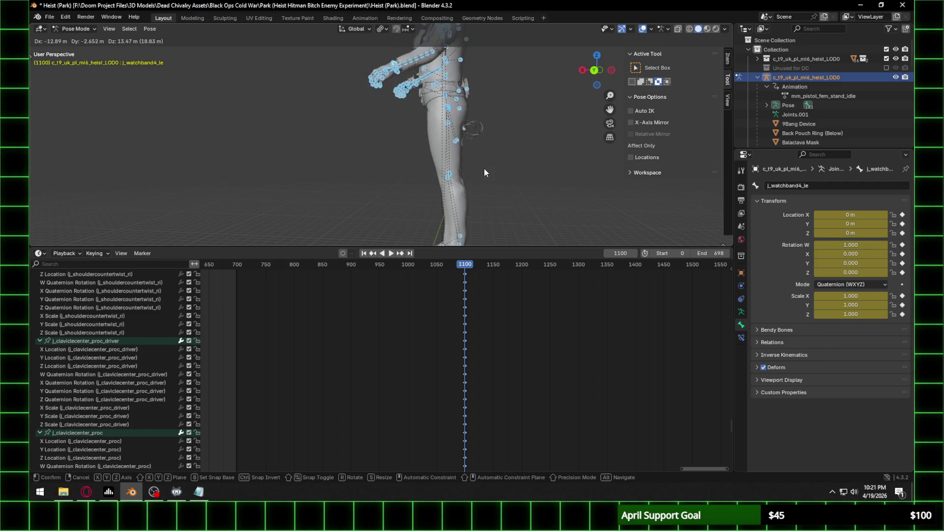
right_click(480, 175)
Step: Play and stop the animation, then play it again from frame 1100
click(473, 267)
key(space)
click(473, 268)
key(Escape)
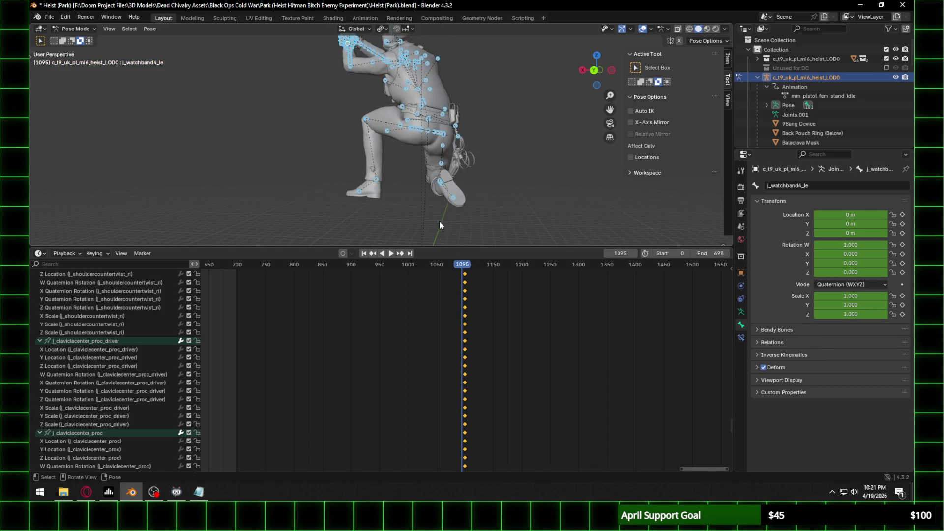
click(465, 270)
key(space)
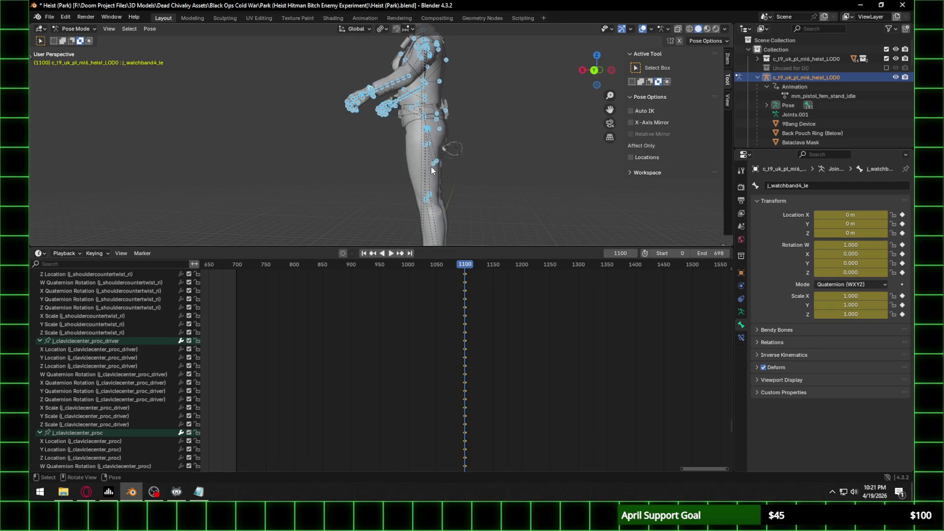
Step: Scroll the channel list to j_hipfrontraise_ri and drag the scrollbar until j_wrist_ri shows
scroll(143, 386, down, 10)
scroll(144, 391, down, 12)
scroll(144, 390, down, 12)
scroll(144, 390, down, 12)
scroll(143, 389, up, 8)
drag(729, 455, 723, 355)
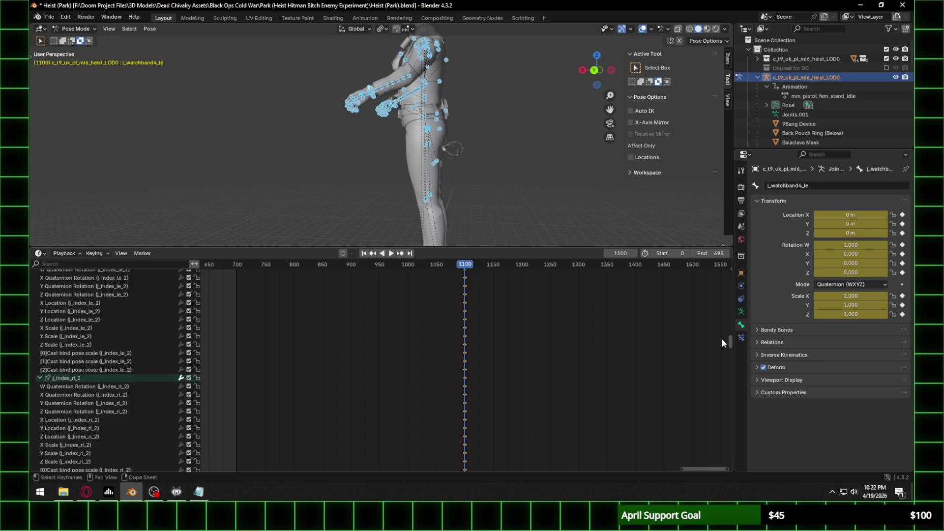
drag(722, 330, 724, 273)
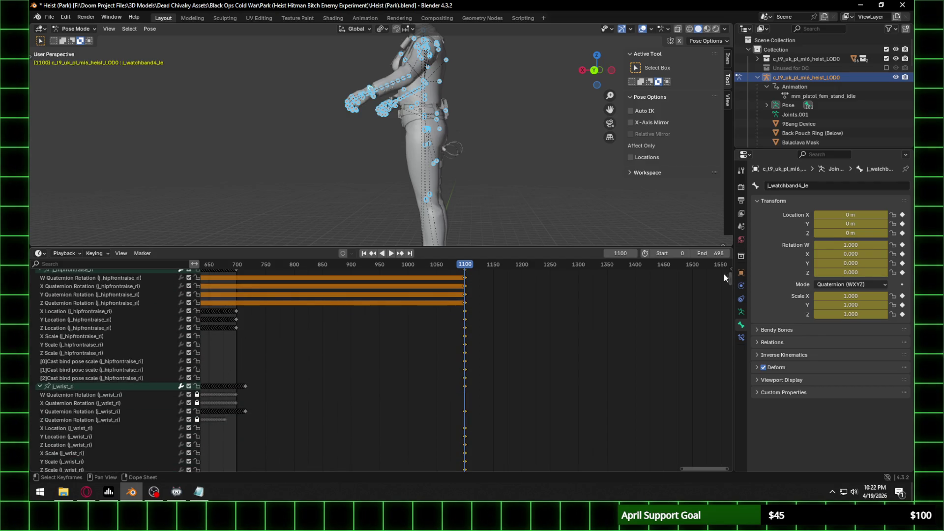
Step: Unlock the W rotation channel of j_wrist_ri and the X rotation channel of j_wristtwist_le
click(197, 395)
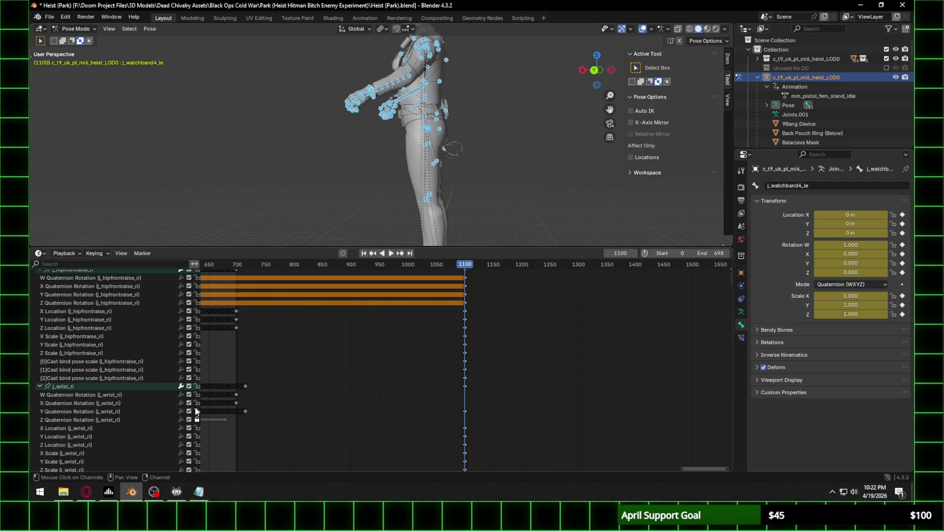
scroll(199, 401, up, 10)
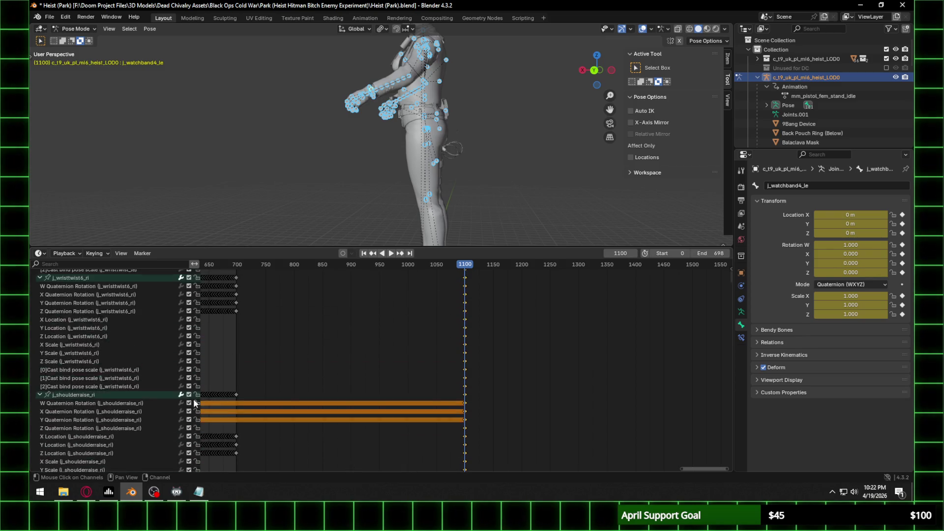
click(197, 382)
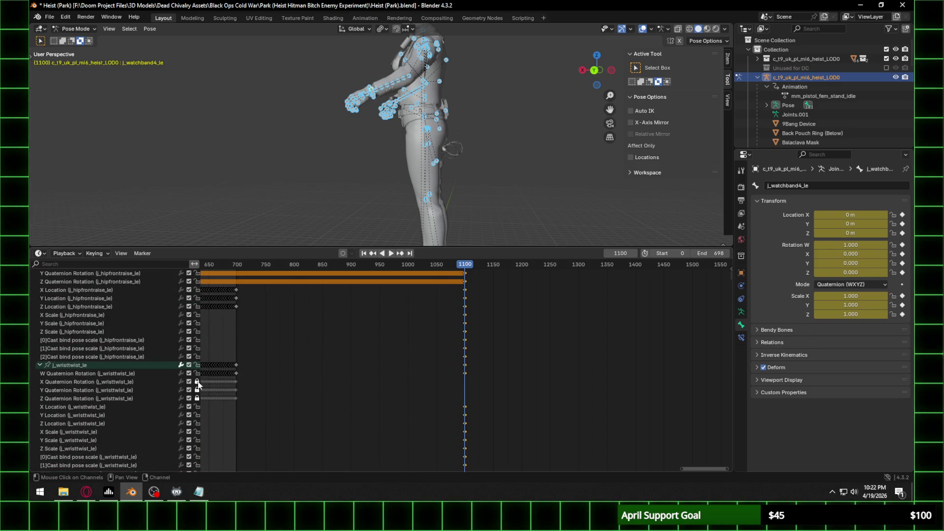
scroll(194, 405, up, 10)
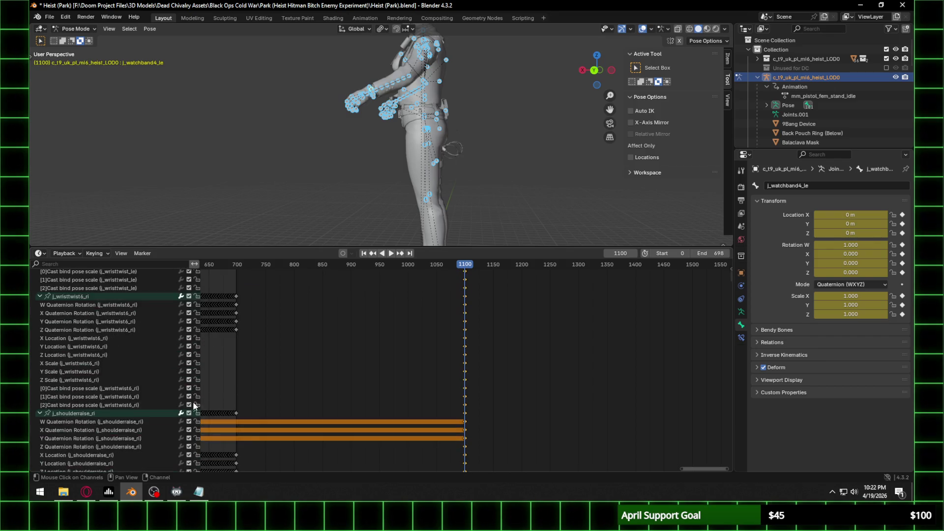
scroll(194, 406, up, 10)
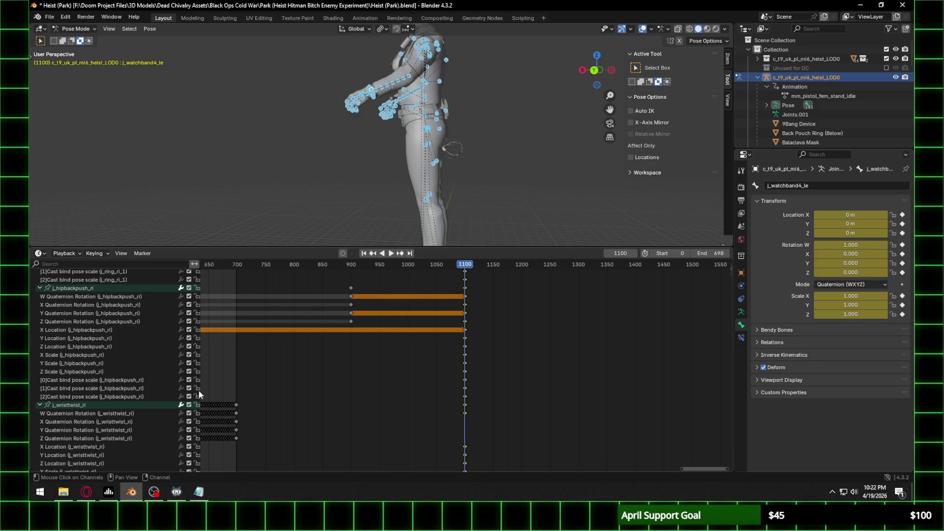
scroll(197, 388, up, 15)
scroll(195, 379, up, 15)
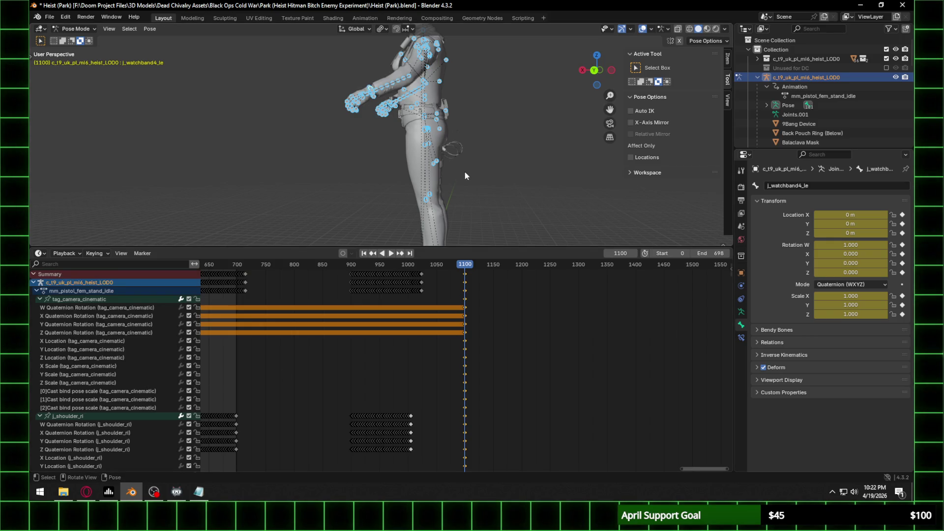
Step: Play from frame 1100, then paste the copied keyframes there and scrub through them
key(space)
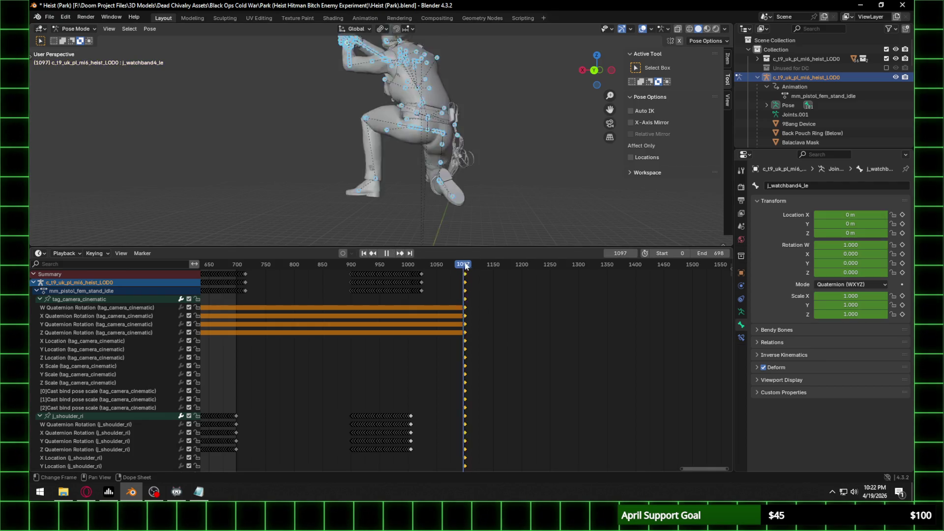
key(Escape)
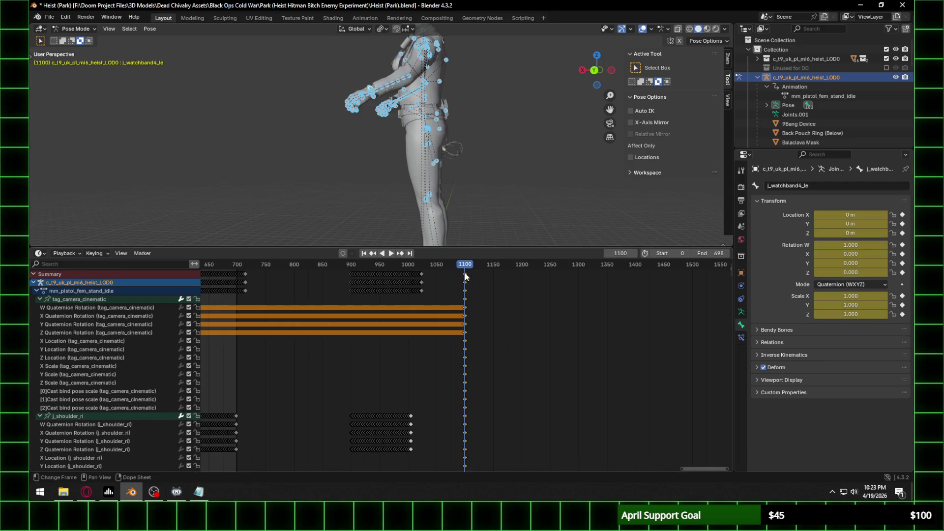
scroll(465, 275, up, 5)
scroll(464, 276, up, 5)
key(ctrl+v)
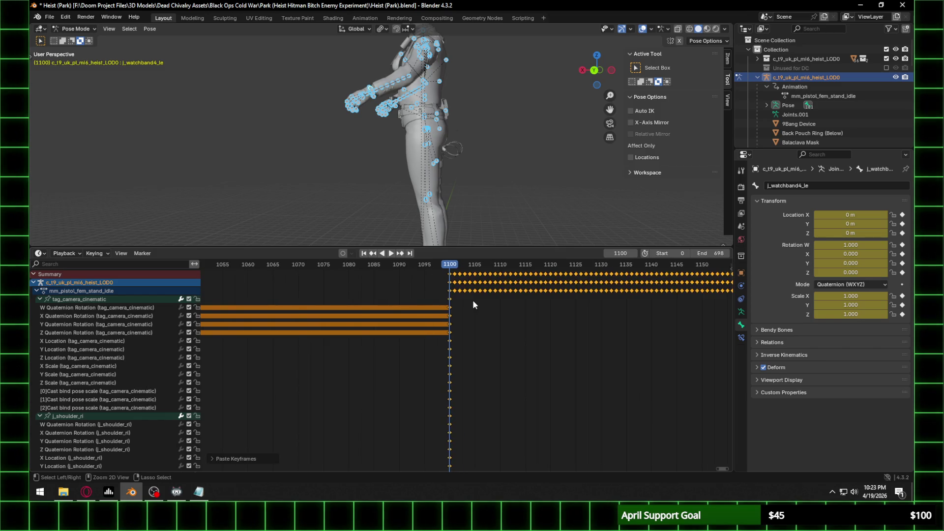
mouse_move(451, 267)
mouse_down()
mouse_move(481, 267)
mouse_move(450, 275)
mouse_up()
Step: Undo the keyframe paste and save Heist (Park).blend
key(ctrl+z)
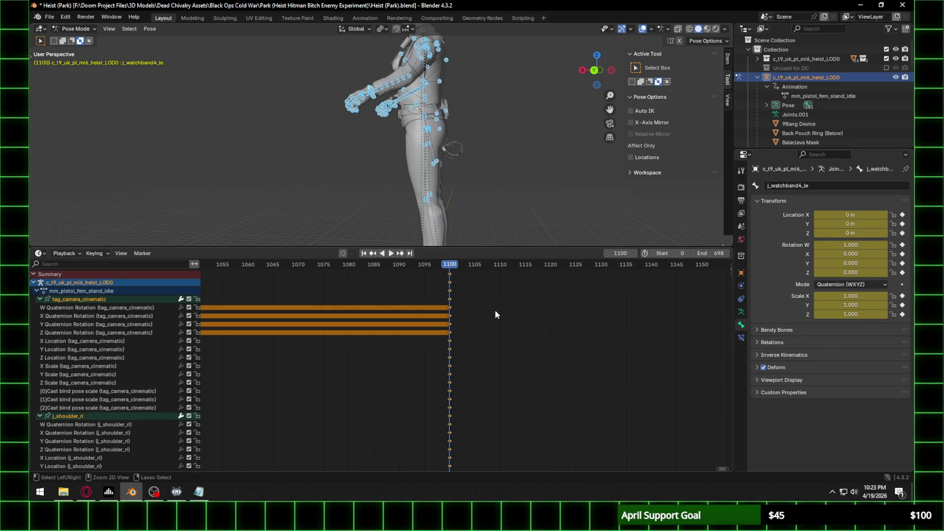
key(ctrl+s)
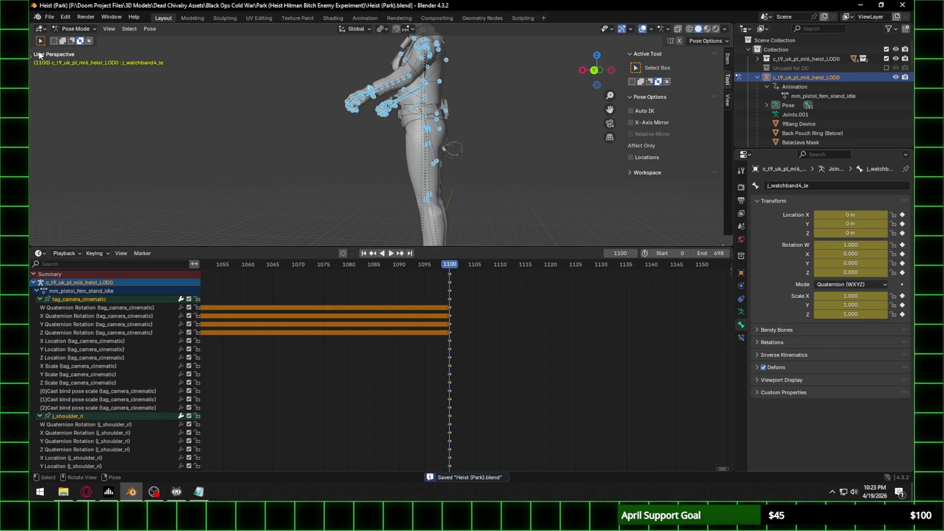
click(50, 19)
Step: Import mm_pistol_stand_walk_loco_f.cast as a Cast file from Recent xanims, filtering by 'walk'
mouse_move(92, 146)
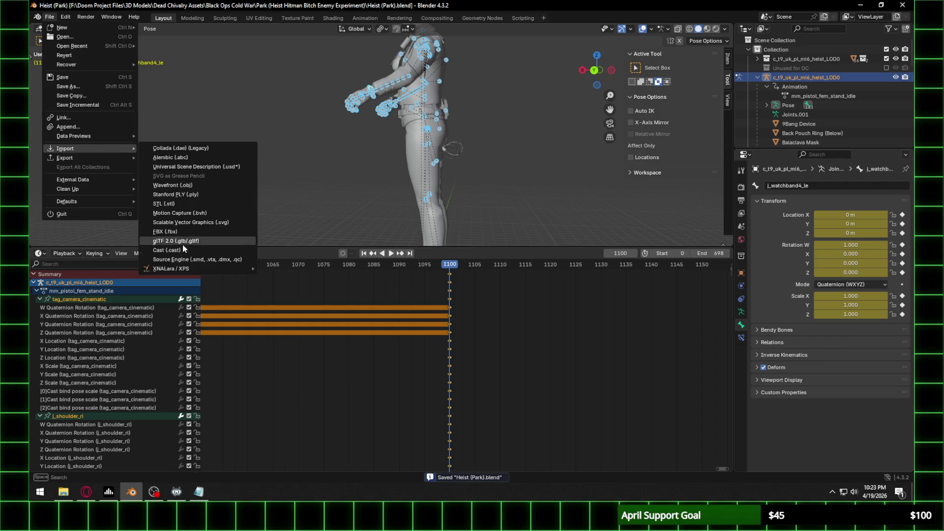
click(182, 248)
click(194, 370)
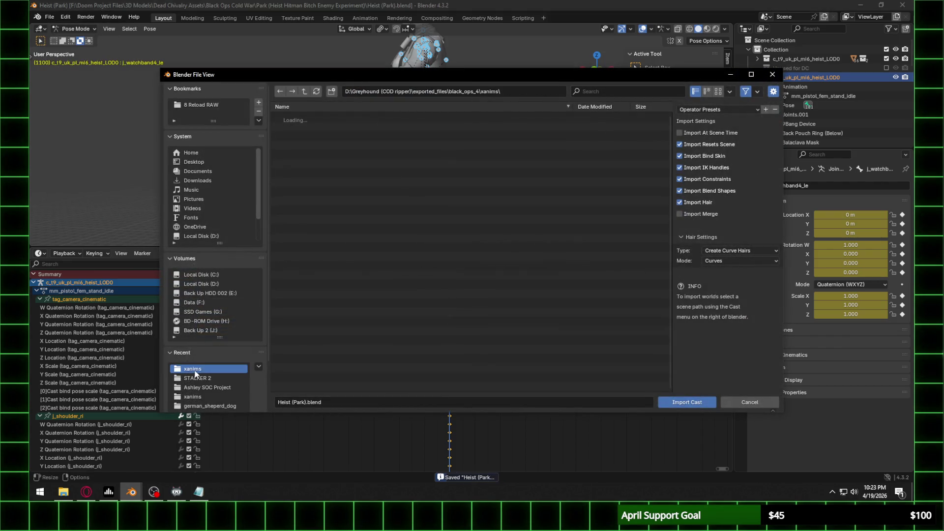
click(614, 89)
text(walk)
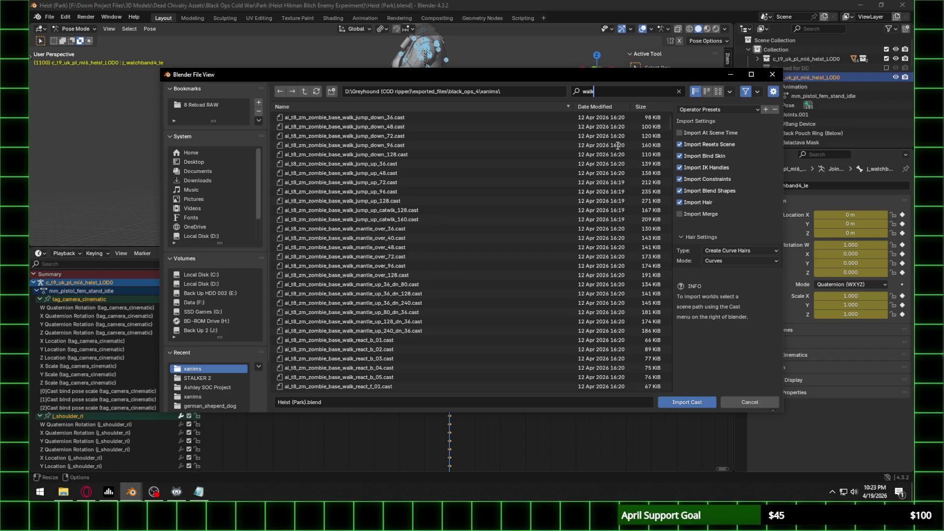
mouse_move(670, 122)
mouse_down()
mouse_move(676, 385)
mouse_move(660, 242)
mouse_up()
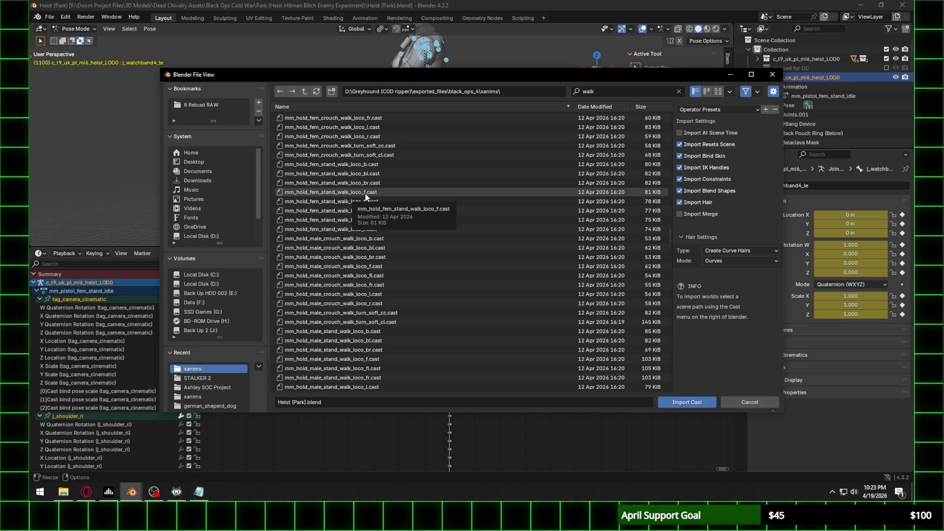
scroll(365, 196, down, 10)
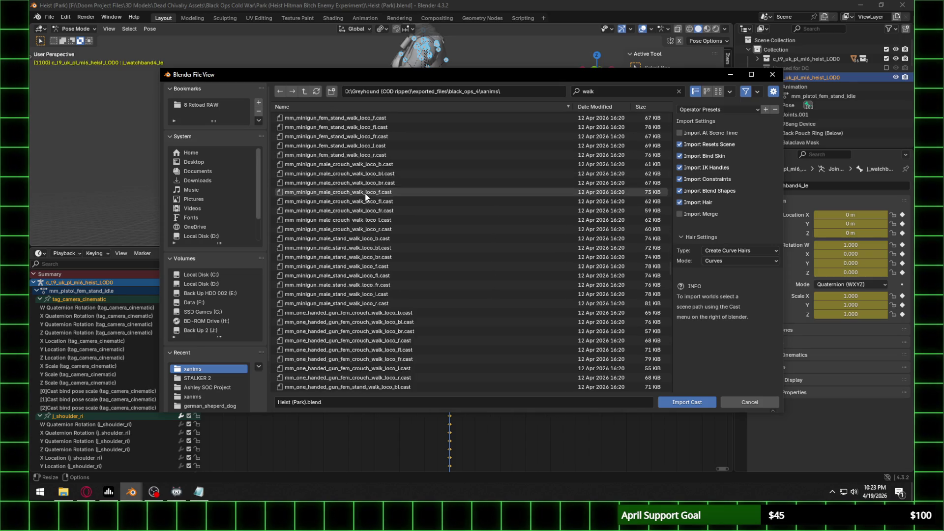
scroll(365, 197, down, 10)
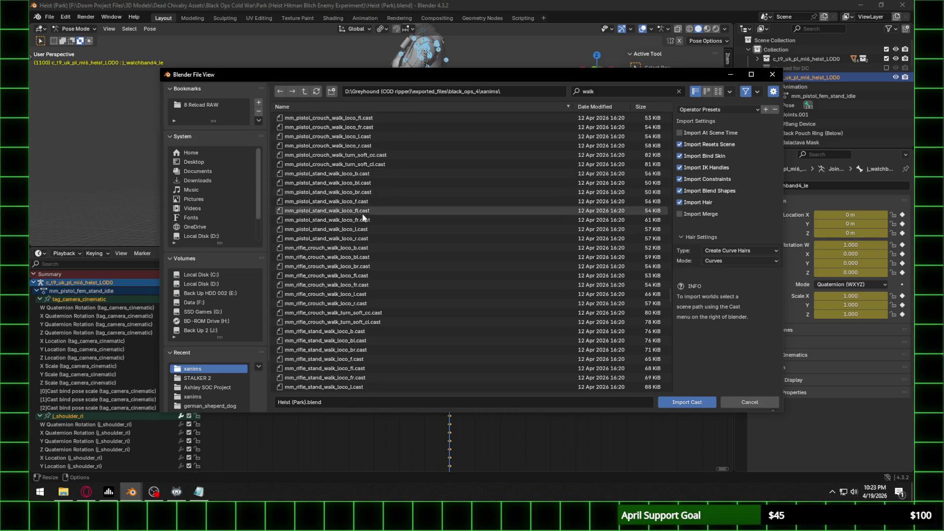
click(365, 203)
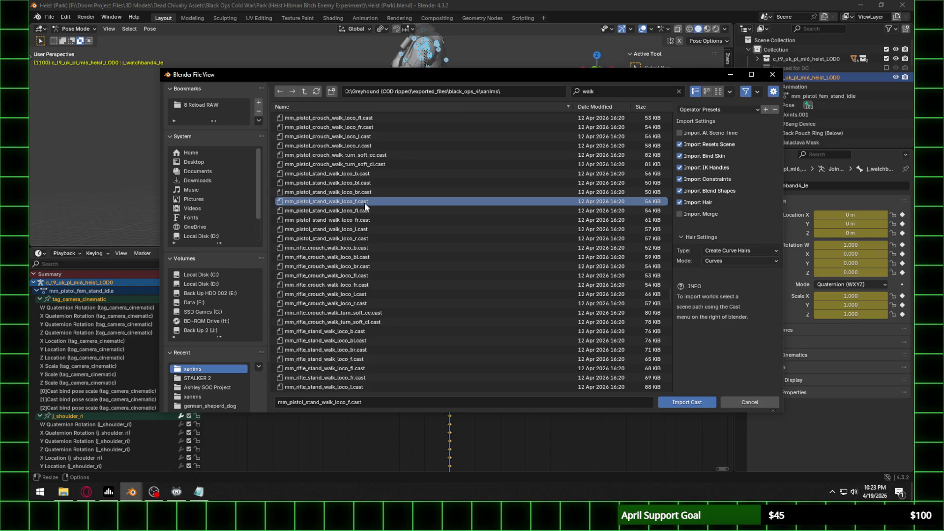
double_click(364, 206)
scroll(347, 320, down, 10)
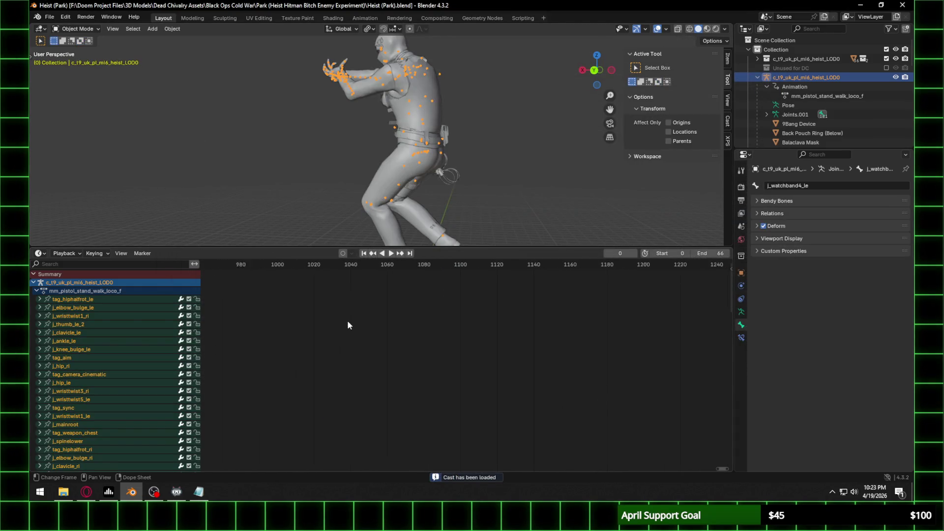
Step: Switch the rig to Pose Mode and frame the walk keys from 0 to 66 in the Dope Sheet
click(85, 29)
click(81, 59)
scroll(334, 332, down, 5)
mouse_move(334, 331)
middle_down()
mouse_move(406, 325)
mouse_move(319, 326)
mouse_move(556, 329)
middle_up()
scroll(319, 326, up, 3)
scroll(556, 329, up, 3)
scroll(488, 332, up, 3)
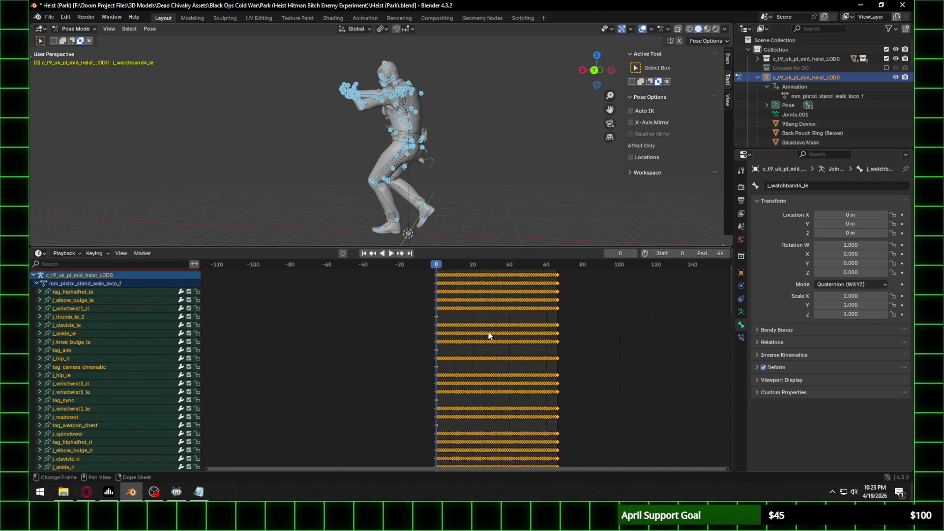
scroll(472, 332, up, 2)
scroll(176, 331, up, 1)
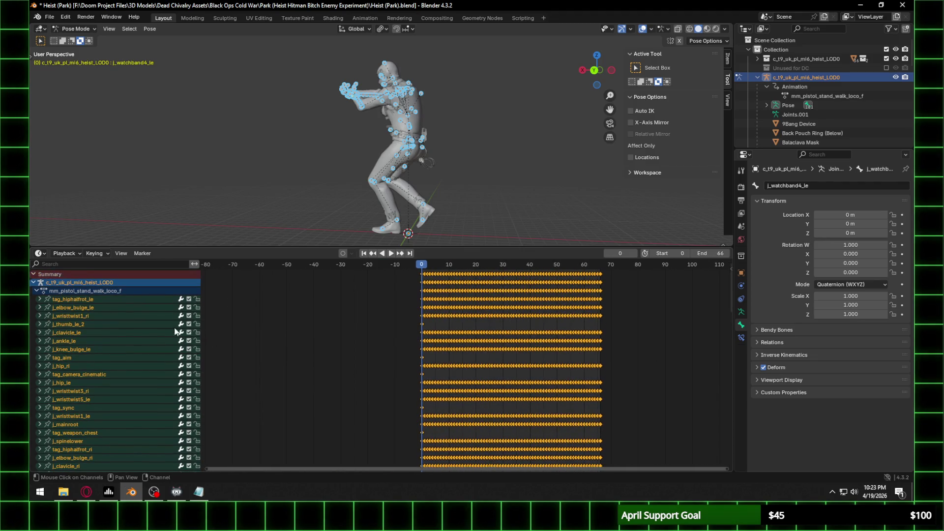
scroll(398, 322, up, 6)
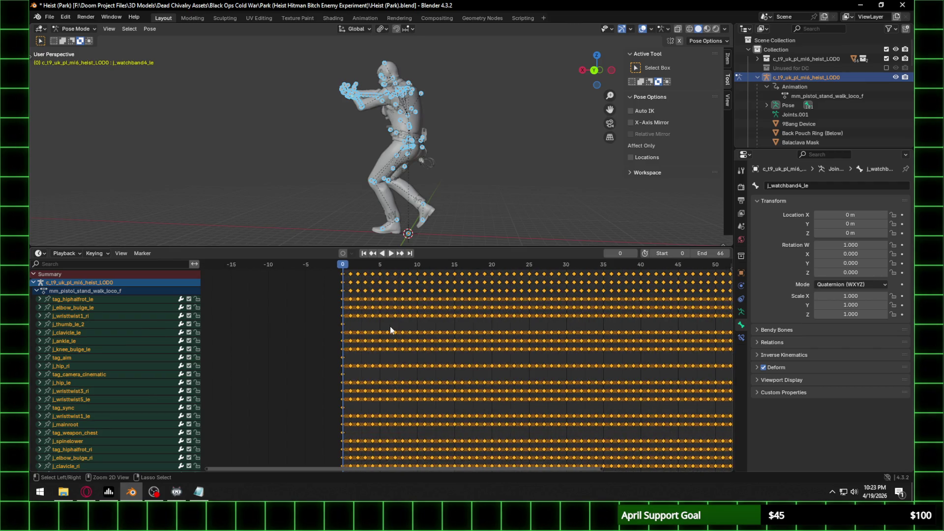
Step: Reopen Heist (Park).blend from the recent files list
click(49, 18)
mouse_move(93, 52)
click(175, 46)
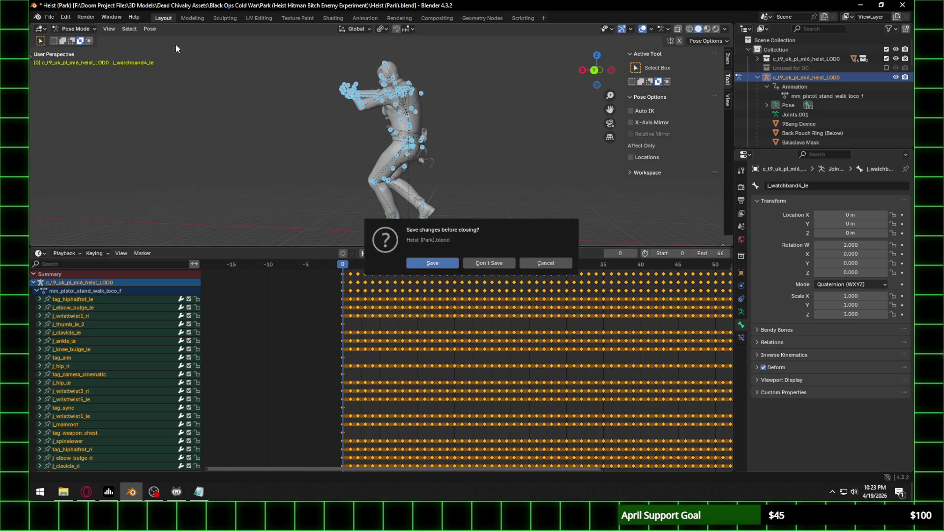
Step: Reload Heist (Park).blend without saving, play it, and return the playhead to frame 1100
click(487, 263)
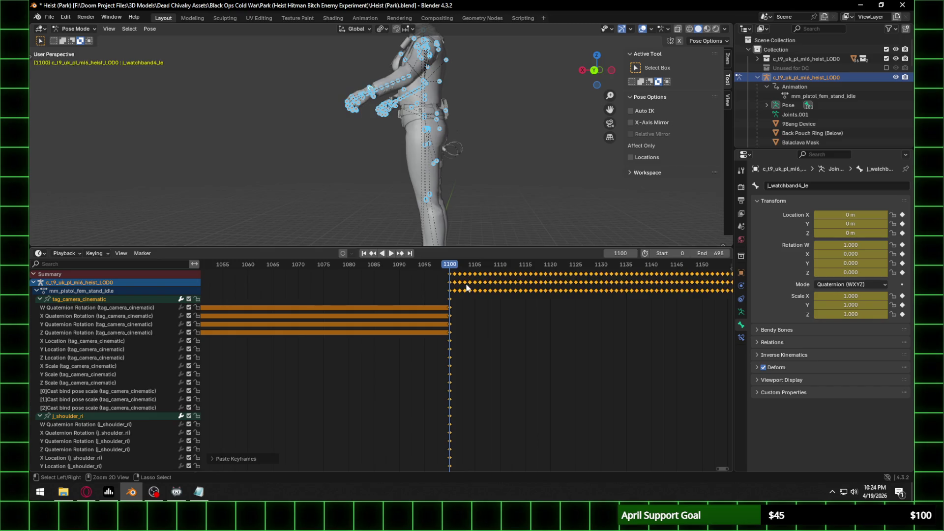
key(space)
click(450, 267)
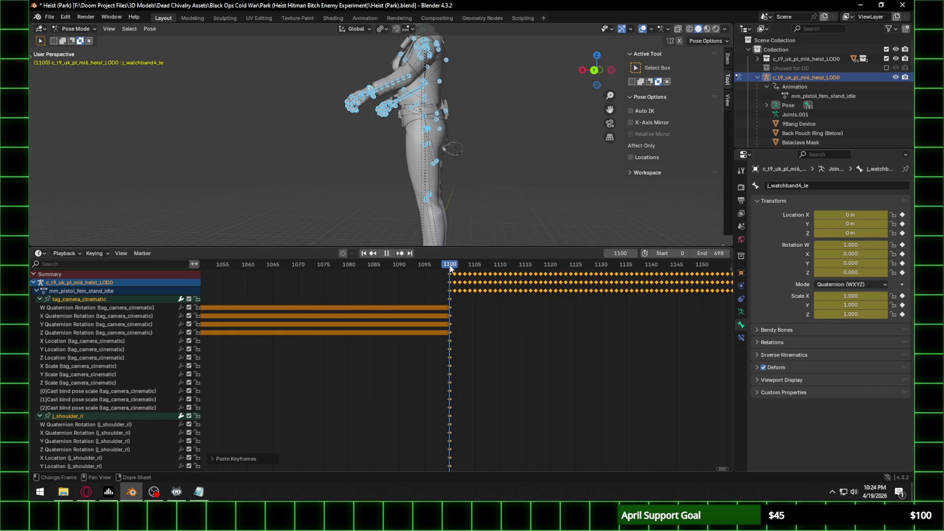
Step: Delete the mm_pistol_fem_stand_idle keyframes that sit after frame 1100
scroll(504, 298, down, 5)
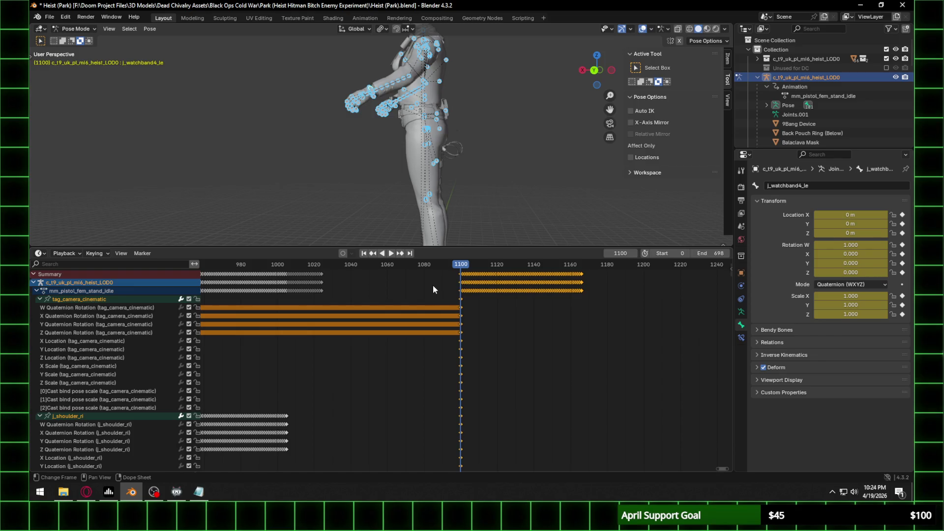
click(40, 299)
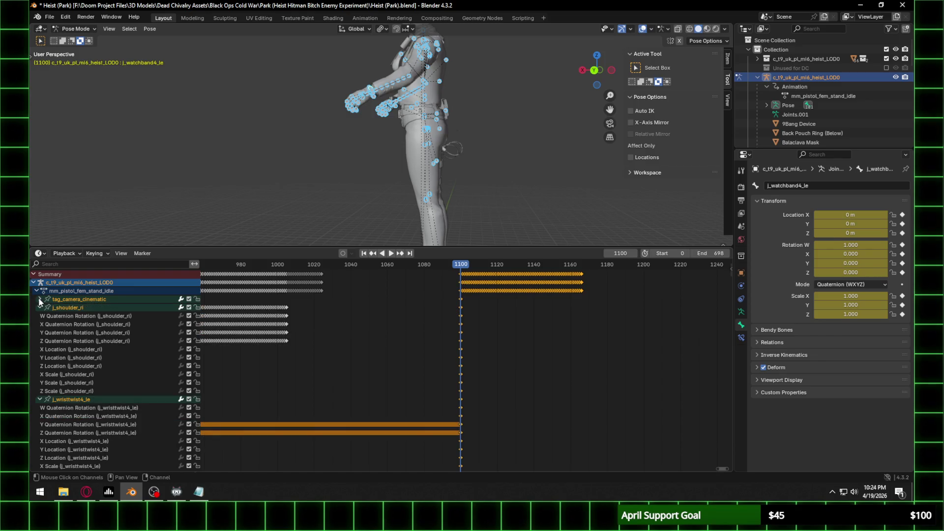
click(49, 17)
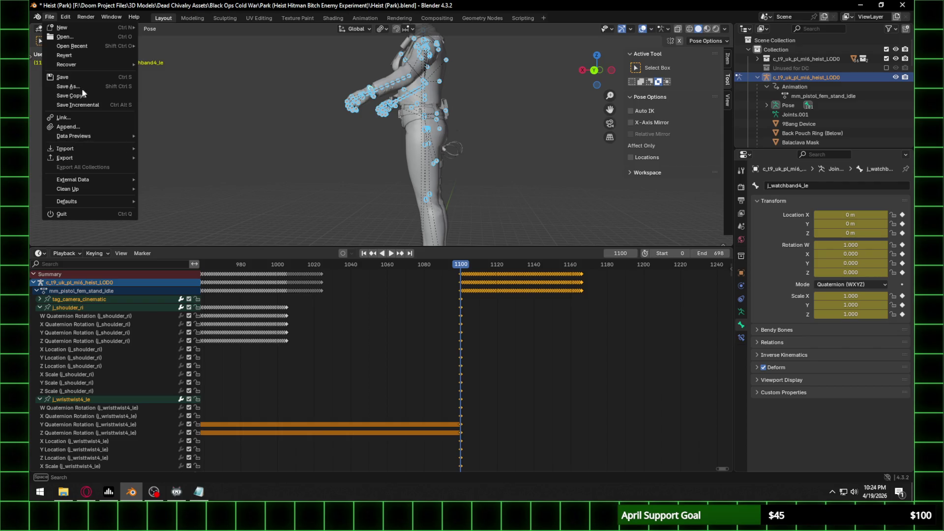
key(ctrl+z)
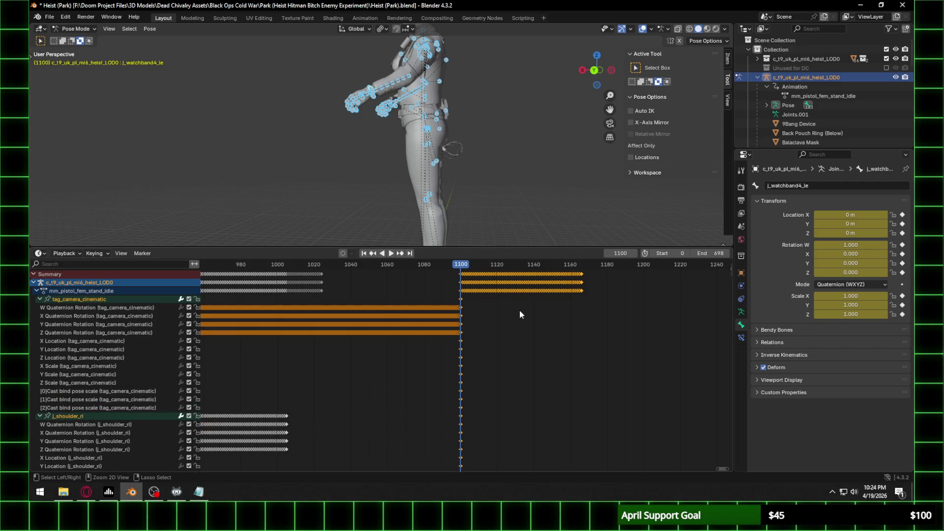
key(ctrl+z)
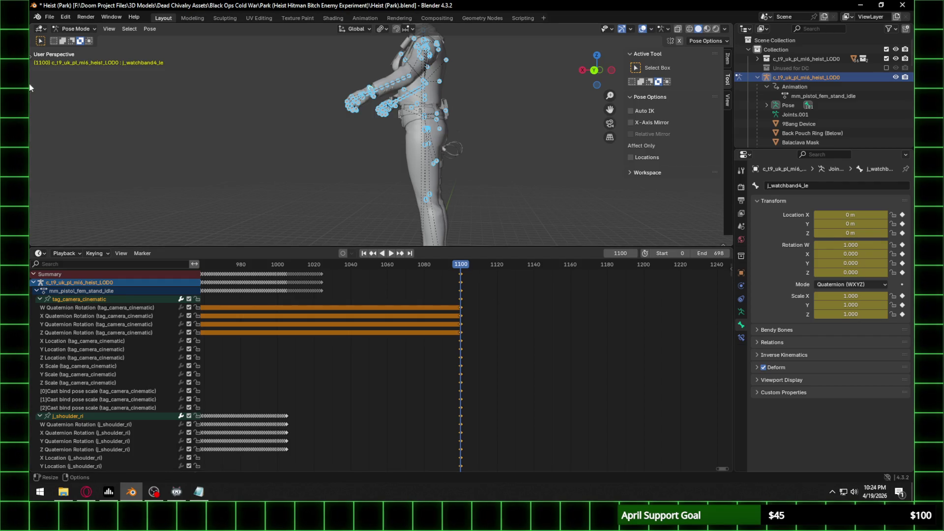
Step: Import mm_pistol_stand_walk_loco_f.cast as a Cast file, filtering the file list with 'piswalk'
click(53, 19)
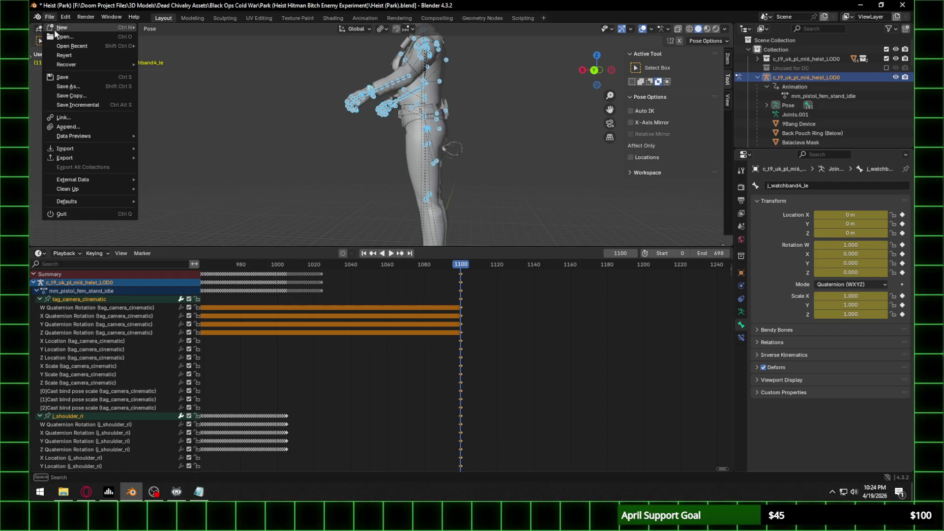
mouse_move(97, 152)
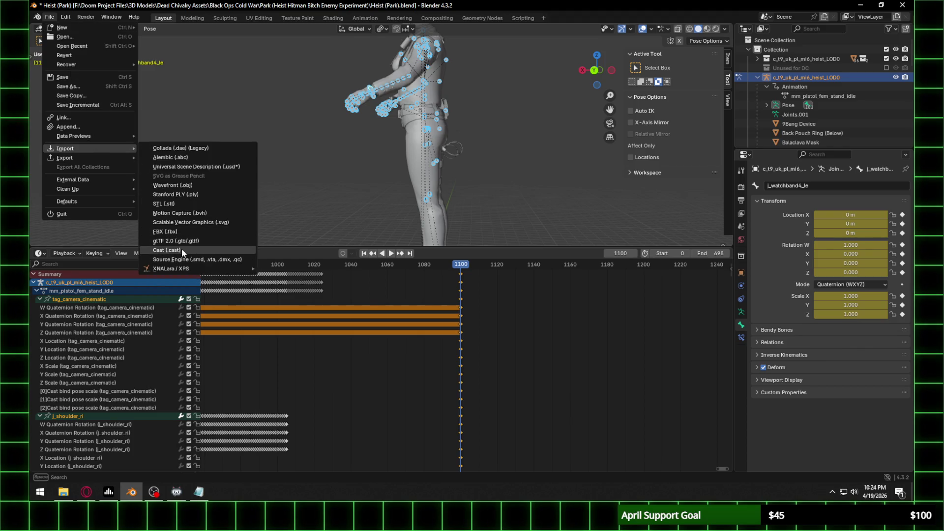
click(166, 250)
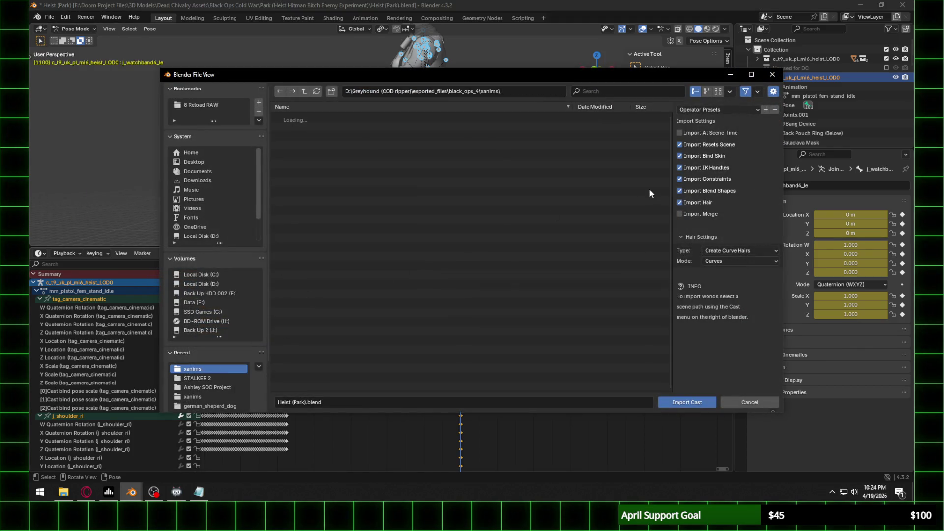
click(625, 90)
text(pistol)
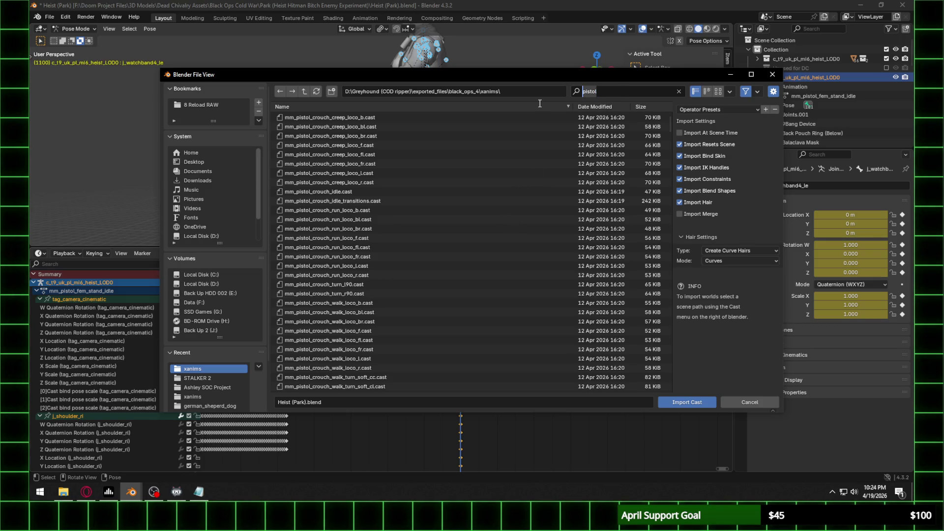
text(walk)
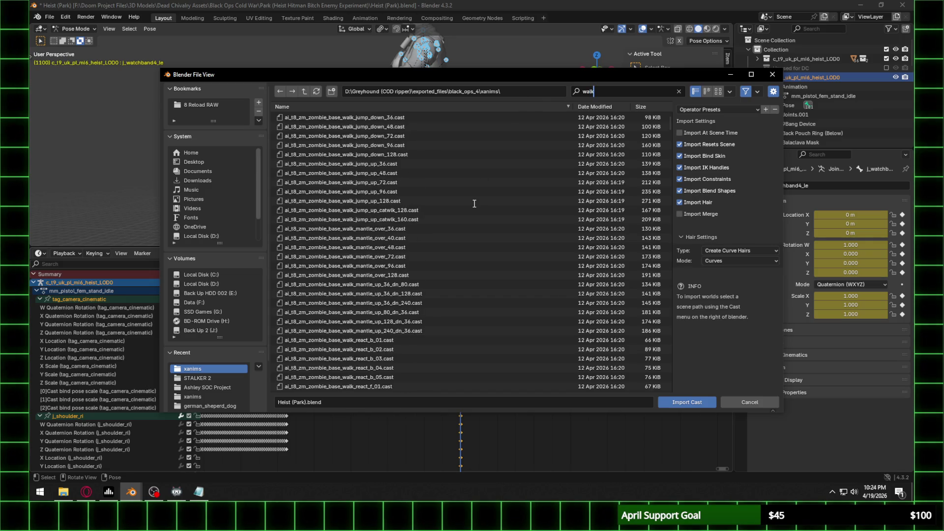
mouse_move(669, 124)
mouse_down()
mouse_move(664, 320)
mouse_move(664, 293)
mouse_up()
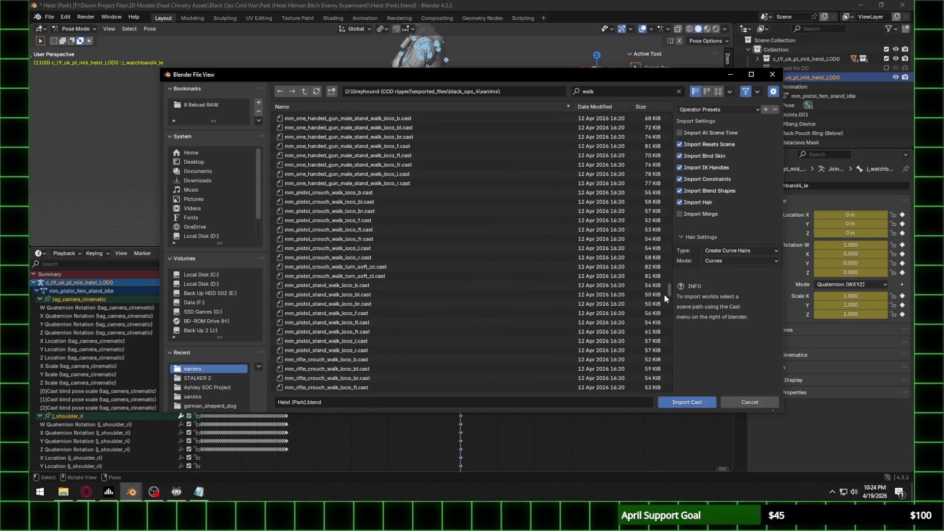
double_click(365, 314)
Step: Play the imported walk cycle and stop it
key(space)
scroll(346, 313, down, 3)
key(space)
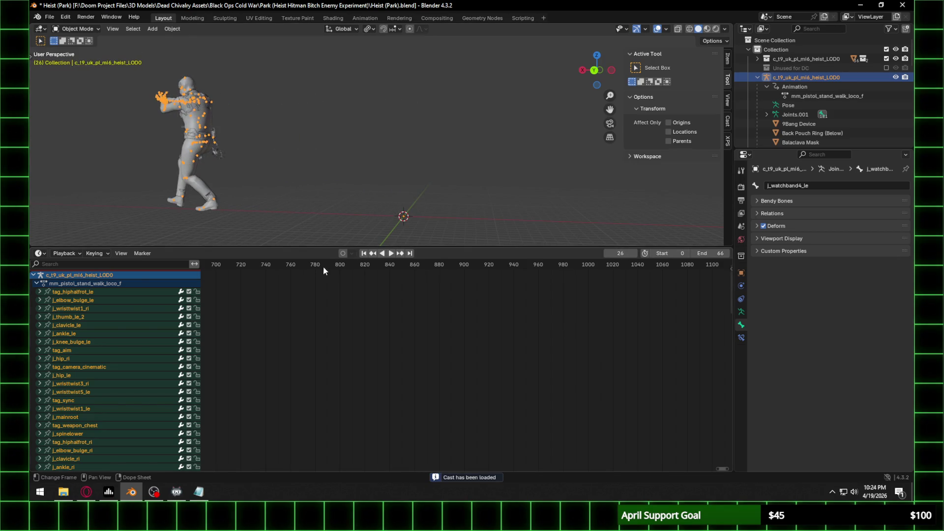
Step: Orbit to face the character and put the rig back into Pose Mode
middle_drag(206, 208, 315, 203)
click(318, 172)
key(ctrl+z)
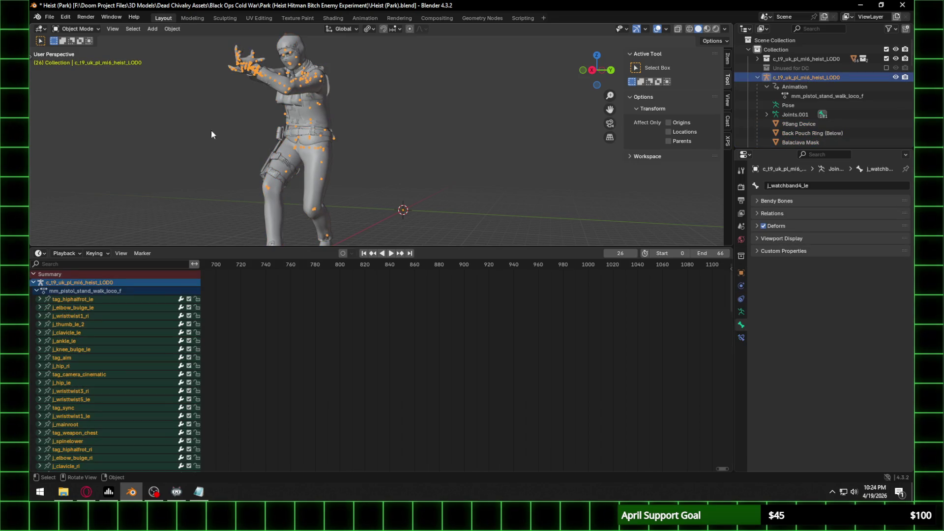
click(74, 29)
click(77, 59)
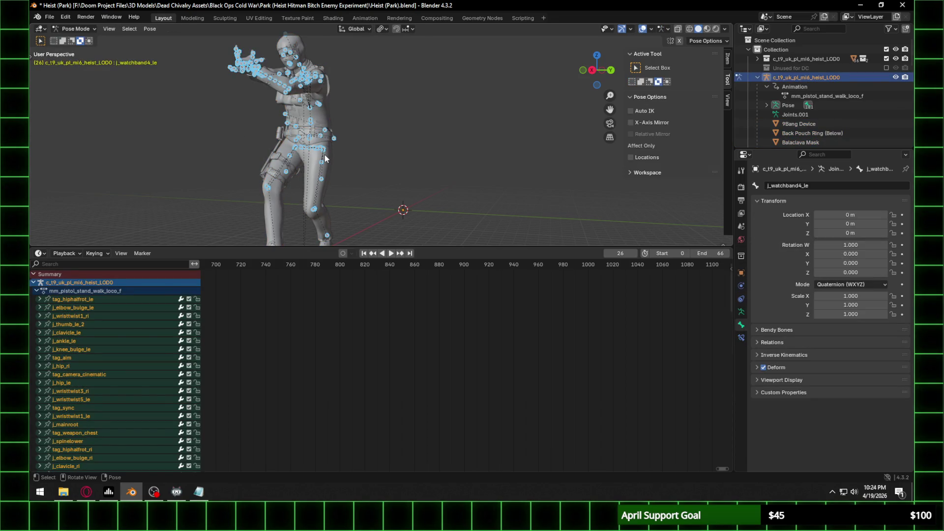
Step: Expand all Dope Sheet channels and select every keyframe of the walk action for copying
right_click(135, 327)
click(131, 328)
scroll(377, 331, down, 5)
click(332, 331)
scroll(426, 343, up, 3)
scroll(320, 307, up, 5)
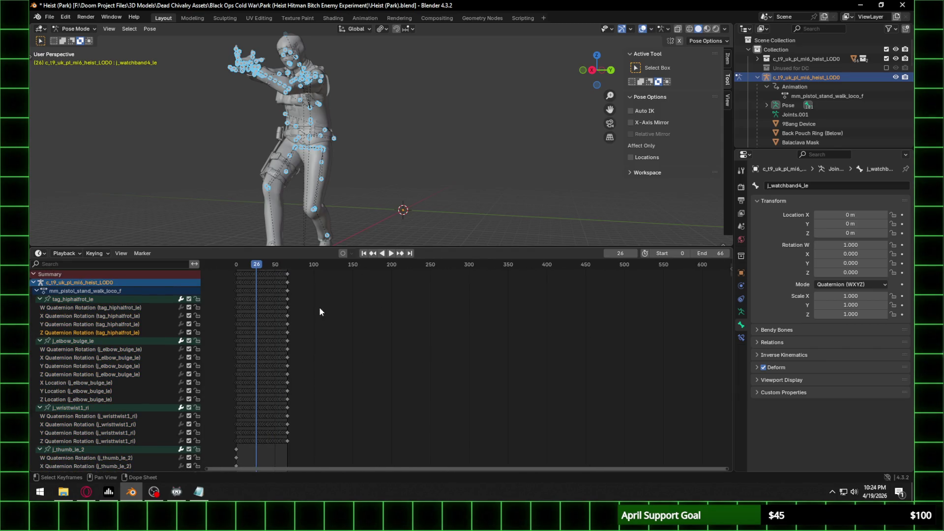
key(a)
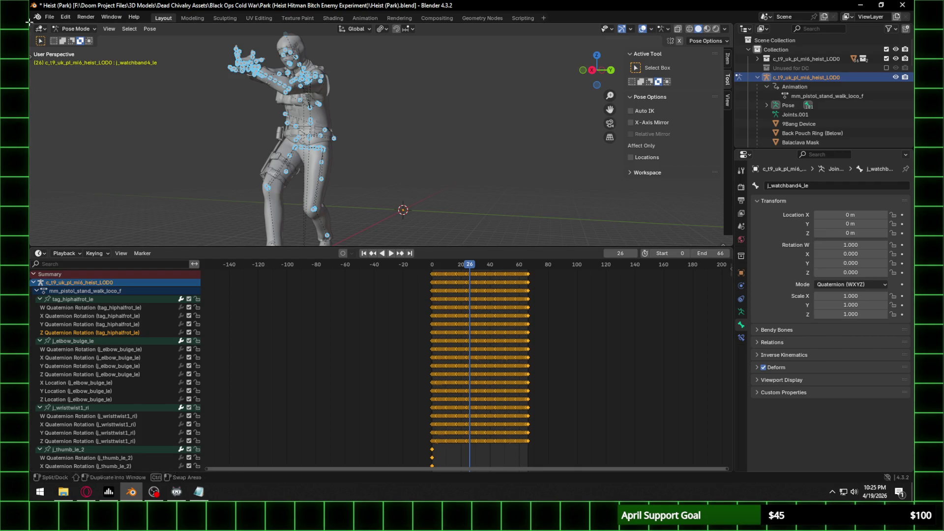
Step: Reopen Heist (Park).blend from recent files, discarding unsaved changes
click(49, 17)
mouse_move(87, 148)
mouse_move(73, 46)
click(258, 93)
click(475, 261)
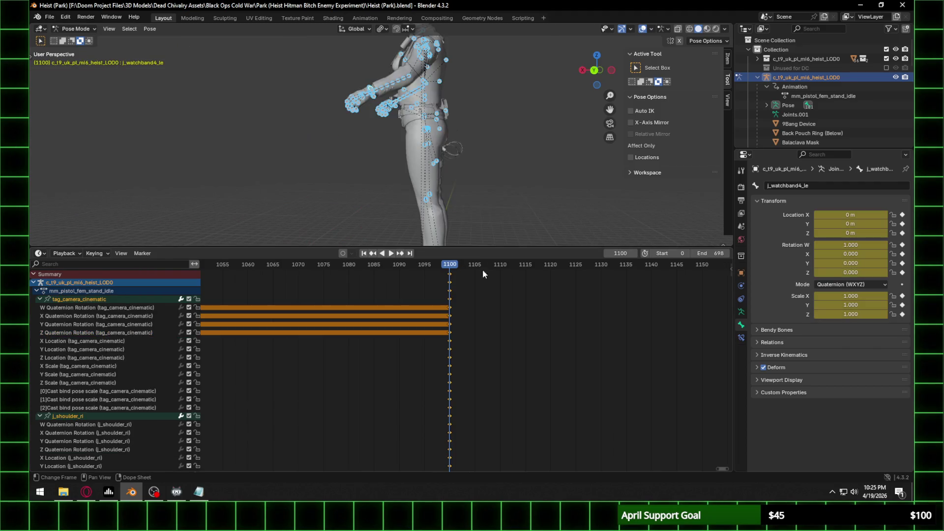
Step: Paste the copied walk keyframes at frame 1110 and scrub back to frame 1100
drag(484, 264, 500, 264)
key(ctrl+v)
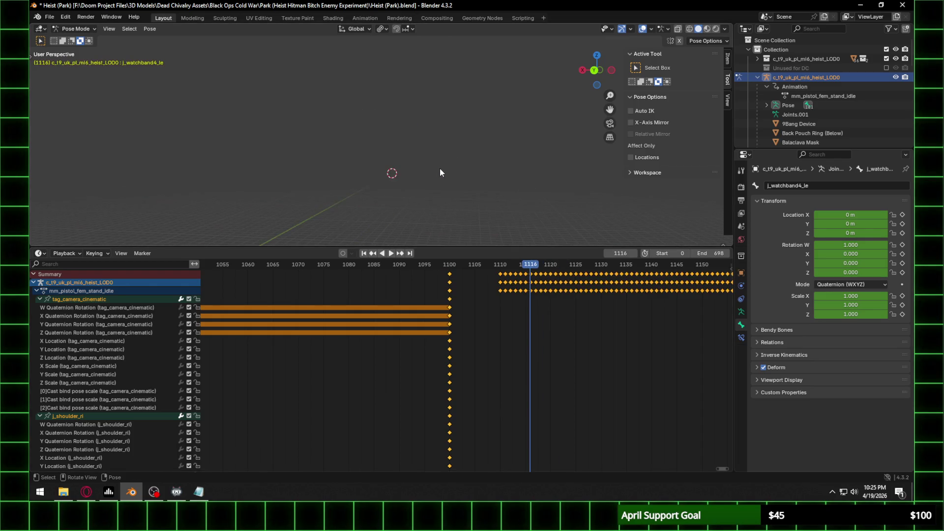
key(space)
drag(462, 265, 450, 269)
key(space)
Step: Widen the frame range around 1100 and play through to frame 1110 to check the pose
mouse_move(450, 269)
ctrl+middle_down()
mouse_move(361, 326)
mouse_move(382, 318)
ctrl+middle_up()
ctrl+scroll(382, 318, down, 2)
key(space)
click(467, 280)
key(space)
scroll(475, 317, down, 3)
mouse_move(488, 323)
middle_down()
mouse_move(526, 330)
mouse_move(505, 311)
mouse_move(482, 352)
mouse_move(495, 293)
mouse_move(496, 372)
middle_up()
Step: Delete the keyframes around frame 1100, then test a paste at frame 1100 and undo it
key(ctrl+x)
key(Delete)
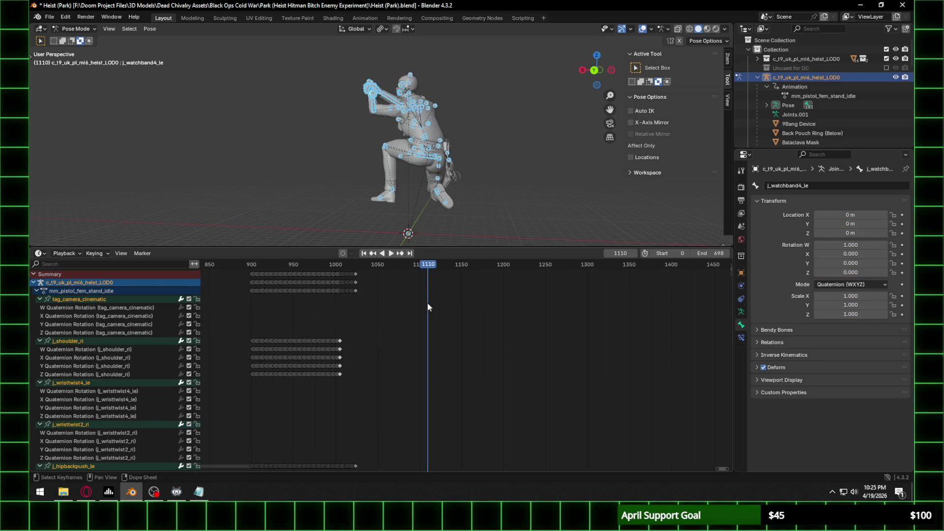
click(418, 267)
scroll(419, 267, up, 5)
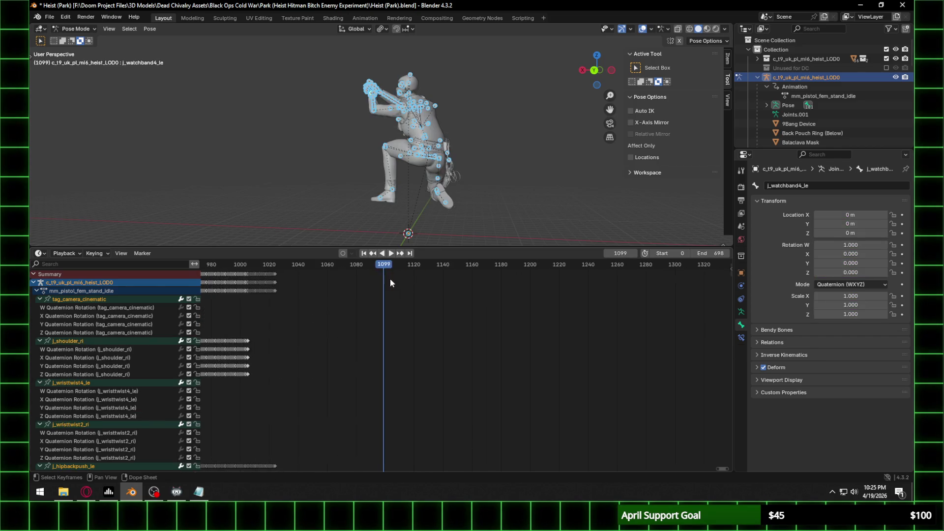
key(space)
key(ctrl+v)
mouse_move(346, 268)
mouse_down()
mouse_move(368, 268)
mouse_move(352, 273)
mouse_up()
key(ctrl+z)
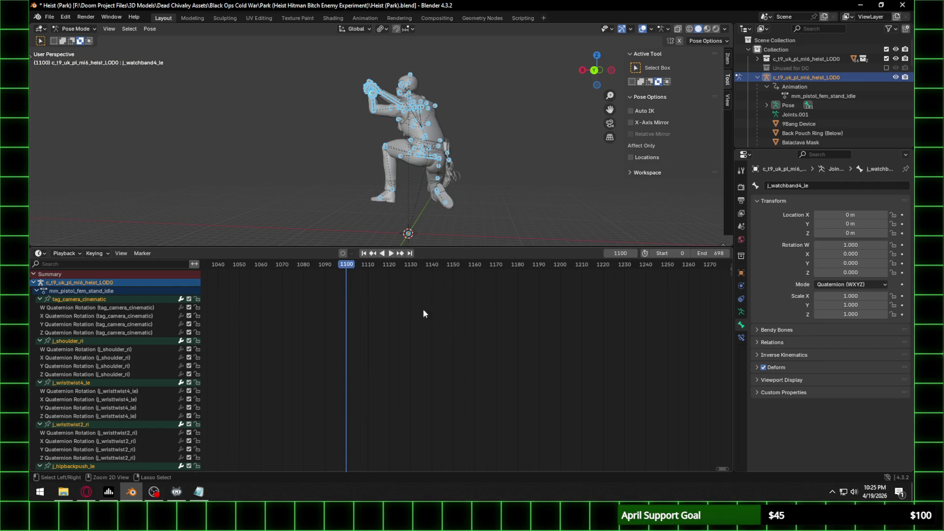
click(49, 16)
Step: Import mm_pistol_stand_walk_loco_f.cast (Cast) from Recent xanims using a 'walk' name filter
mouse_move(83, 147)
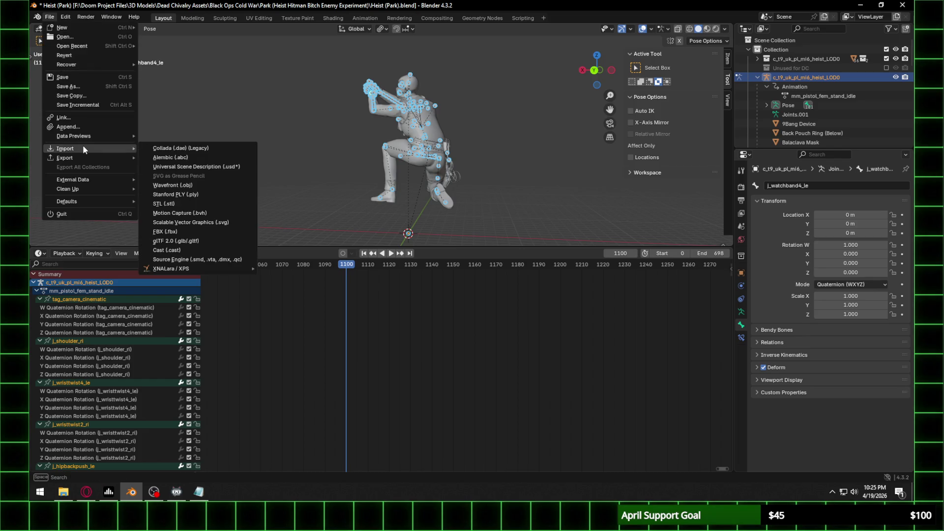
click(176, 250)
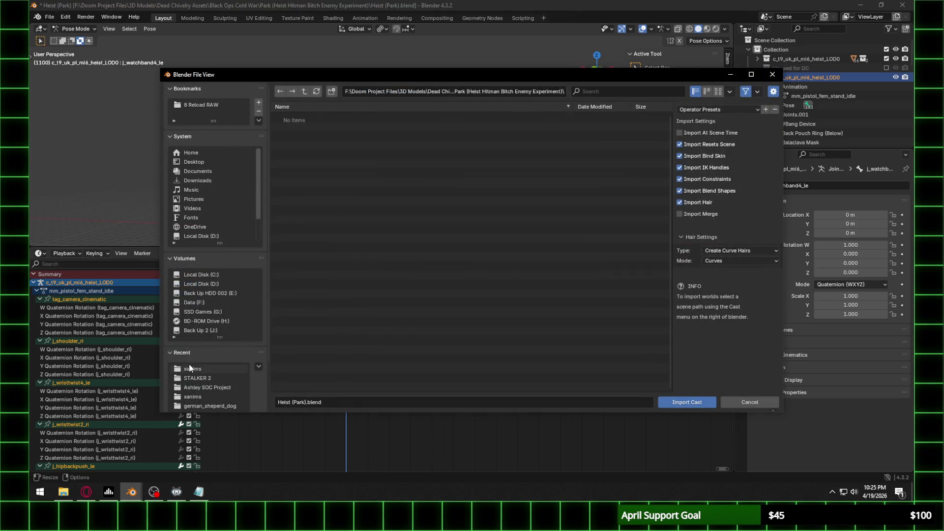
click(192, 369)
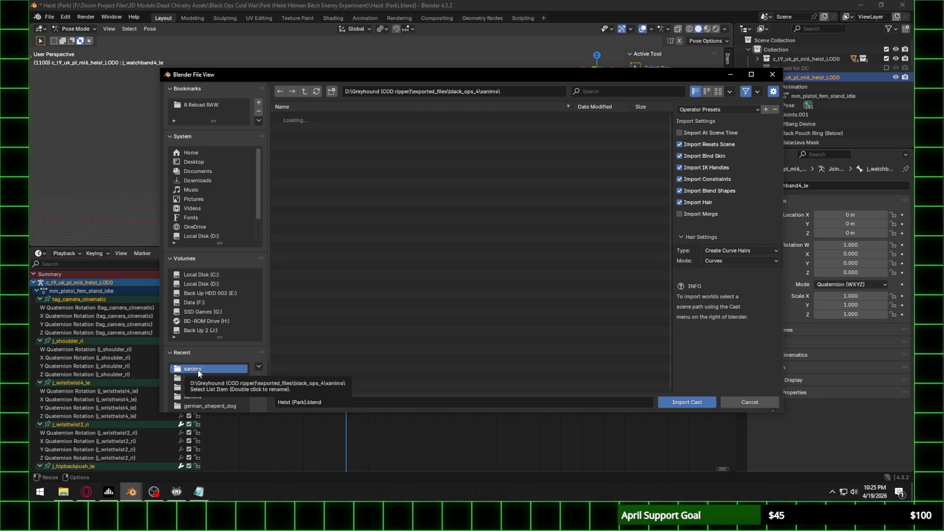
click(616, 87)
text(walk)
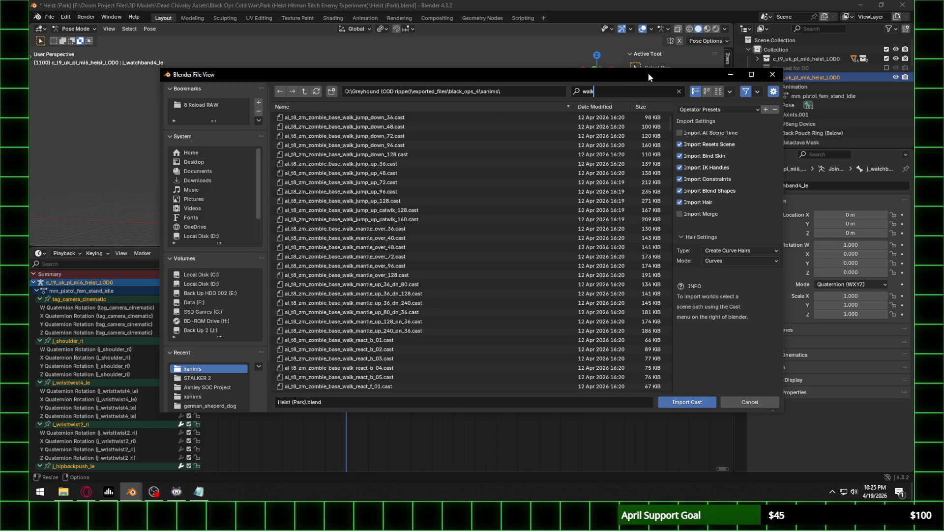
key(Return)
scroll(669, 123, down, 20)
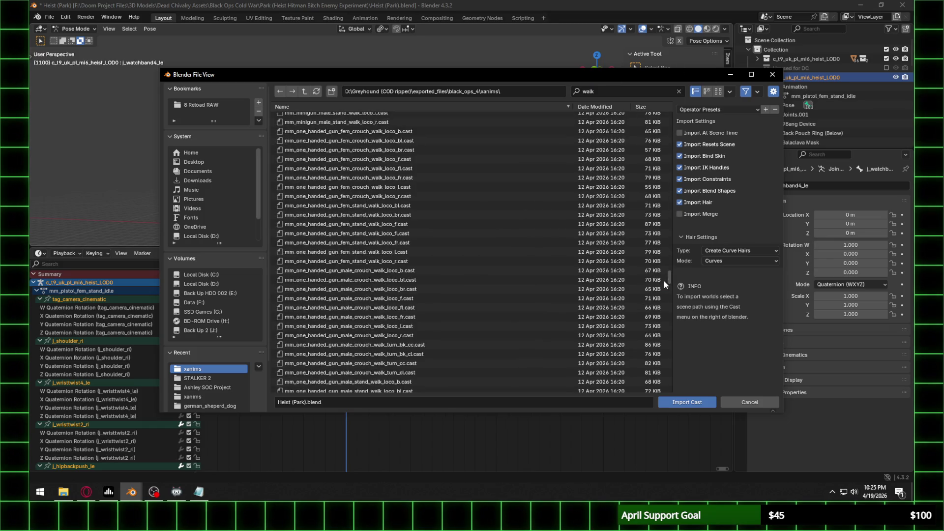
scroll(567, 226, down, 15)
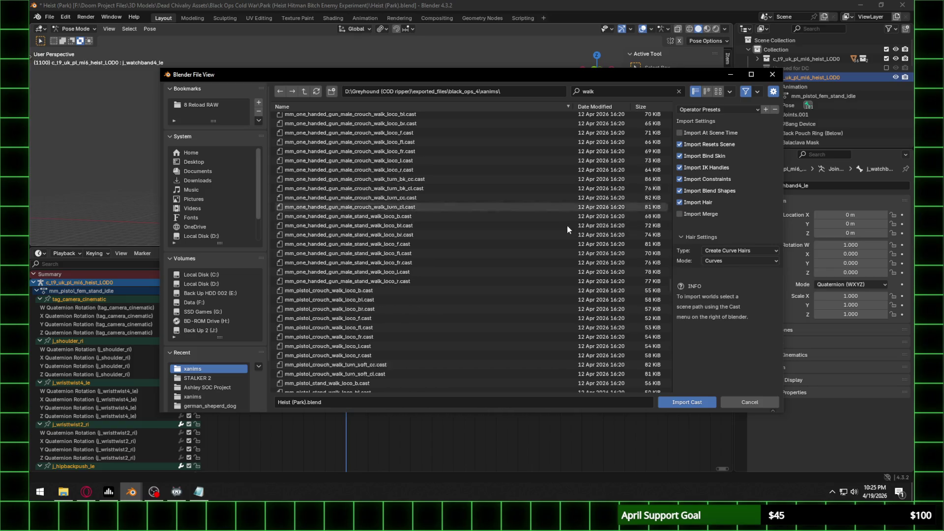
scroll(388, 216, up, 2)
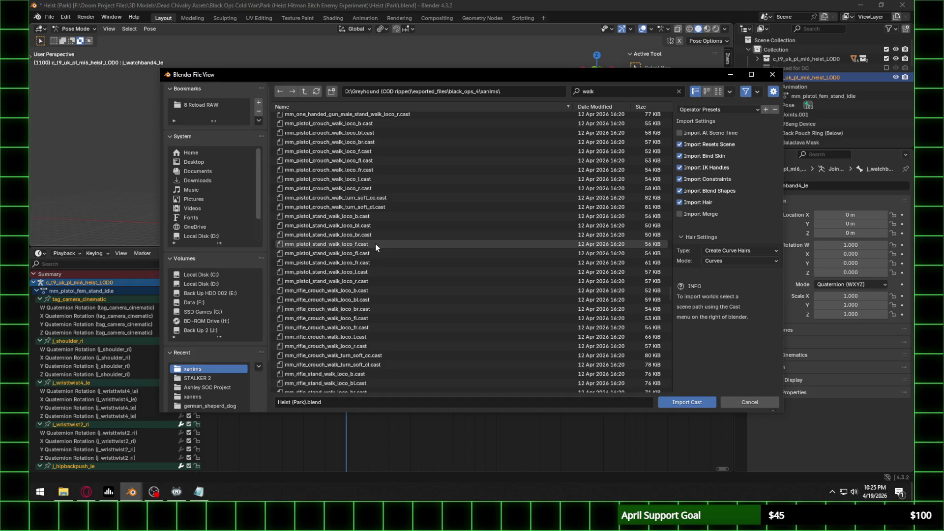
double_click(375, 243)
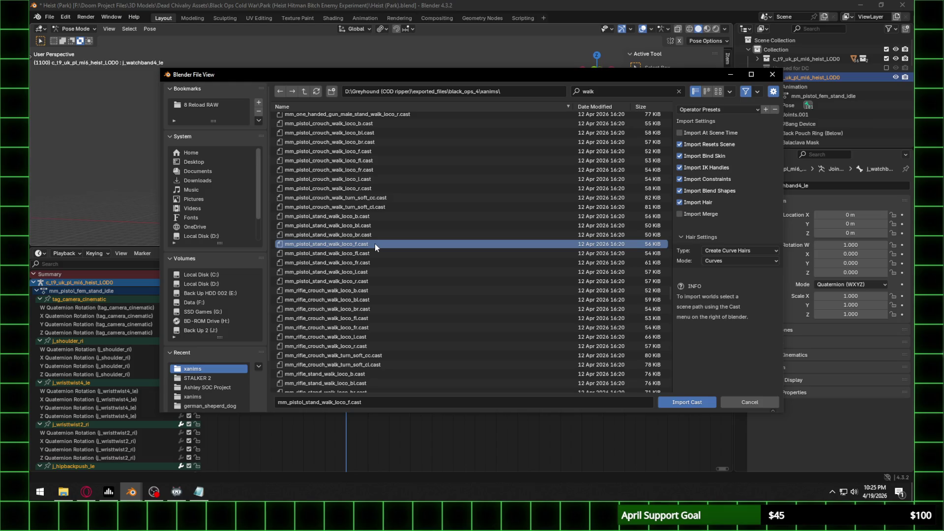
scroll(335, 305, down, 3)
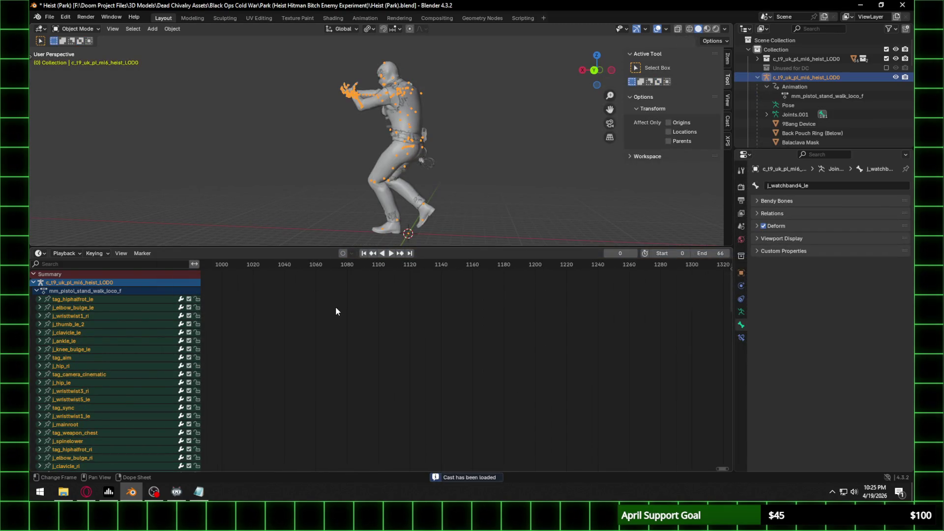
Step: Switch to Pose Mode, bring keyframes 0–66 into view, and play the imported walk
click(78, 29)
click(90, 57)
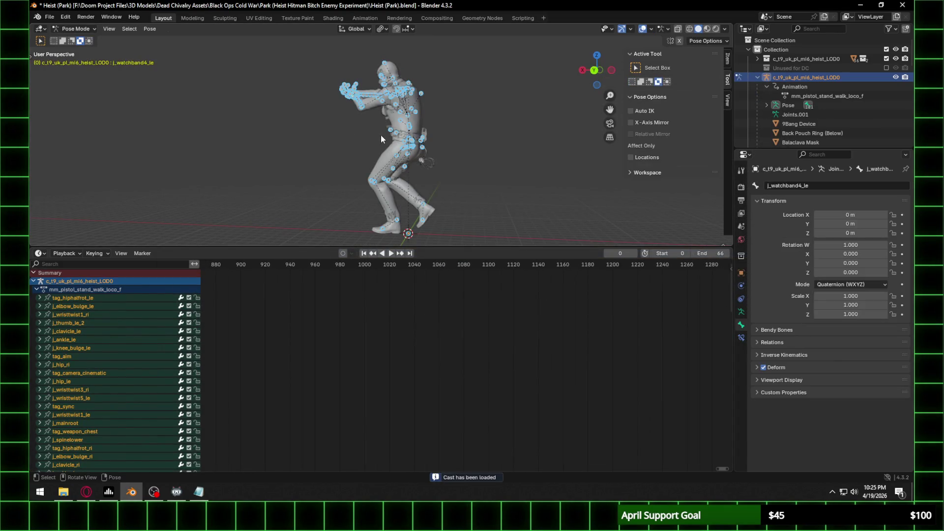
ctrl+scroll(242, 343, left, 10)
mouse_move(362, 327)
middle_down()
mouse_move(524, 338)
mouse_move(566, 326)
middle_up()
scroll(524, 338, up, 8)
key(space)
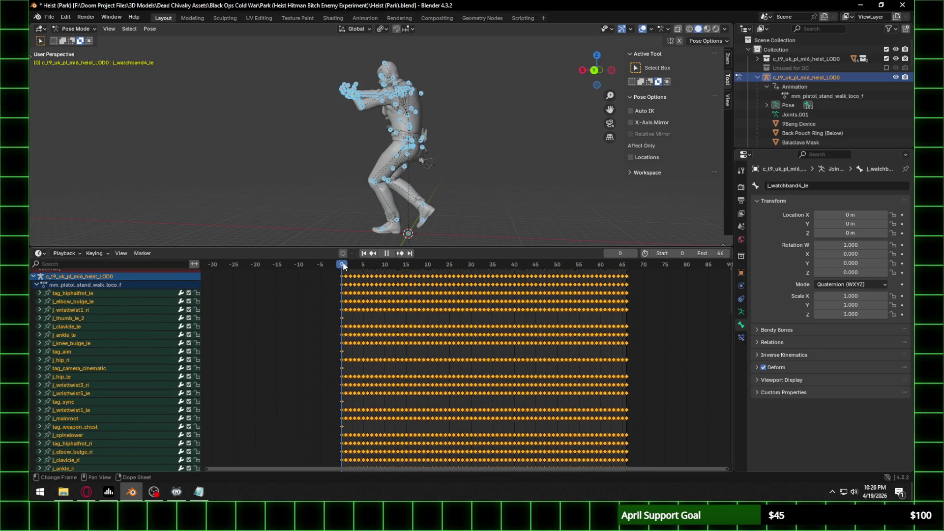
key(Escape)
Step: Select the tag_origin bone, clear its location with Alt+G, and delete its keyframes
click(408, 234)
drag(342, 264, 372, 264)
click(338, 231)
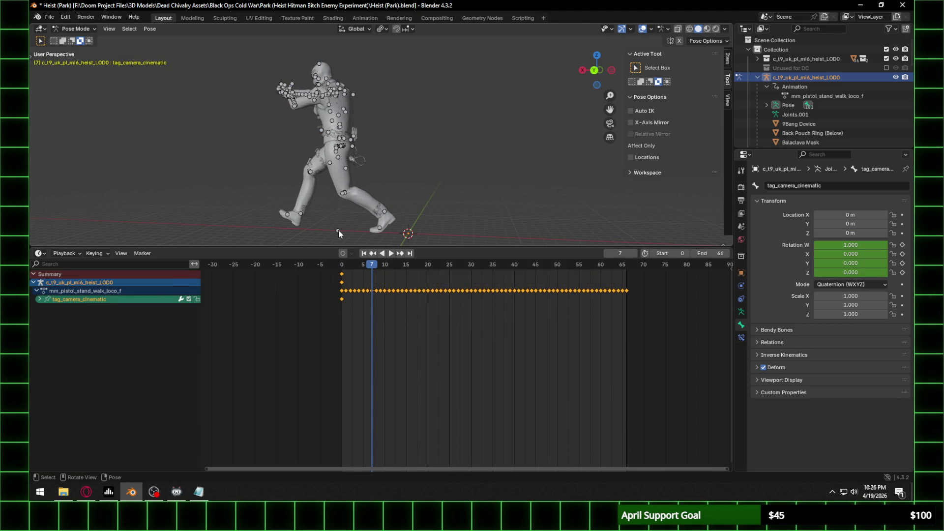
click(338, 230)
key(g)
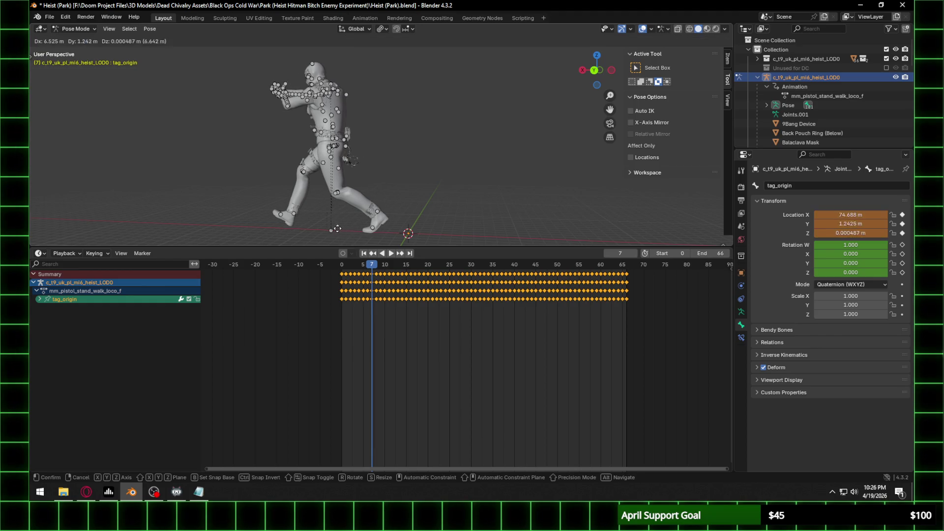
key(Escape)
middle_drag(382, 197, 458, 194)
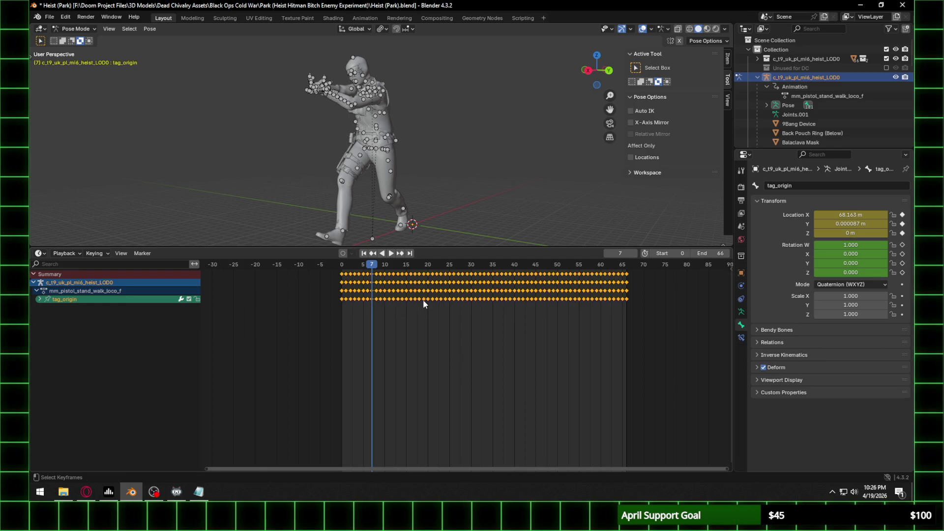
key(alt+g)
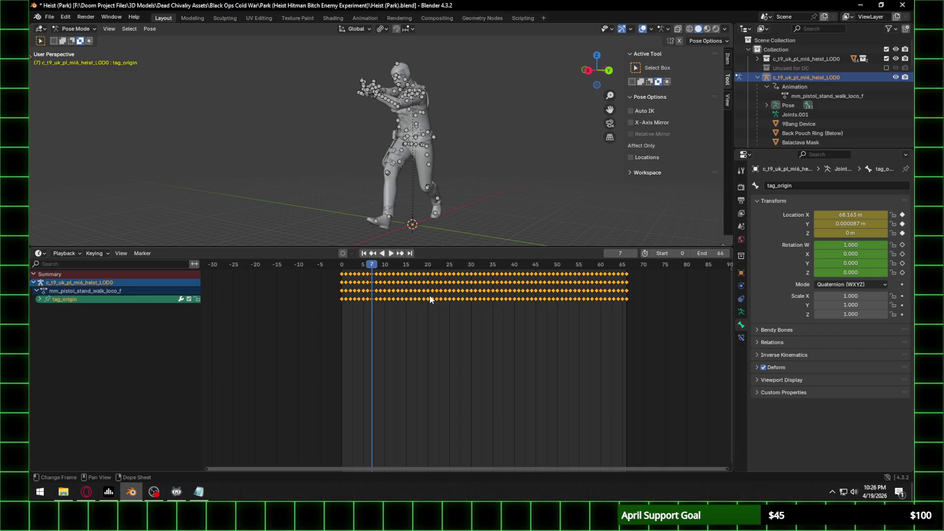
key(Delete)
key(space)
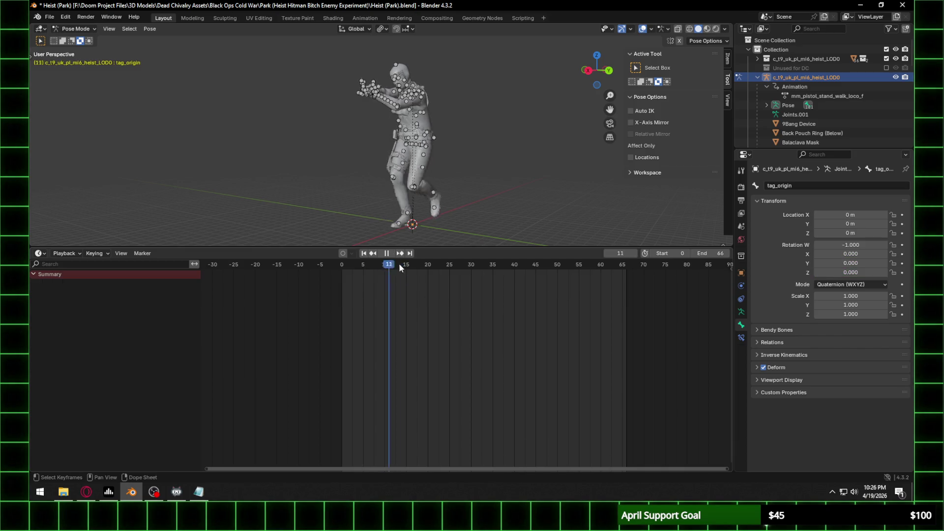
Step: Stop playback at frame 58 and box-select the hip and leg bones from a side view
key(space)
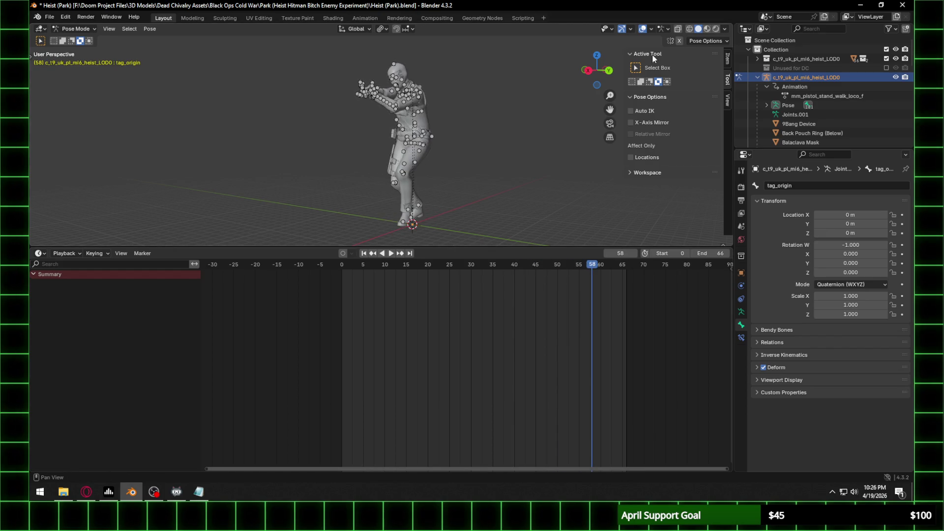
click(587, 70)
scroll(459, 122, up, 4)
click(436, 151)
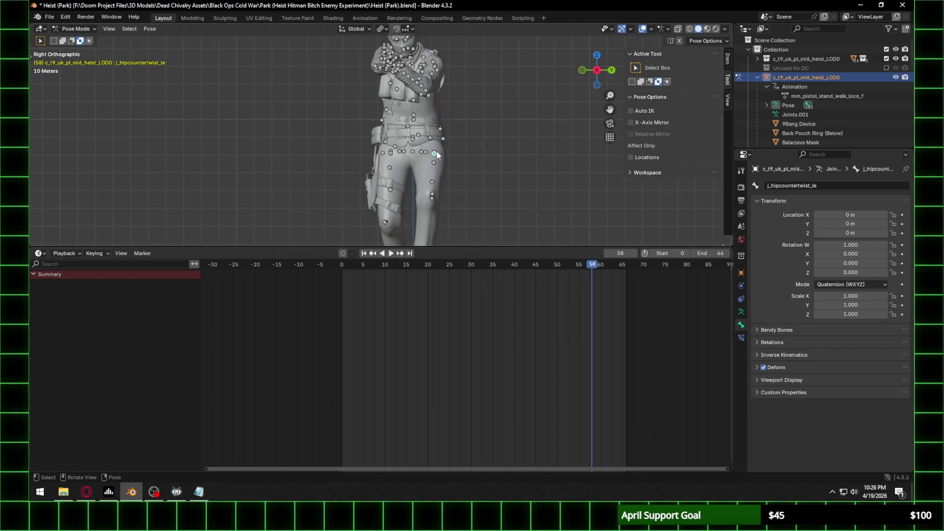
click(437, 151)
scroll(427, 147, down, 2)
shift+middle_drag(427, 147, 437, 133)
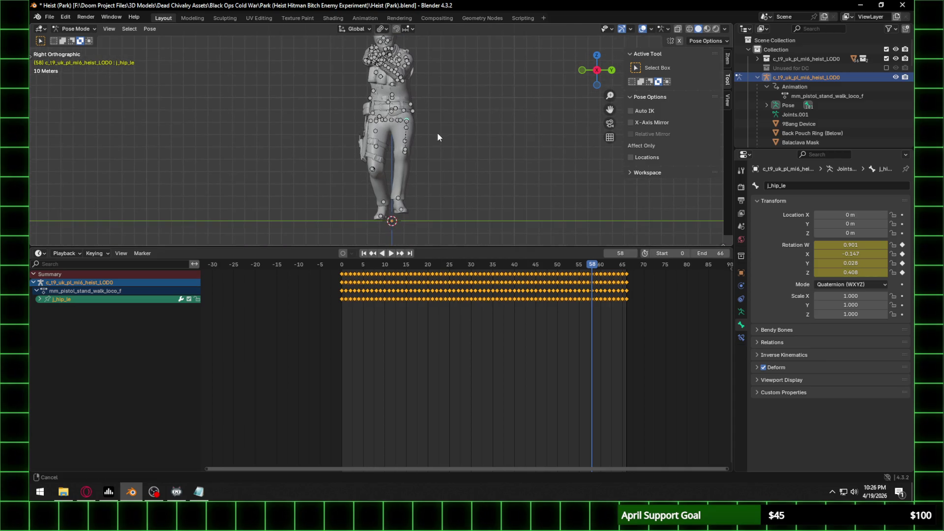
mouse_move(349, 116)
mouse_down()
mouse_move(485, 234)
mouse_move(467, 222)
mouse_up()
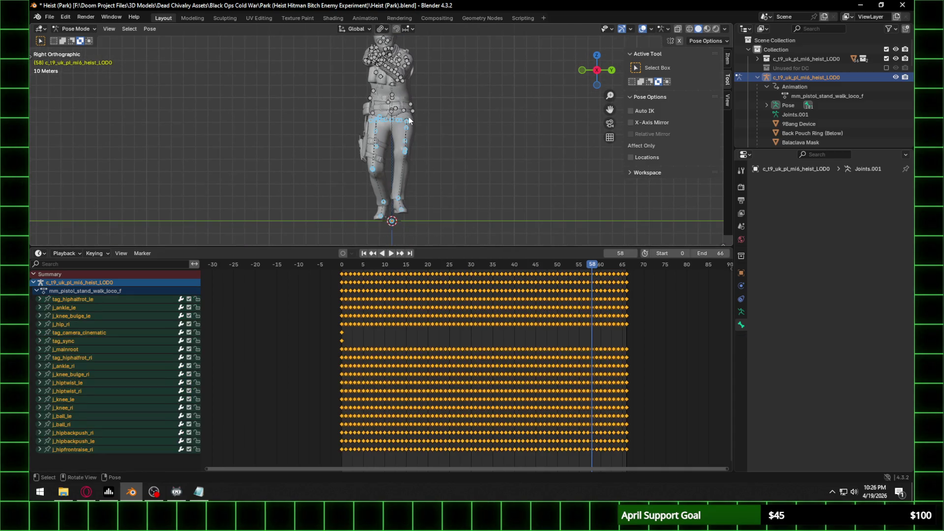
scroll(409, 120, up, 2)
mouse_move(418, 112)
middle_down()
mouse_move(442, 82)
mouse_move(356, 95)
middle_up()
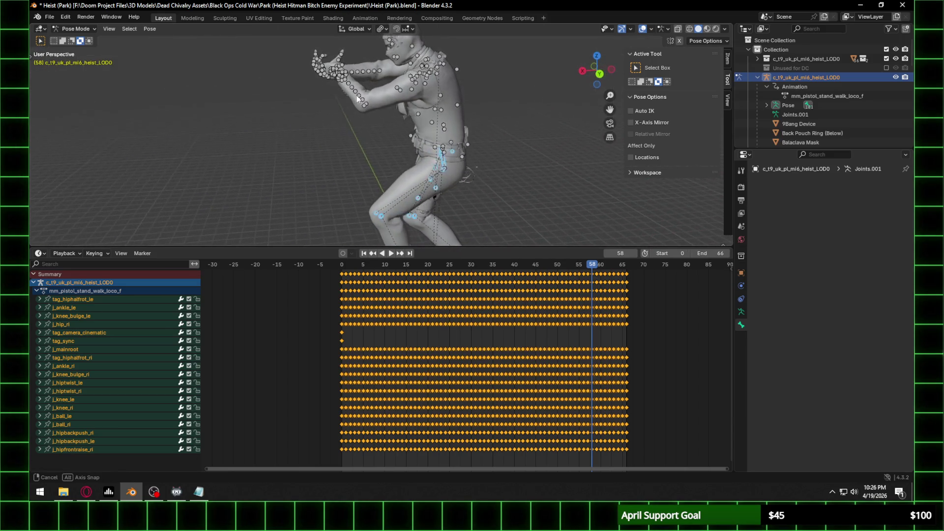
Step: Select all bones, then box-select the bones around the hand in close-up
key(a)
scroll(352, 61, up, 8)
middle_drag(450, 169, 408, 146)
drag(260, 50, 442, 178)
mouse_move(442, 178)
middle_down()
mouse_move(420, 166)
mouse_move(446, 116)
mouse_move(344, 69)
middle_up()
drag(338, 60, 446, 138)
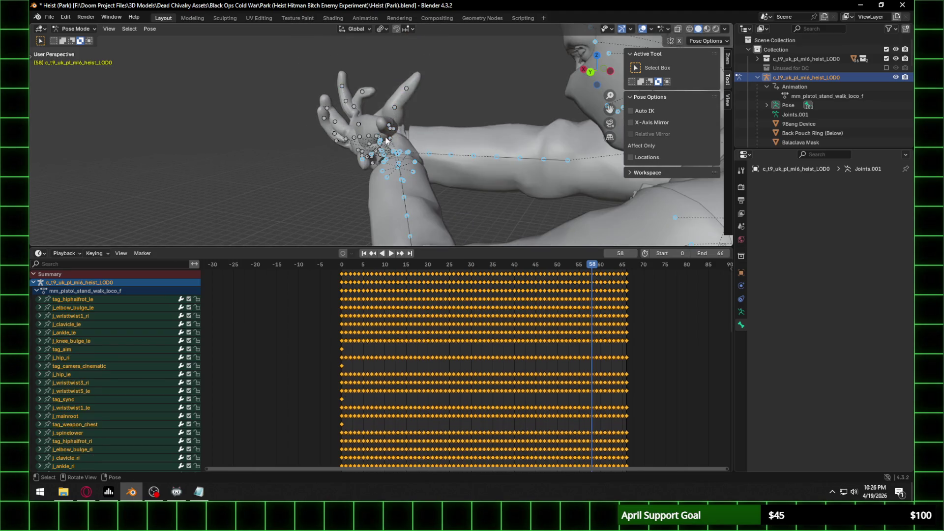
scroll(386, 139, up, 5)
mouse_move(258, 86)
mouse_down()
mouse_move(319, 191)
mouse_move(374, 229)
mouse_up()
mouse_move(433, 209)
middle_down()
mouse_move(490, 186)
mouse_move(513, 163)
mouse_move(467, 182)
mouse_move(461, 163)
mouse_move(365, 173)
middle_up()
Step: Select the left watch and j_wristtwist_le bones, then select all bones and open the keyframe context menu
click(449, 207)
click(341, 196)
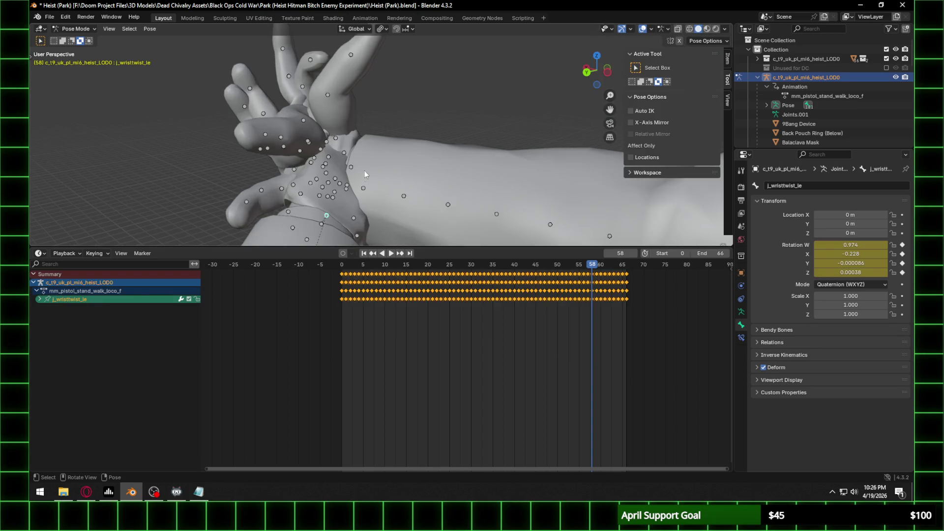
click(334, 205)
middle_drag(337, 203, 402, 191)
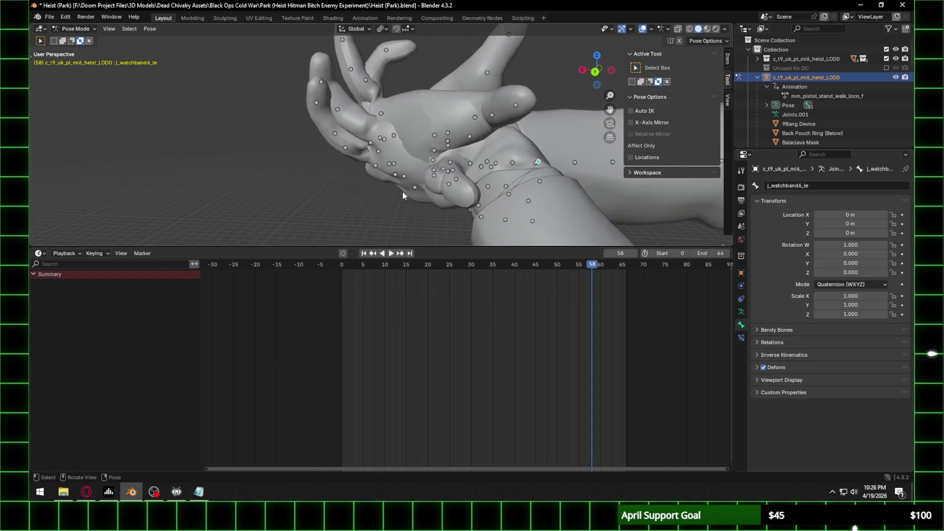
click(508, 187)
key(a)
scroll(508, 195, down, 5)
mouse_move(508, 194)
middle_down()
mouse_move(492, 176)
mouse_move(565, 172)
mouse_move(449, 184)
middle_up()
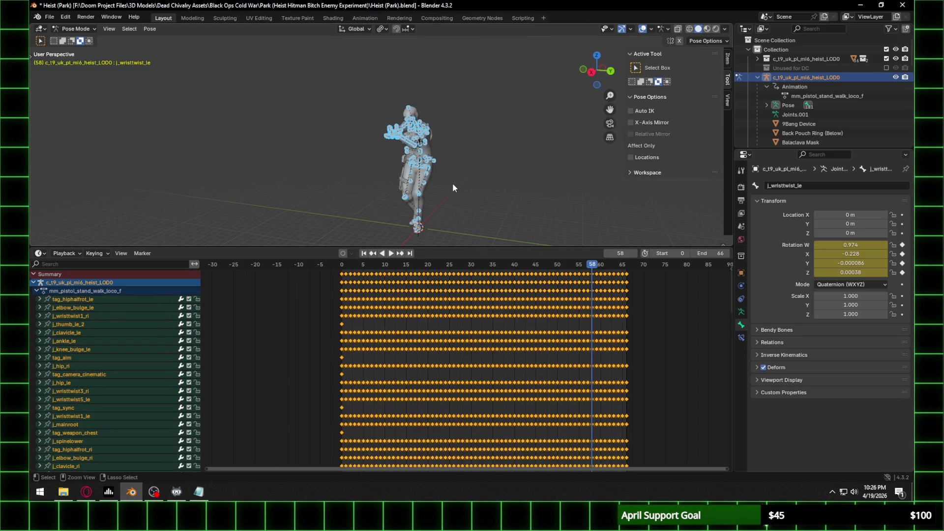
right_click(407, 297)
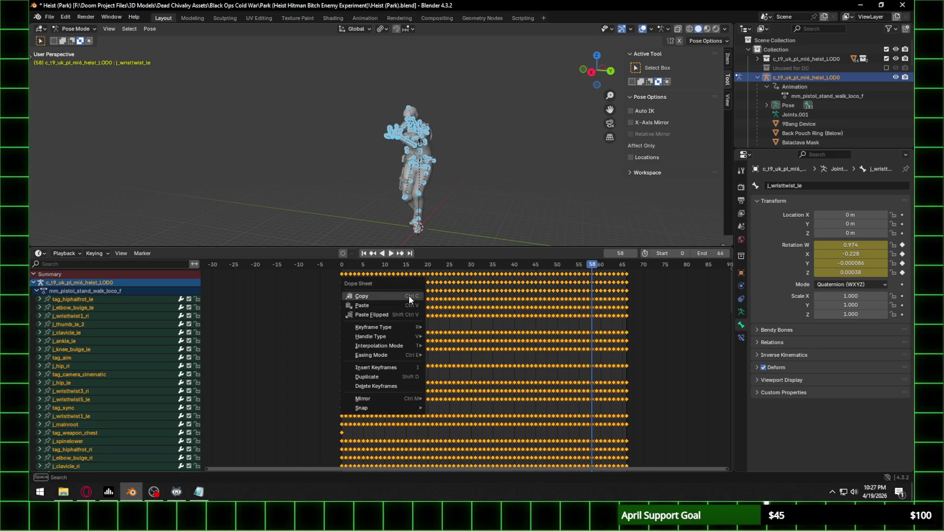
Step: Copy the walk keyframes and reopen Heist (Park).blend from recent files without saving
click(402, 297)
click(49, 17)
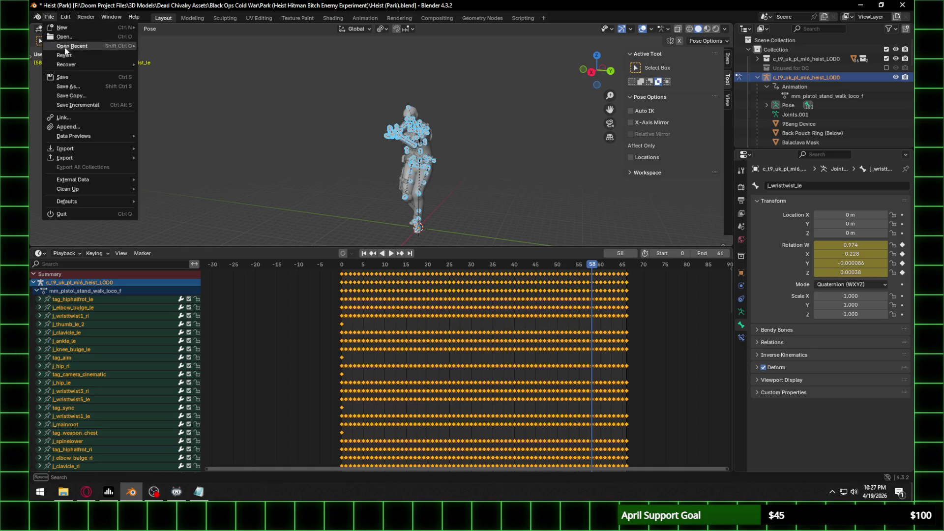
mouse_move(96, 49)
click(171, 47)
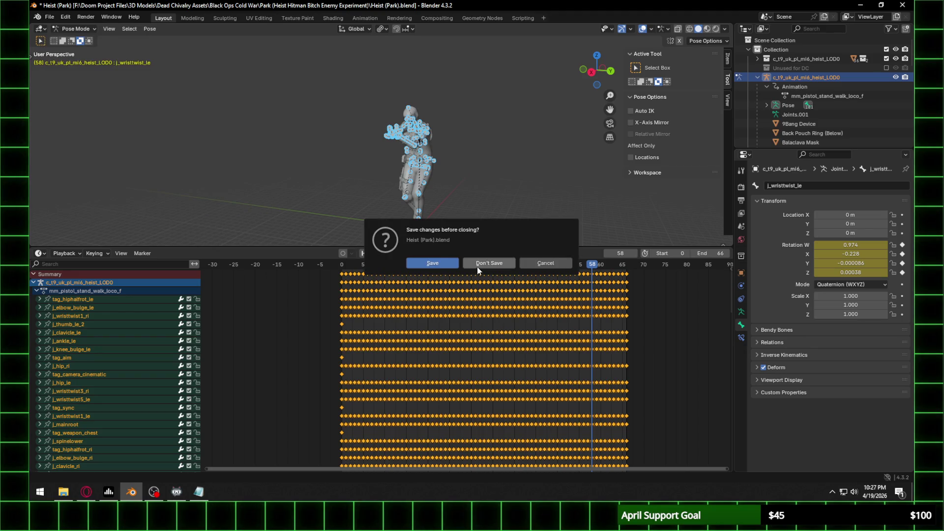
click(485, 265)
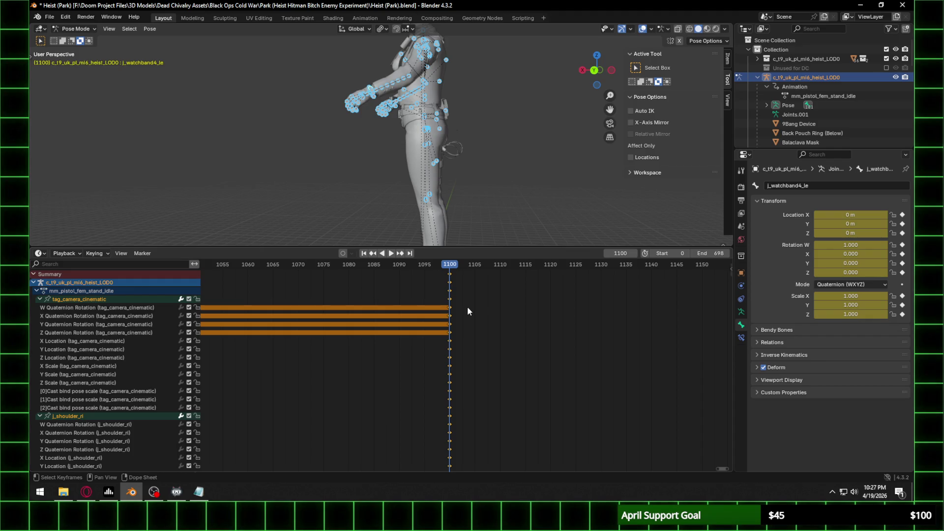
Step: Collapse all channels, then expand Summary, the character object and mm_pistol_fem_stand_idle
scroll(218, 376, down, 2)
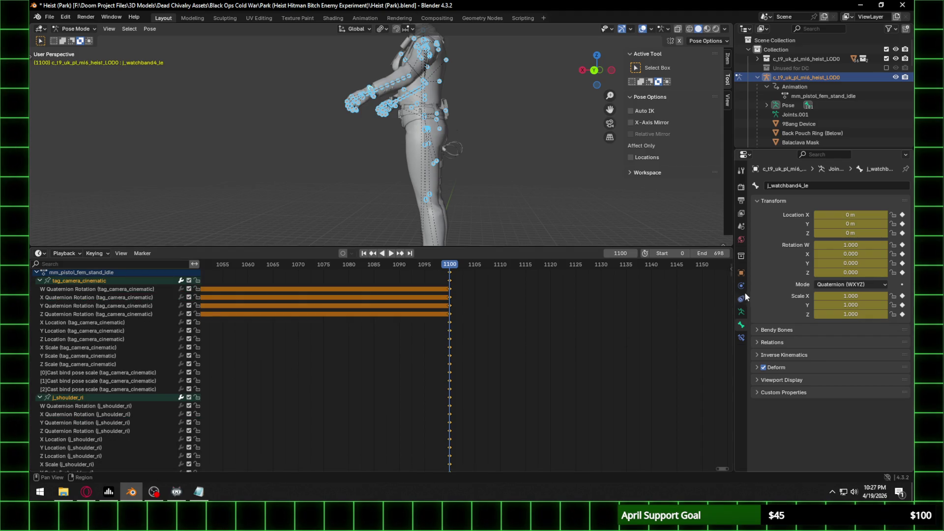
scroll(510, 345, down, 3)
scroll(100, 383, down, 5)
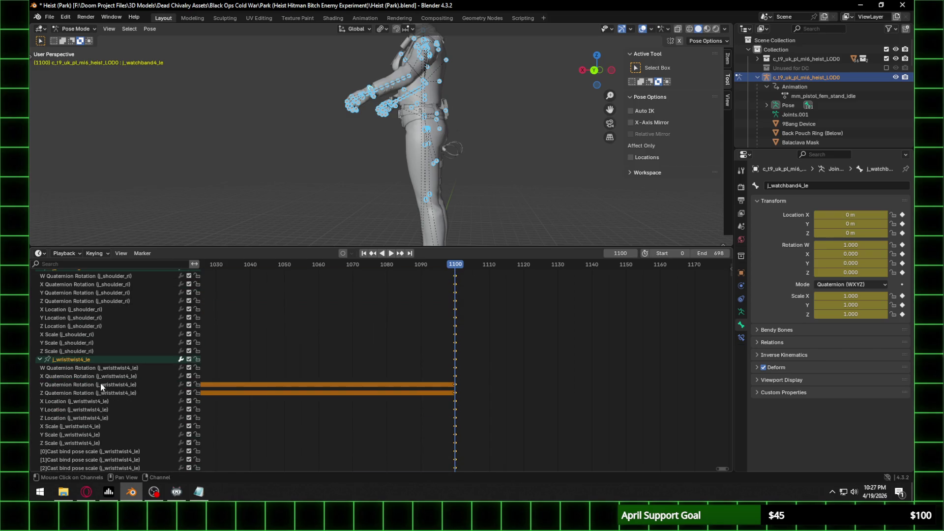
right_click(125, 325)
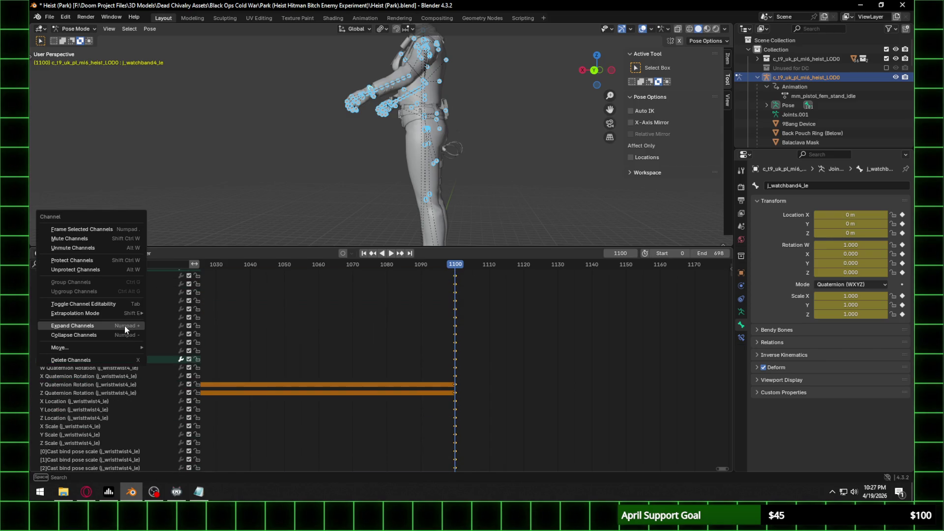
click(96, 336)
click(32, 274)
click(34, 282)
click(37, 291)
scroll(146, 358, down, 8)
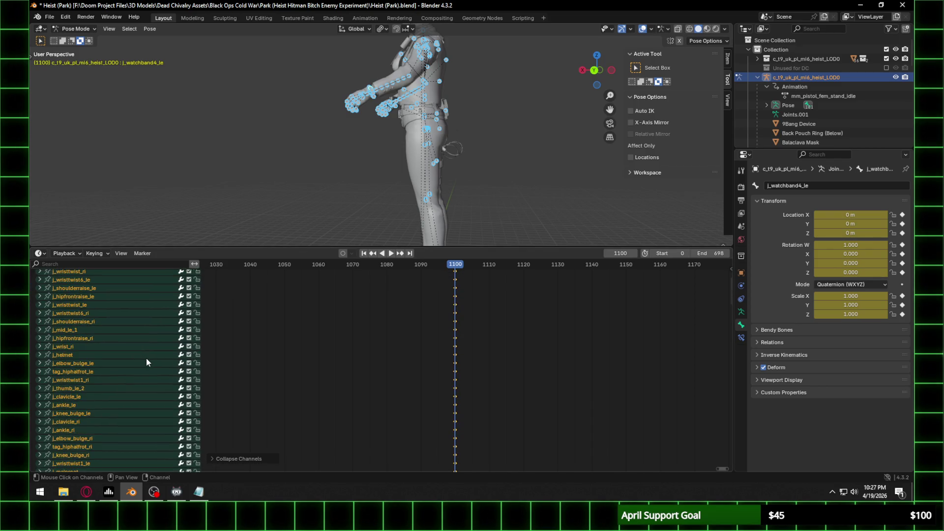
scroll(300, 352, down, 8)
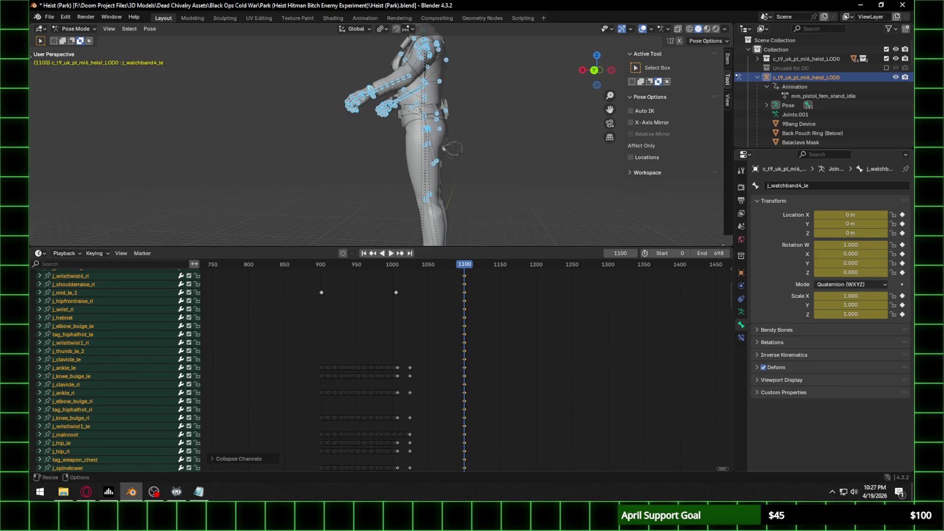
click(932, 147)
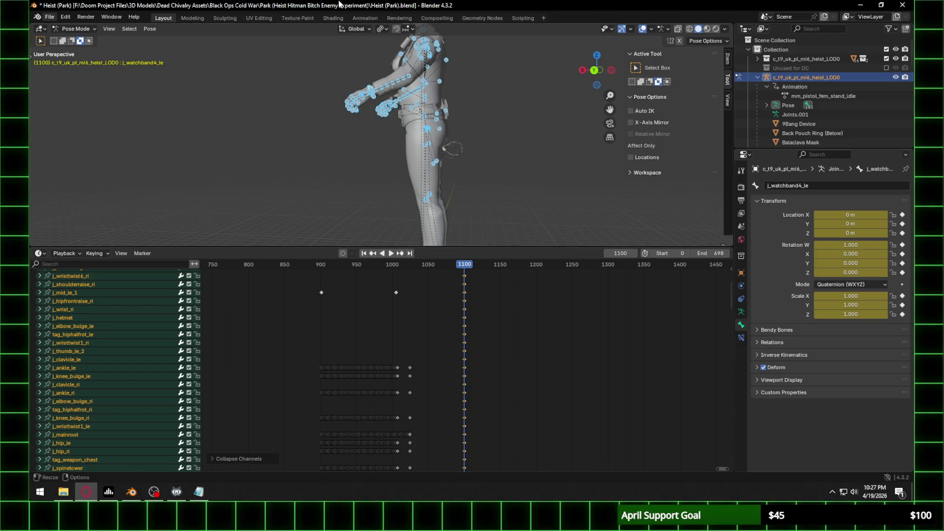
scroll(475, 341, up, 1)
Step: Scrub past the idle keys at frame 1100 and briefly play the animation
scroll(475, 340, up, 1)
scroll(417, 181, up, 3)
mouse_move(418, 181)
middle_down()
mouse_move(538, 186)
mouse_move(532, 211)
middle_up()
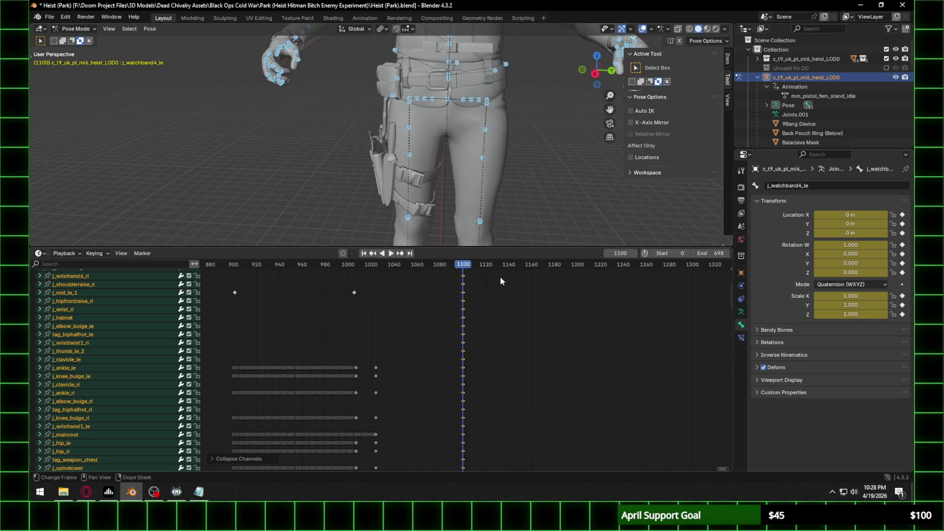
alt+click(467, 267)
drag(467, 267, 593, 274)
key(space)
scroll(388, 305, down, 4)
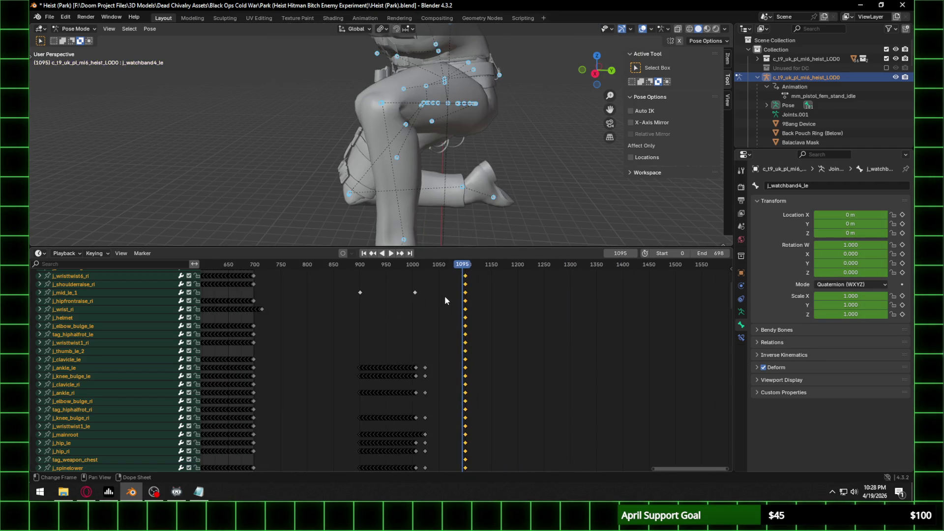
scroll(468, 290, down, 6)
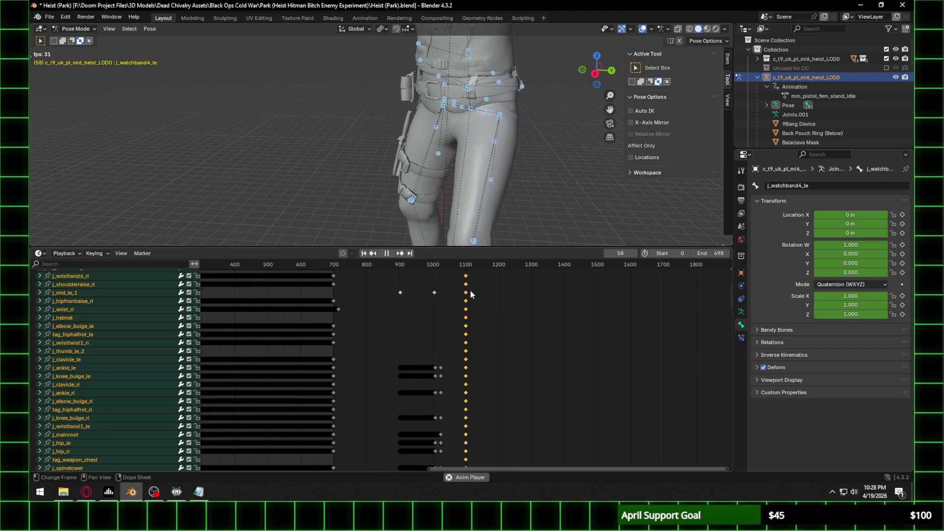
key(space)
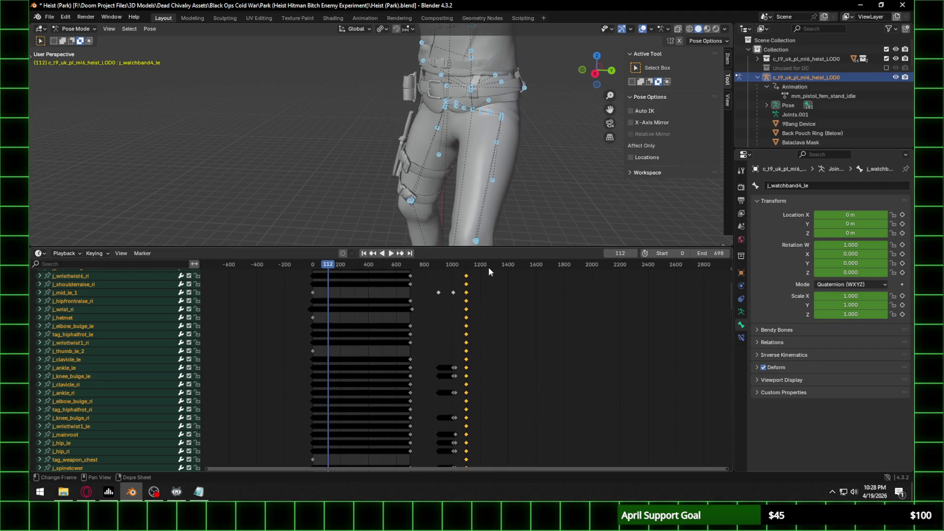
Step: Move the current frame to 1400 and paste the copied walk keyframes there
click(489, 267)
drag(488, 270, 508, 269)
scroll(515, 277, up, 1)
scroll(517, 278, up, 4)
middle_drag(640, 299, 492, 305)
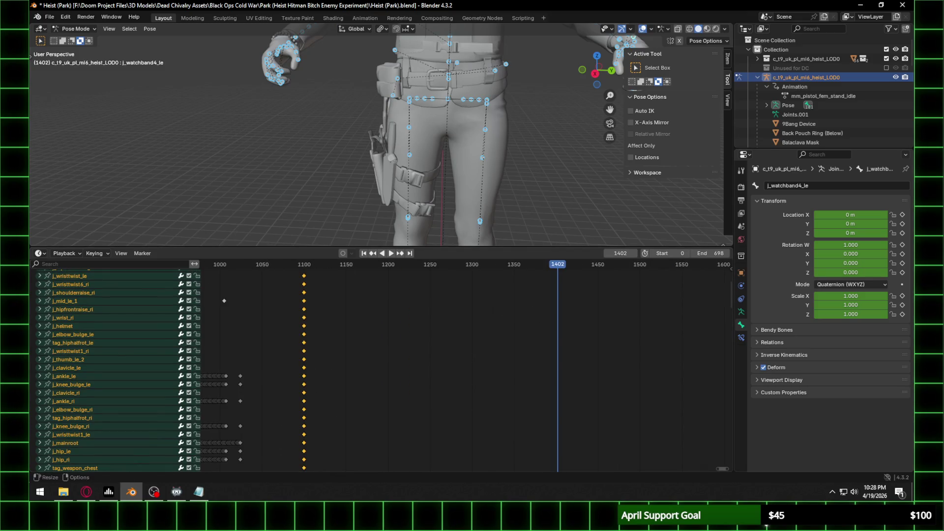
scroll(603, 329, up, 4)
scroll(633, 310, up, 3)
drag(452, 295, 429, 267)
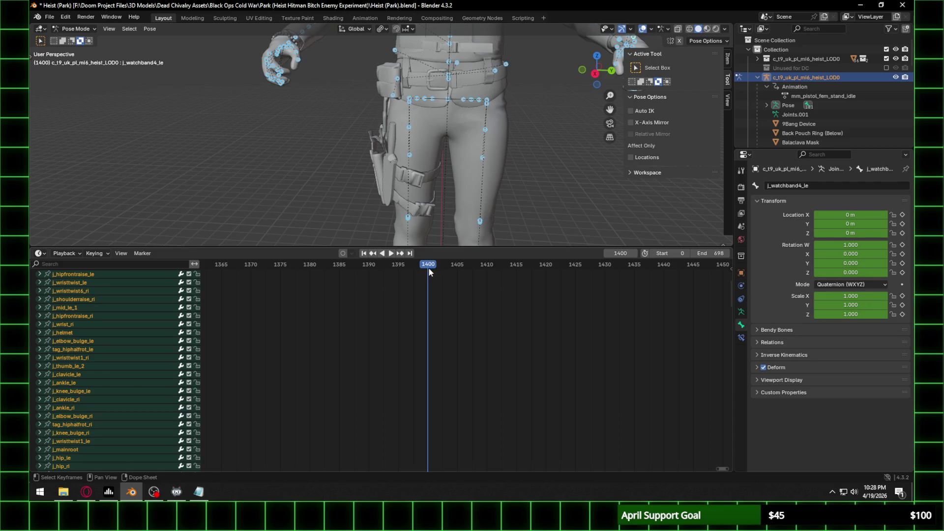
key(ctrl+v)
Step: Play and stop the animation to preview the pasted walk
scroll(466, 293, down, 2)
key(space)
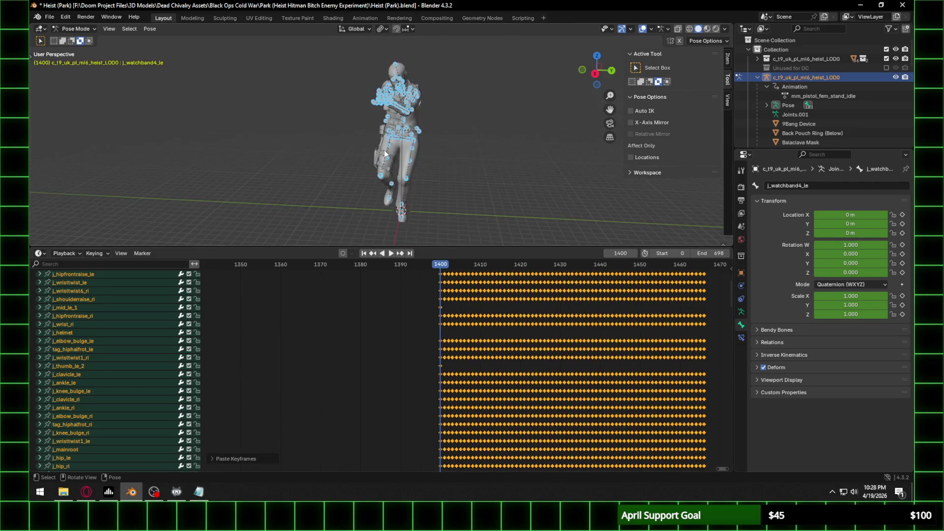
key(Escape)
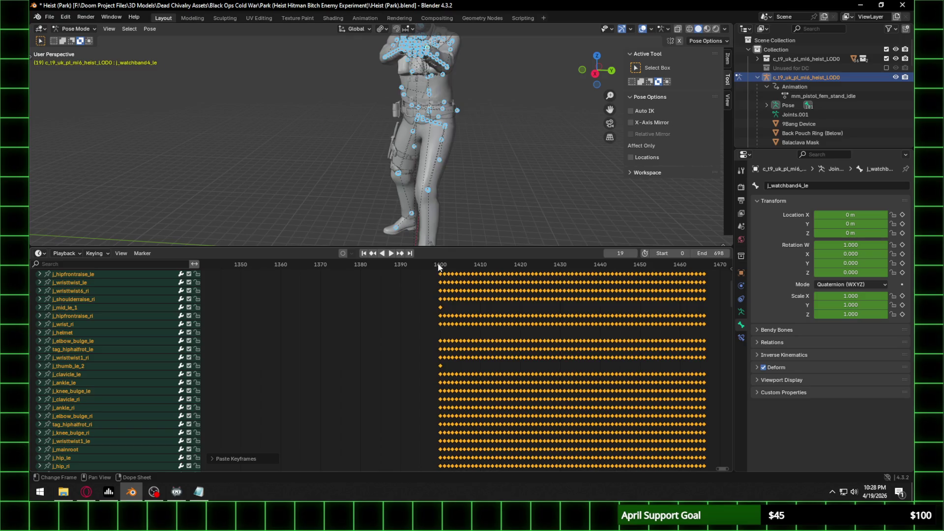
Step: Set the scene Start frame to 1400 and End to 1466, then play the range
click(668, 252)
text(1400)
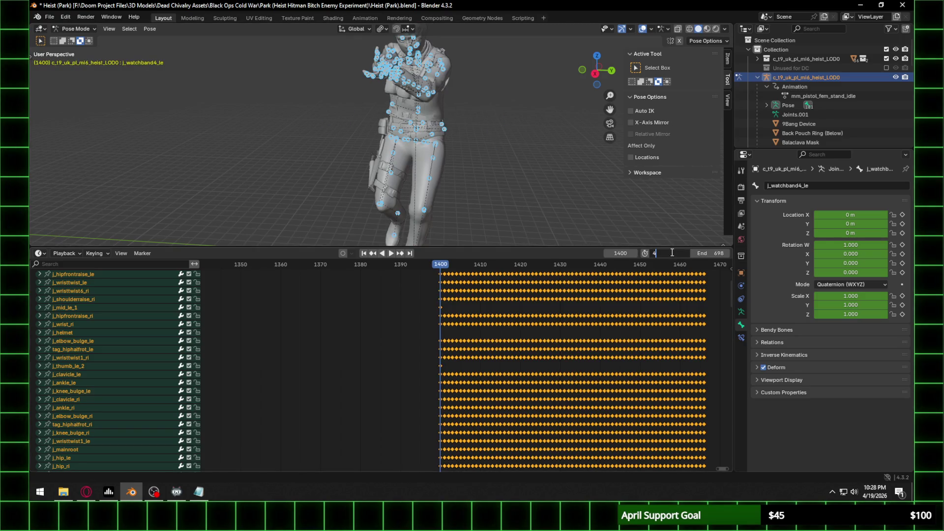
key(Return)
click(703, 264)
click(714, 253)
text(14)
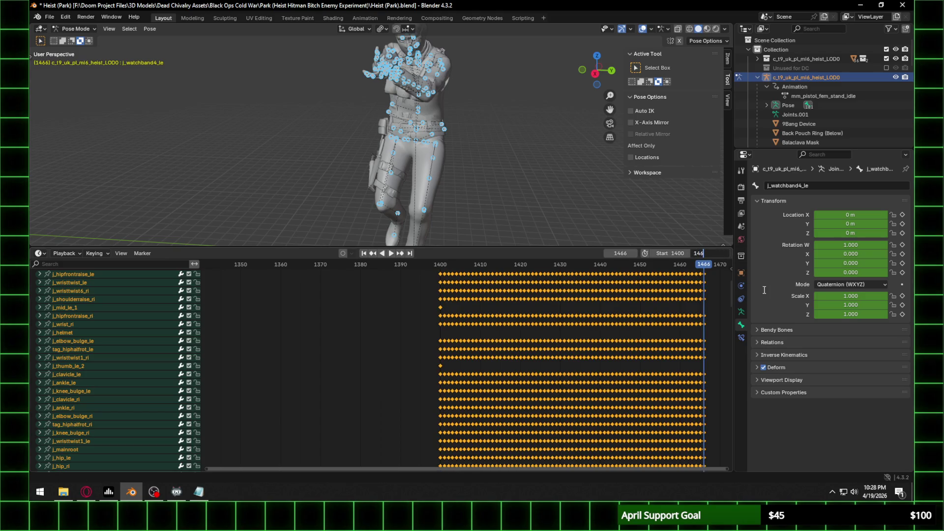
text(6)
key(Return)
key(space)
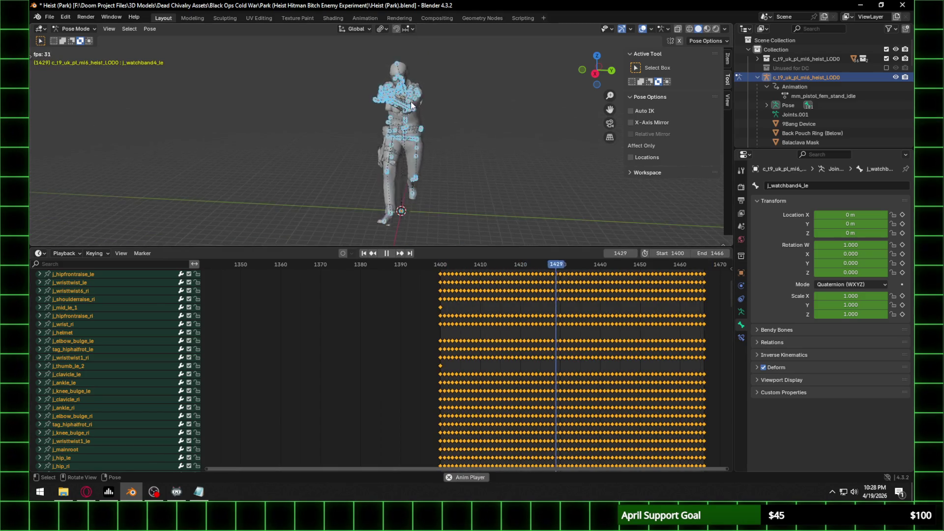
Step: Stop playback at frame 1448 and frame the outstretched arms from the side
scroll(411, 102, up, 6)
key(space)
mouse_move(433, 93)
middle_down()
mouse_move(445, 80)
mouse_move(426, 179)
middle_up()
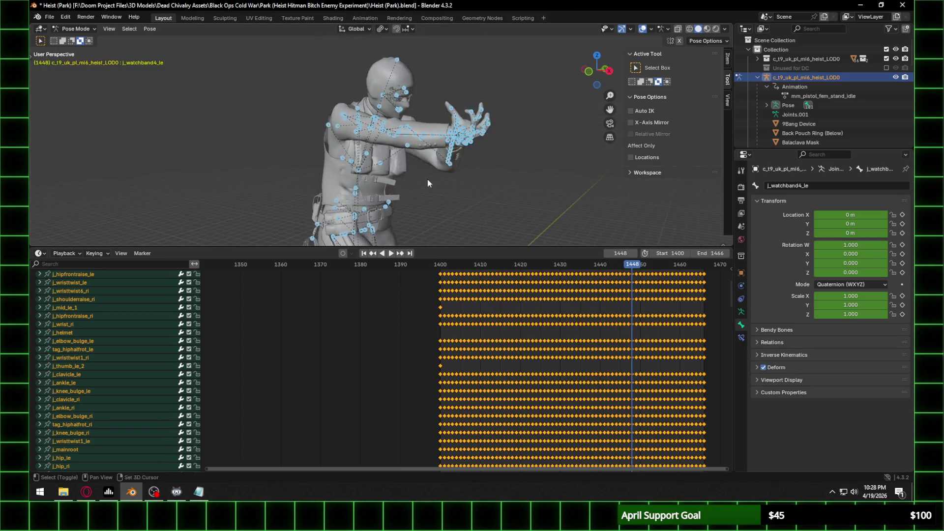
scroll(438, 162, up, 3)
mouse_move(452, 143)
middle_down()
mouse_move(544, 153)
mouse_move(404, 128)
middle_up()
scroll(510, 143, up, 4)
scroll(491, 141, down, 2)
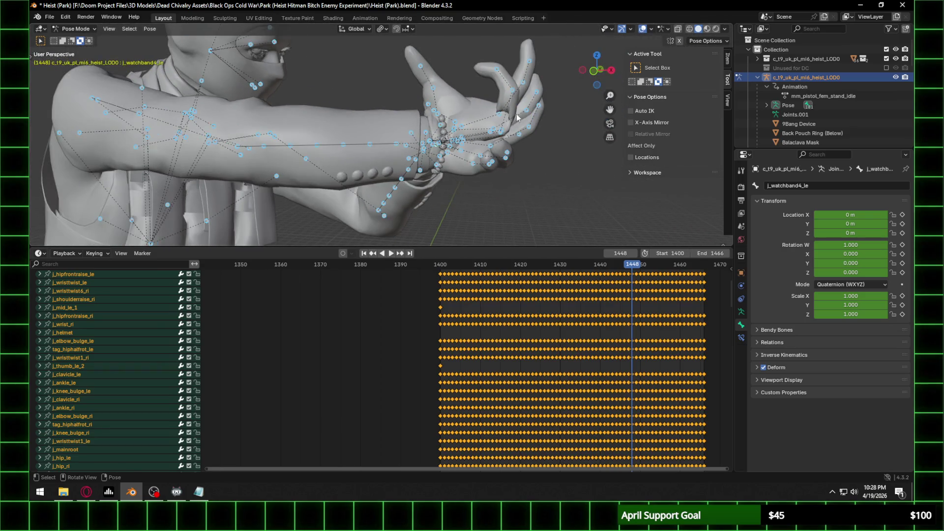
Step: Select right-hand bones in turn: j_midbase_le, j_ring_ri_1, j_pinky_ri_1, then j_wristtwist_ri
click(455, 137)
scroll(482, 141, up, 2)
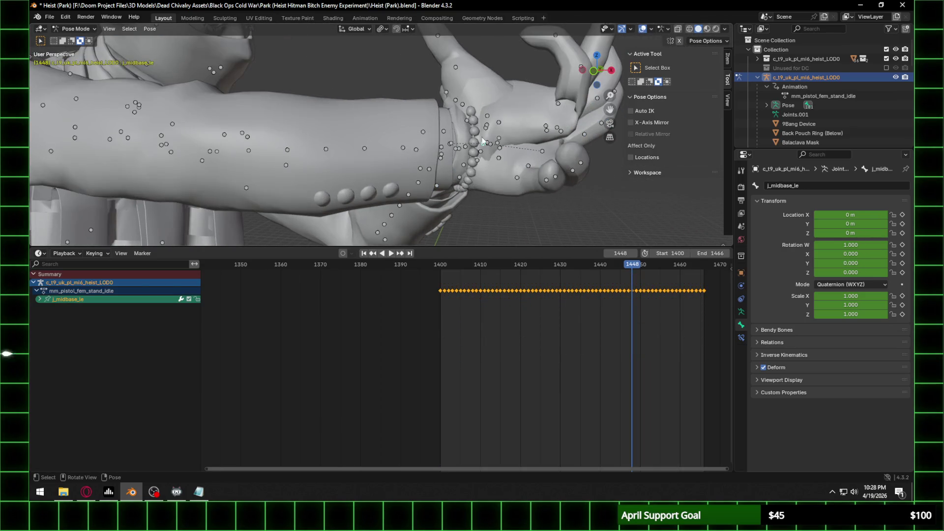
click(450, 144)
mouse_move(450, 147)
middle_down()
mouse_move(489, 101)
mouse_move(430, 104)
middle_up()
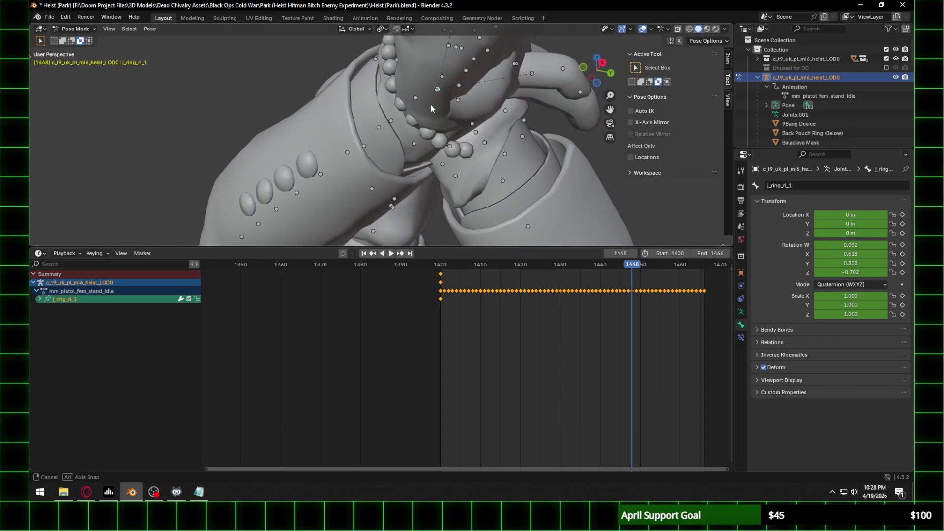
click(435, 97)
click(419, 103)
click(392, 122)
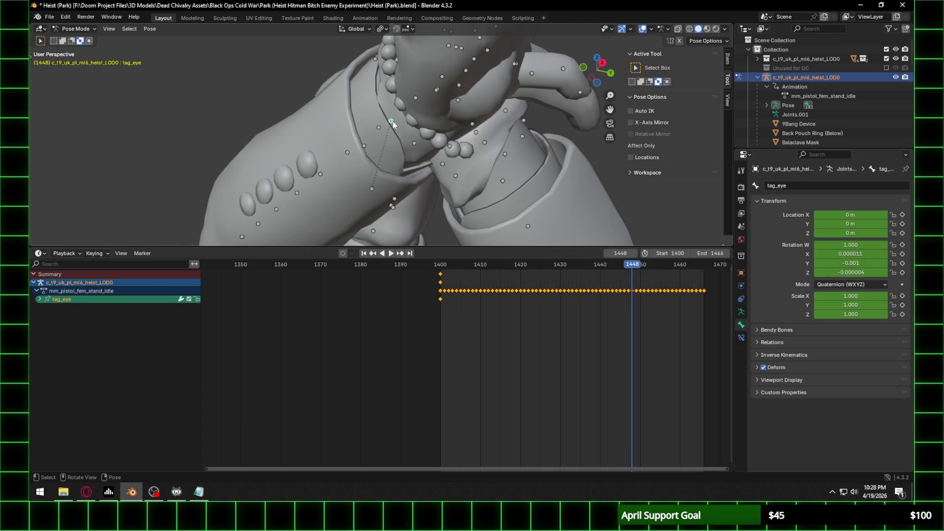
click(415, 99)
Step: Select j_pinky_ri_1, j_wristtwist_ri, then the left watch bones j_watchband2_le and j_watchroot_le
mouse_move(400, 113)
middle_down()
mouse_move(446, 99)
mouse_move(477, 127)
mouse_move(425, 198)
middle_up()
click(472, 97)
click(414, 191)
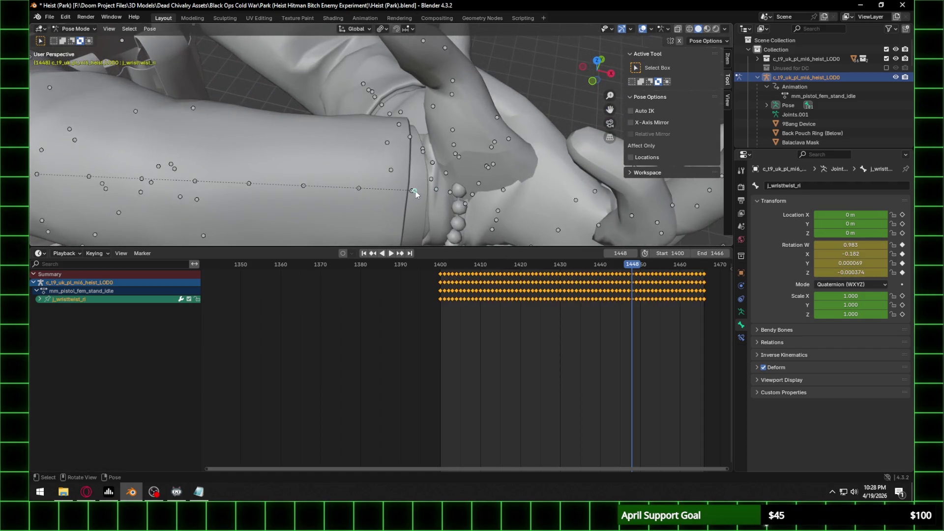
click(412, 192)
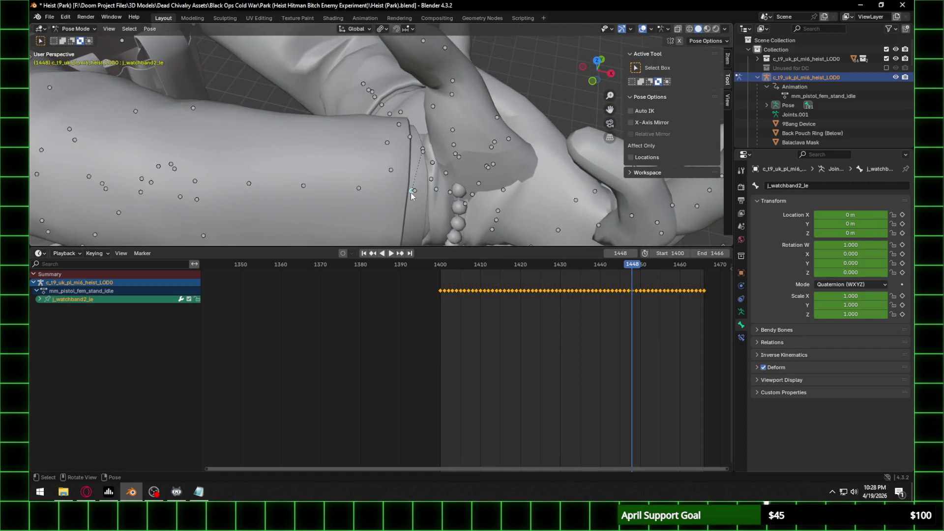
click(423, 149)
Step: Select the left wrist bones, add the right wrist, and box-select the finger bones
mouse_move(424, 148)
middle_down()
mouse_move(488, 149)
mouse_move(442, 138)
middle_up()
click(401, 127)
click(425, 126)
mouse_move(425, 124)
middle_down()
mouse_move(494, 132)
mouse_move(445, 102)
mouse_move(441, 60)
mouse_move(480, 167)
mouse_move(443, 79)
middle_up()
shift+click(466, 148)
scroll(465, 145, down, 5)
drag(443, 78, 541, 191)
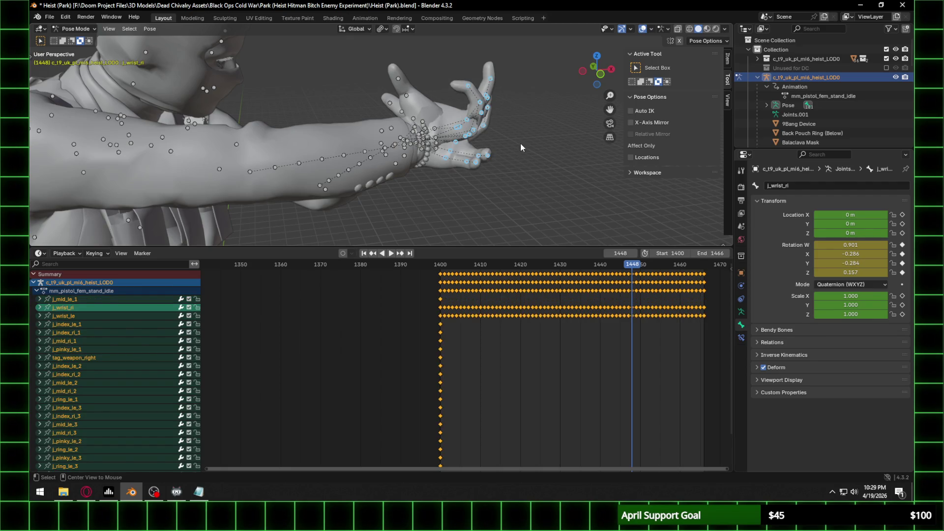
mouse_move(518, 144)
middle_down()
mouse_move(385, 134)
mouse_move(462, 152)
mouse_move(430, 141)
mouse_move(486, 104)
mouse_move(483, 74)
mouse_move(475, 107)
middle_up()
Step: Rotate the hand at the wrist into a new pose, deselecting the left wrist
key(ctrl+z)
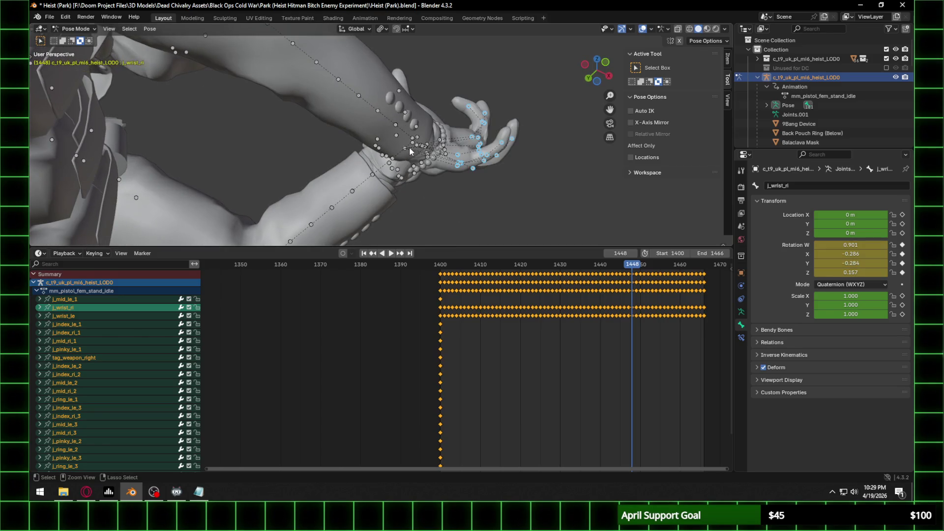
ctrl+click(399, 145)
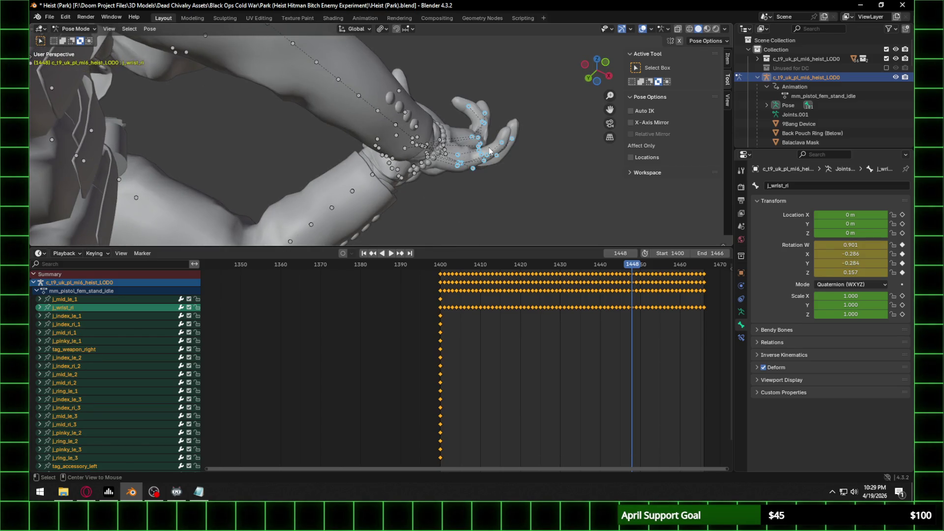
key(ctrl+z)
mouse_move(490, 150)
middle_down()
mouse_move(361, 217)
mouse_move(367, 178)
mouse_move(346, 157)
mouse_move(330, 164)
mouse_move(337, 190)
mouse_move(320, 139)
mouse_move(290, 152)
mouse_move(292, 174)
mouse_move(336, 191)
mouse_move(320, 189)
mouse_move(322, 157)
middle_up()
scroll(335, 191, up, 4)
Step: Inspect the right pinky and ring bones, framing the view on j_ringbase_ri
click(313, 131)
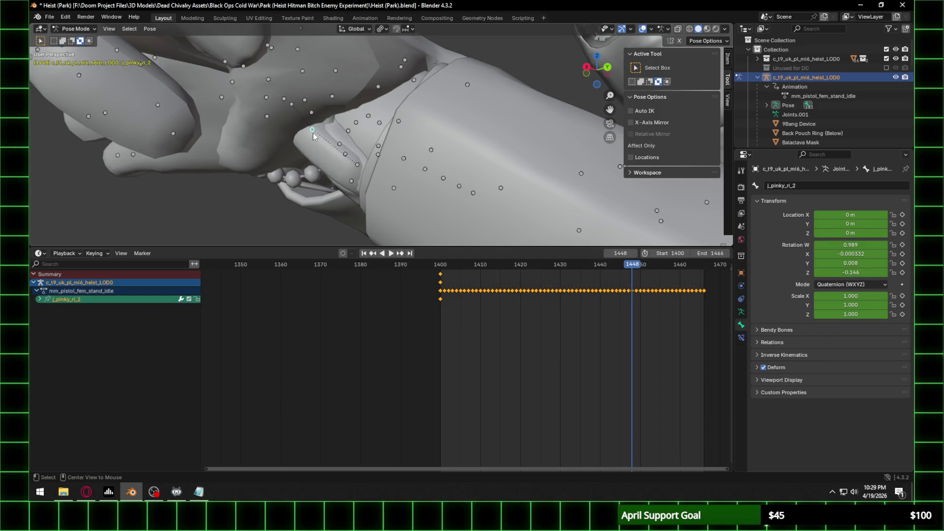
click(292, 105)
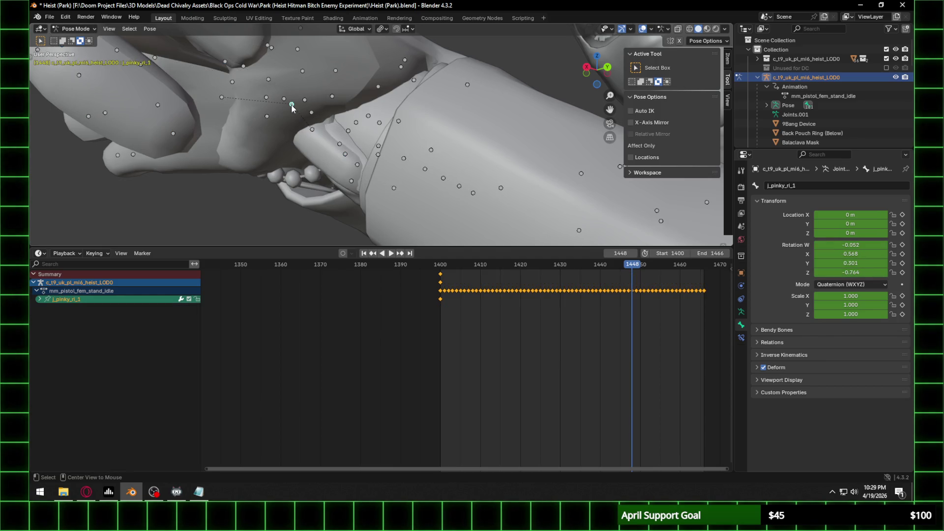
shift+click(222, 97)
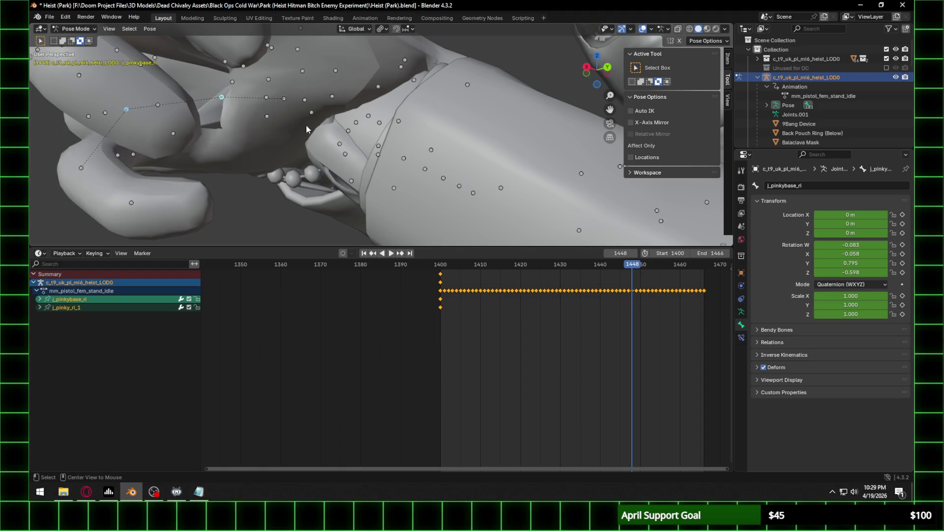
mouse_move(305, 126)
middle_down()
mouse_move(249, 96)
mouse_move(264, 99)
mouse_move(232, 115)
mouse_move(277, 115)
middle_up()
click(278, 115)
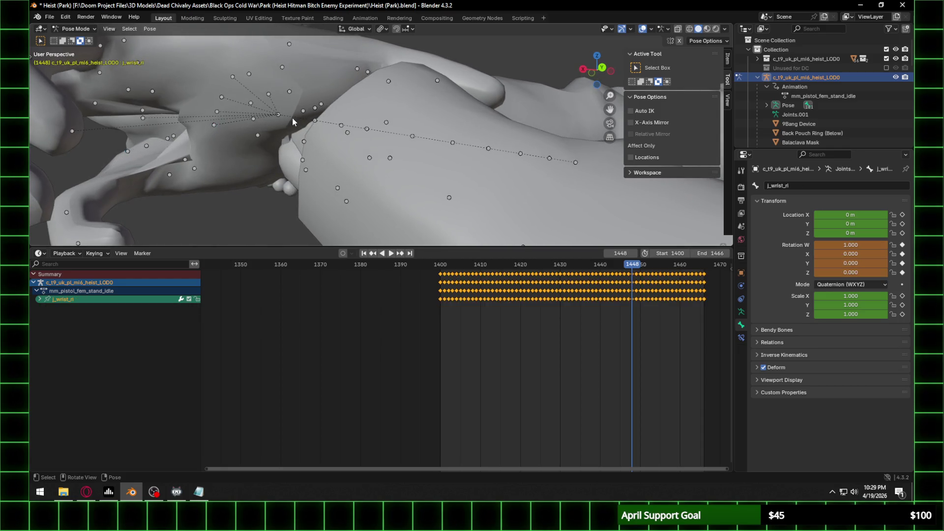
click(216, 112)
key(KP_Decimal)
middle_drag(229, 106, 377, 126)
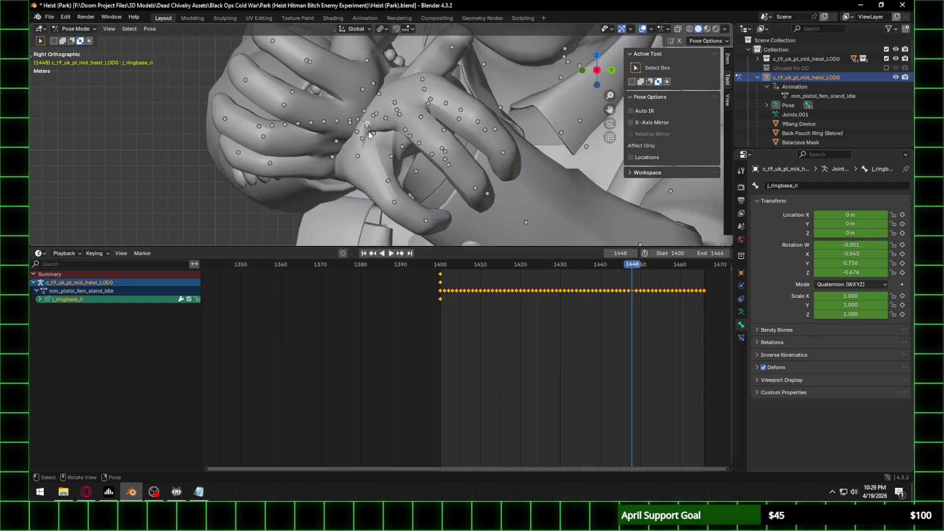
click(375, 135)
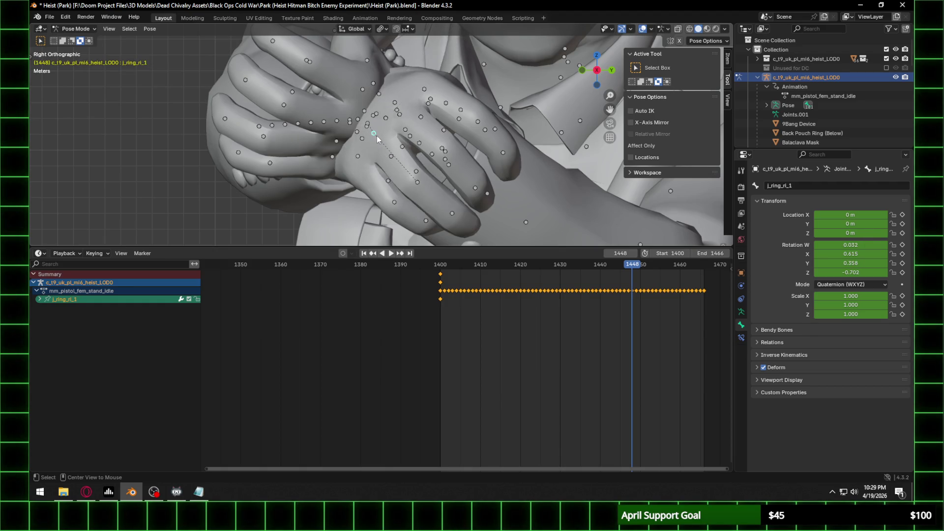
mouse_move(378, 139)
middle_down()
mouse_move(547, 158)
mouse_move(451, 117)
middle_up()
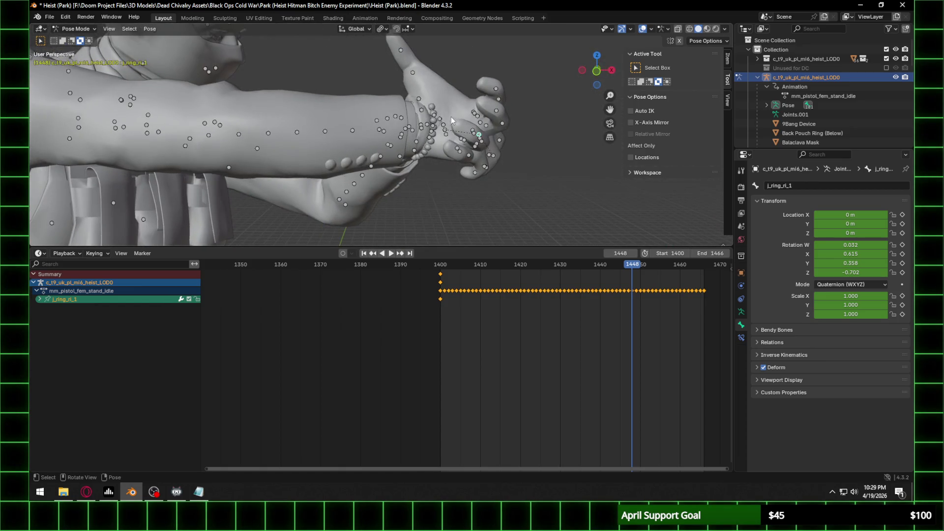
Step: Select the left thumb bones j_thumbbase_le, j_thumb_le_1 and j_thumb_le_2
click(421, 111)
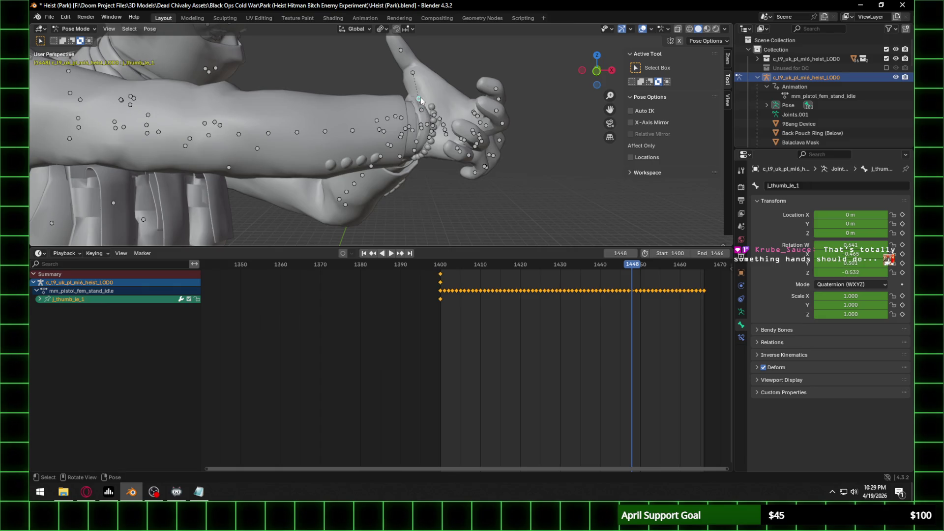
click(420, 99)
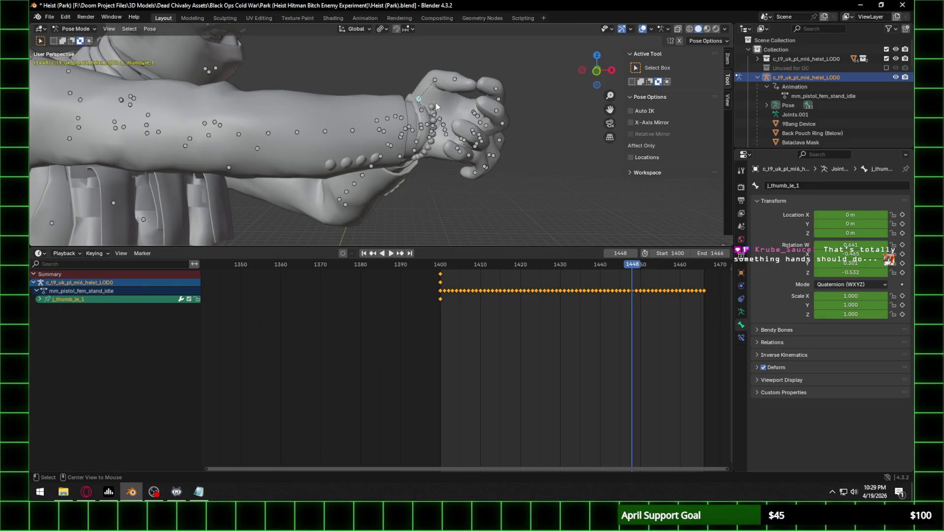
click(434, 79)
mouse_move(476, 130)
middle_down()
mouse_move(283, 148)
mouse_move(300, 140)
mouse_move(298, 71)
mouse_move(386, 123)
middle_up()
scroll(385, 123, up, 3)
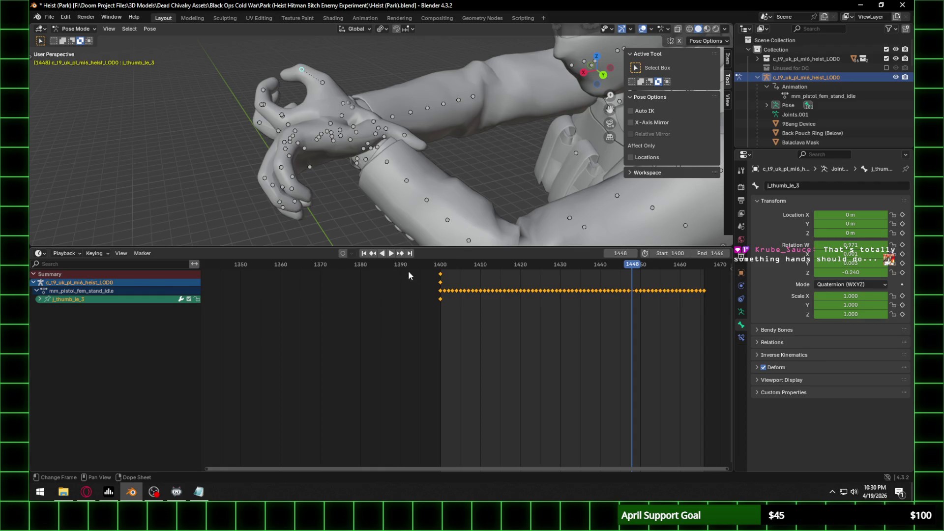
Step: Jump to frame 1400 and expand the j_thumb_le_3 animation channels
click(439, 269)
key(space)
key(space)
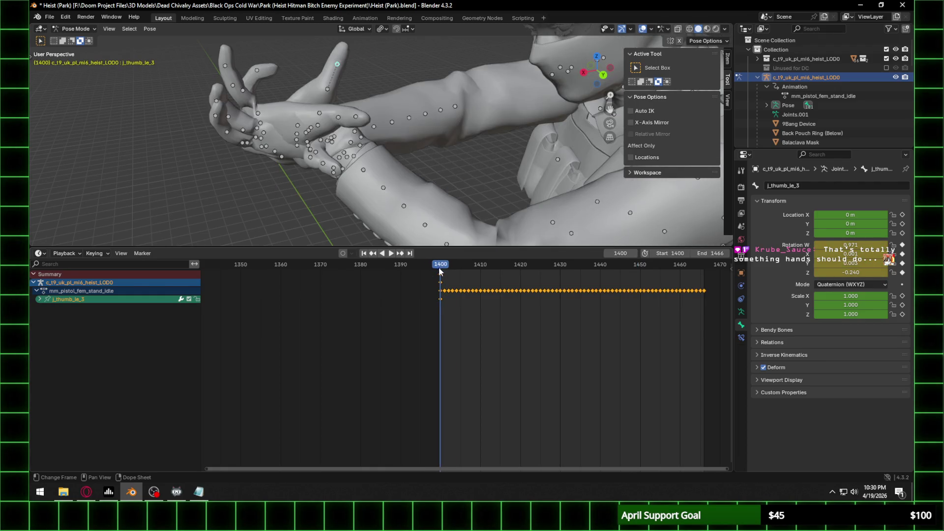
click(40, 299)
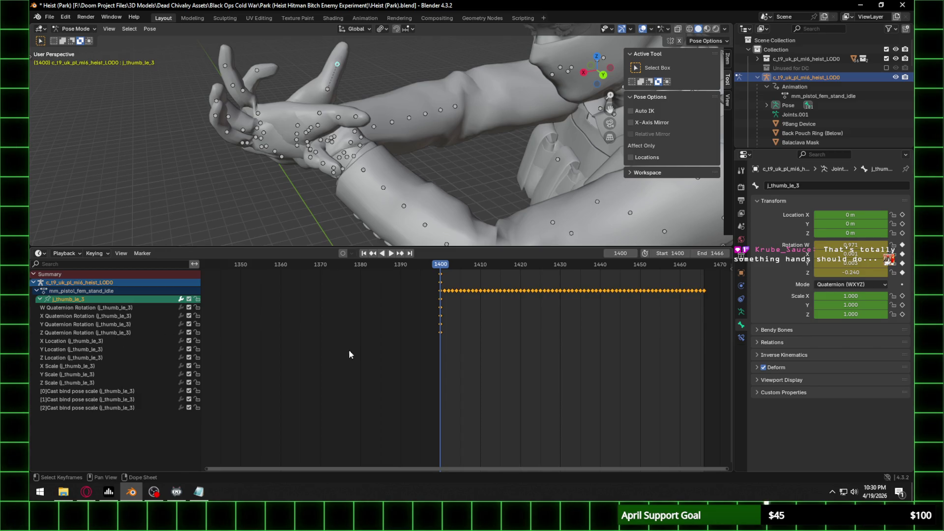
Step: Select j_thumbbase_le, expand its channels in the Dope Sheet, and show the editor types list
mouse_move(361, 197)
middle_down()
mouse_move(356, 89)
mouse_move(458, 101)
mouse_move(533, 94)
mouse_move(374, 160)
mouse_move(437, 165)
mouse_move(374, 183)
mouse_move(439, 204)
mouse_move(372, 182)
middle_up()
click(376, 186)
mouse_move(429, 179)
middle_down()
mouse_move(368, 206)
mouse_move(444, 212)
mouse_move(423, 225)
middle_up()
click(368, 207)
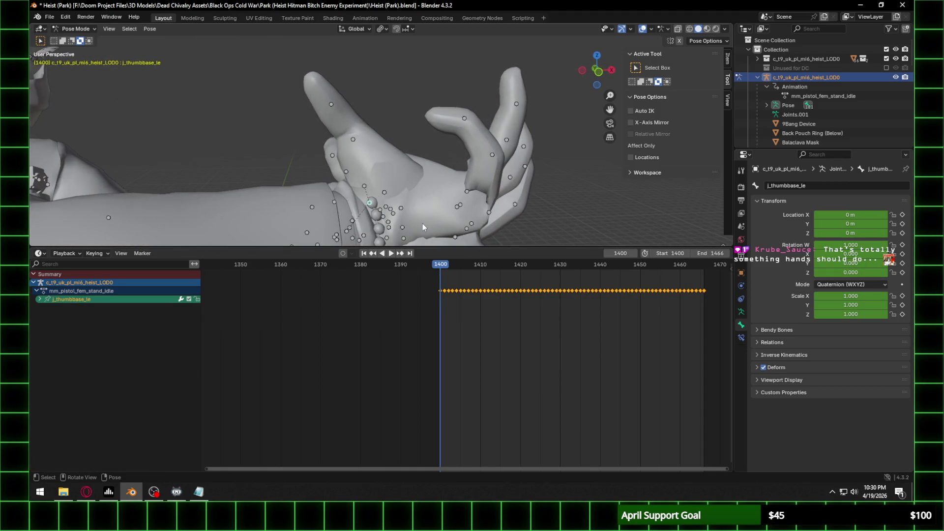
click(40, 299)
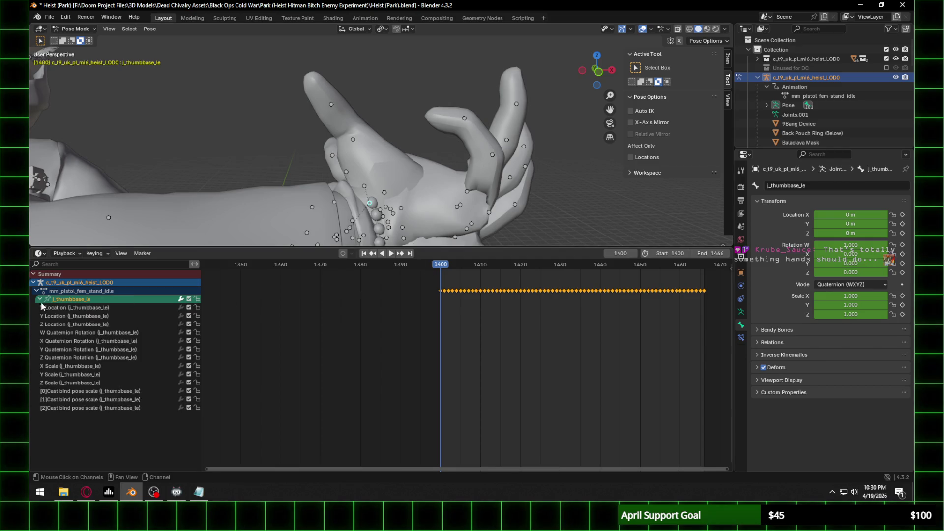
click(40, 253)
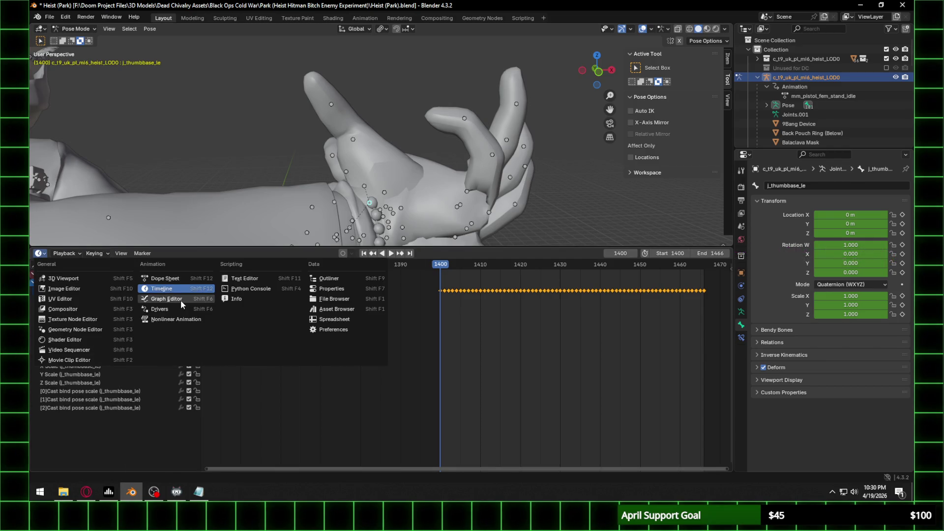
Step: In the Graph Editor, paste the keys from frame 1100 onto frame 1400
click(192, 299)
middle_drag(278, 363, 521, 367)
scroll(521, 367, down, 5)
mouse_move(402, 372)
middle_down()
mouse_move(491, 375)
mouse_move(274, 377)
mouse_move(327, 367)
mouse_move(280, 348)
mouse_move(185, 338)
mouse_move(476, 366)
middle_up()
mouse_move(354, 325)
middle_down()
mouse_move(390, 320)
mouse_move(548, 390)
mouse_move(412, 362)
mouse_move(502, 340)
mouse_move(528, 313)
mouse_move(432, 331)
mouse_move(446, 288)
middle_up()
key(Home)
drag(435, 277, 487, 382)
mouse_move(509, 349)
middle_down()
mouse_move(480, 375)
mouse_move(516, 375)
mouse_move(300, 375)
mouse_move(311, 374)
middle_up()
key(ctrl+v)
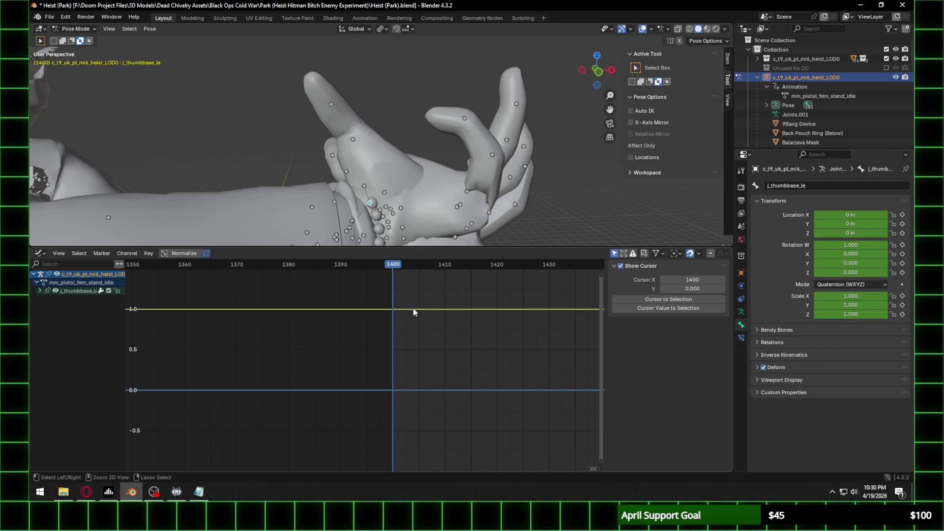
Step: Set the thumb base's rotation W to 1.000 and twist its Z rotation to -0.200
click(39, 291)
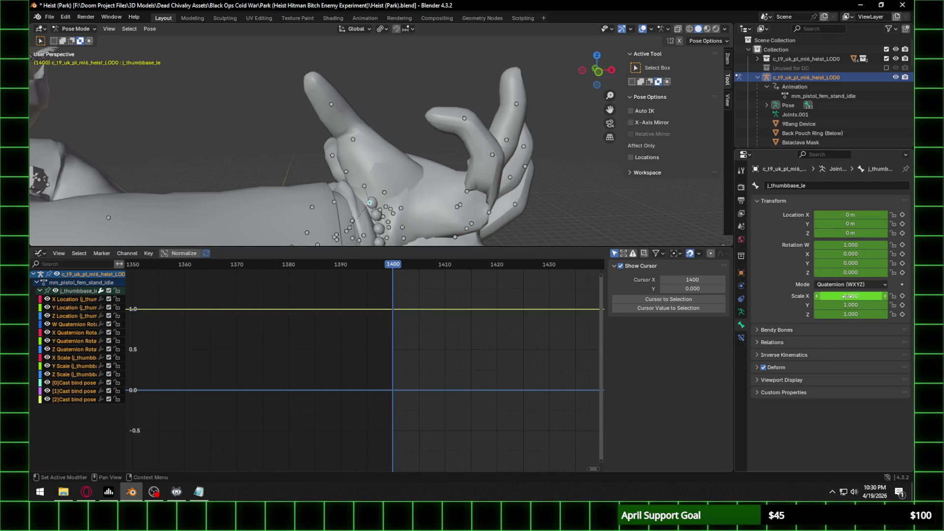
drag(851, 244, 880, 244)
click(850, 244)
text(1)
key(Return)
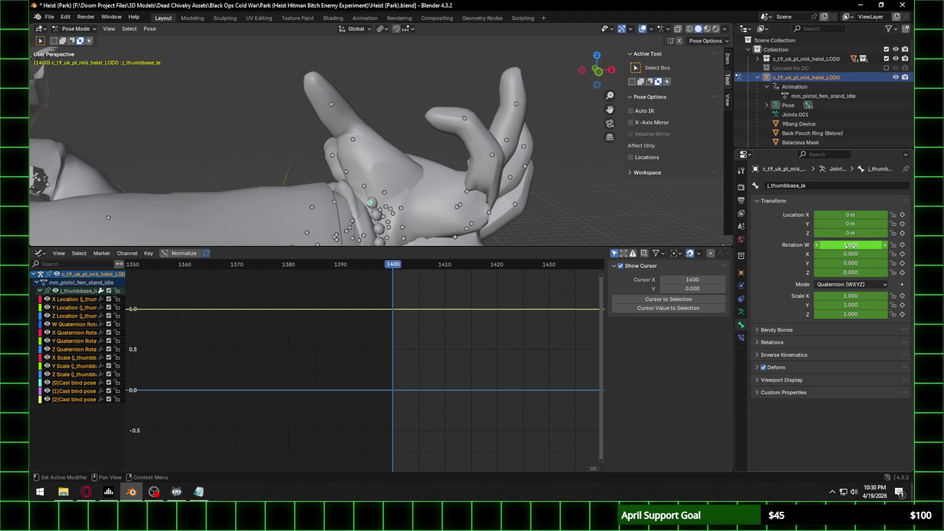
drag(851, 272, 905, 273)
mouse_move(409, 220)
middle_down()
mouse_move(456, 176)
mouse_move(342, 175)
mouse_move(288, 186)
mouse_move(310, 234)
mouse_move(392, 199)
mouse_move(428, 201)
middle_up()
mouse_move(850, 272)
mouse_down()
mouse_move(894, 272)
mouse_move(845, 272)
mouse_up()
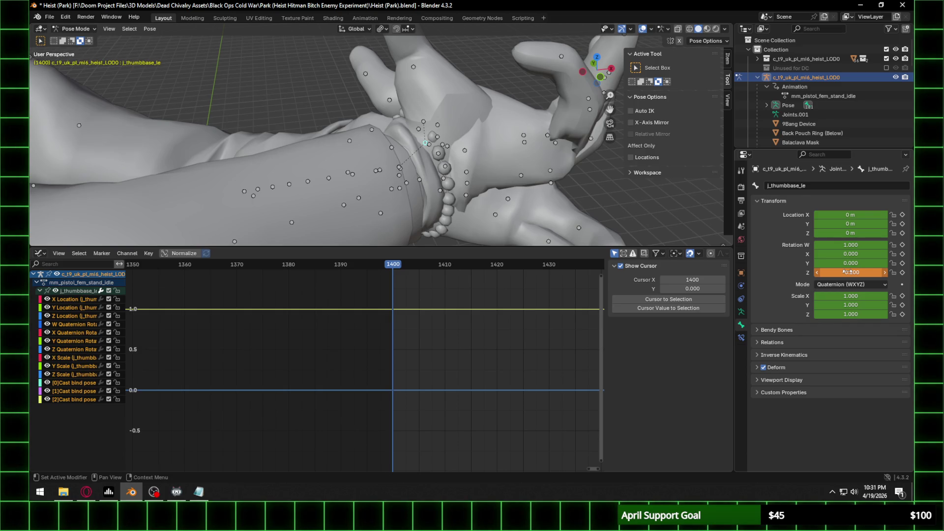
Step: Select the left hand and finger bones from a front view of the hand
scroll(392, 180, down, 3)
mouse_move(449, 141)
middle_down()
mouse_move(329, 111)
mouse_move(429, 131)
mouse_move(388, 123)
middle_up()
scroll(330, 111, up, 5)
scroll(422, 93, up, 3)
drag(420, 76, 496, 206)
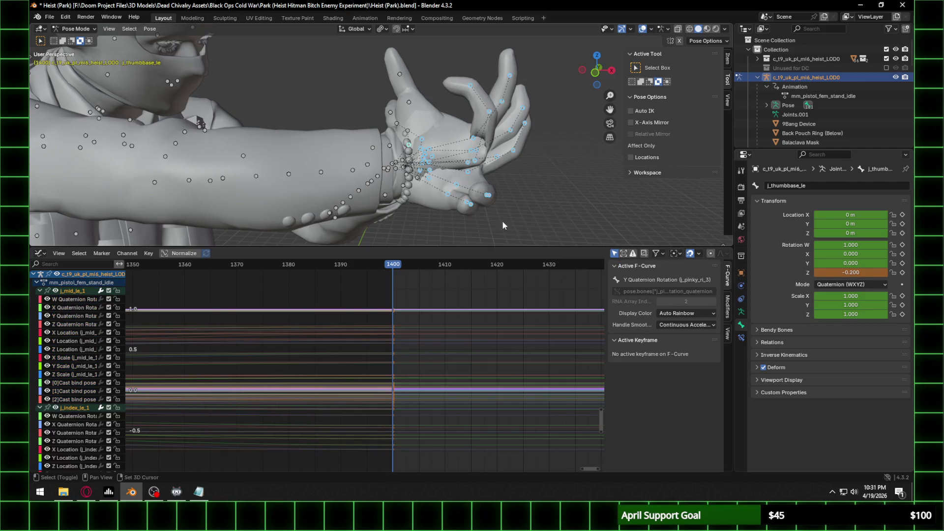
middle_drag(496, 207, 433, 187)
scroll(398, 178, up, 3)
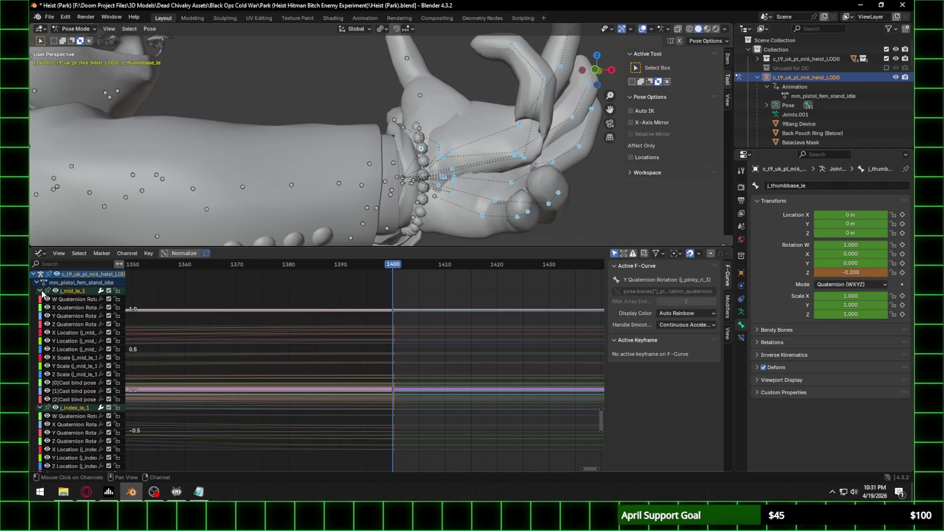
Step: Collapse all animation channels, expand the character's action rows, and select the left thumb bones
right_click(73, 293)
click(72, 293)
click(34, 275)
click(37, 283)
scroll(71, 312, down, 5)
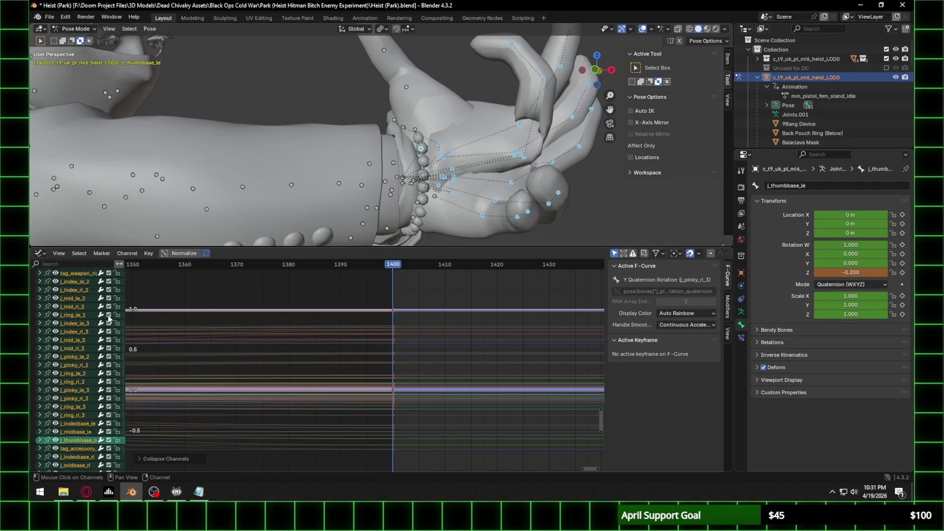
middle_drag(452, 173, 419, 141)
click(415, 132)
click(404, 86)
click(383, 49)
Step: Reset the thumb bones' rotation to rest (Alt+R) and switch the editor back to the Timeline
scroll(446, 129, down, 5)
mouse_move(460, 139)
middle_down()
mouse_move(344, 122)
mouse_move(308, 142)
mouse_move(312, 164)
mouse_move(258, 164)
mouse_move(291, 168)
mouse_move(334, 152)
mouse_move(488, 193)
mouse_move(513, 186)
mouse_move(502, 172)
middle_up()
scroll(310, 140, up, 3)
key(alt+r)
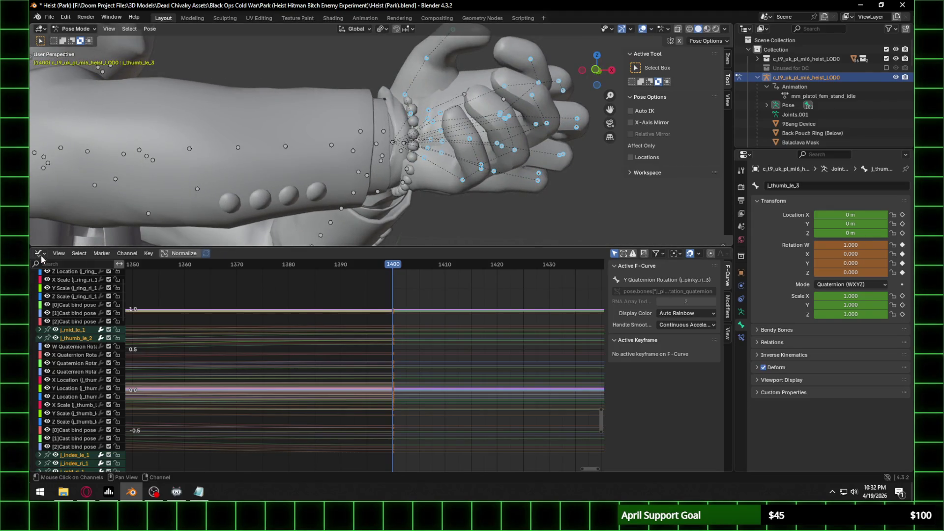
click(40, 253)
click(161, 289)
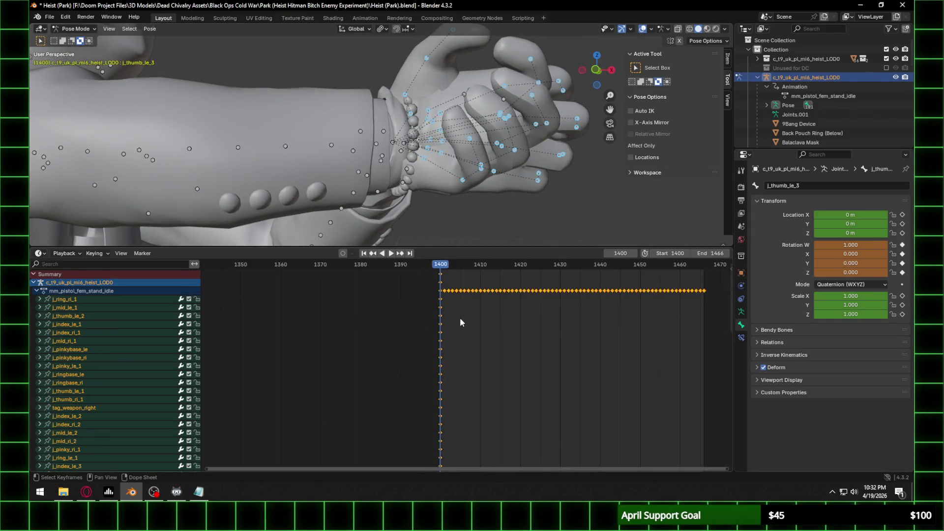
Step: Insert keys on all channels at frame 1400, then play the animation to review the pose
scroll(462, 316, down, 3)
middle_drag(481, 303, 392, 318)
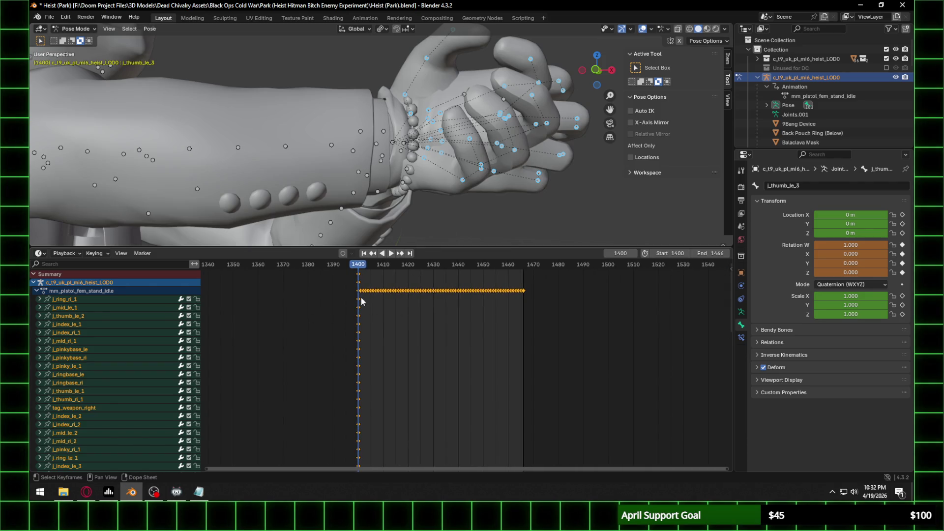
scroll(364, 294, up, 5)
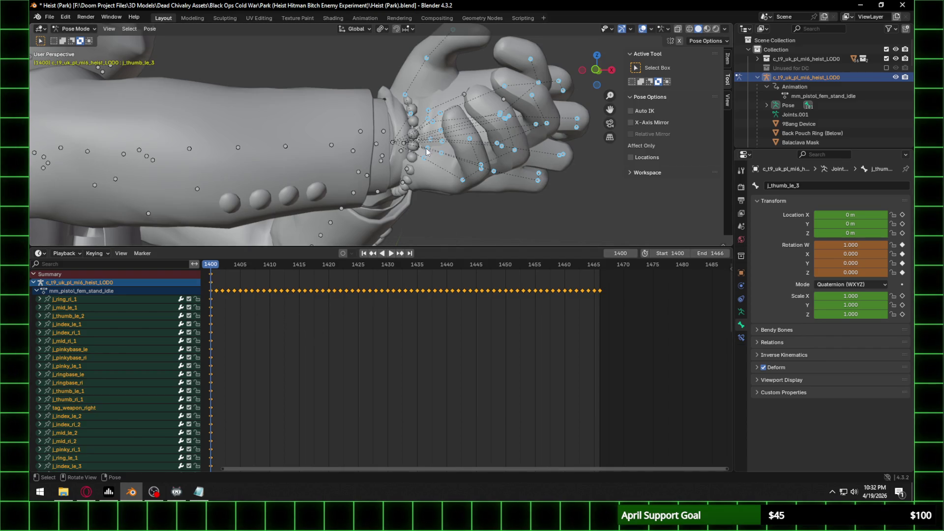
key(i)
click(215, 292)
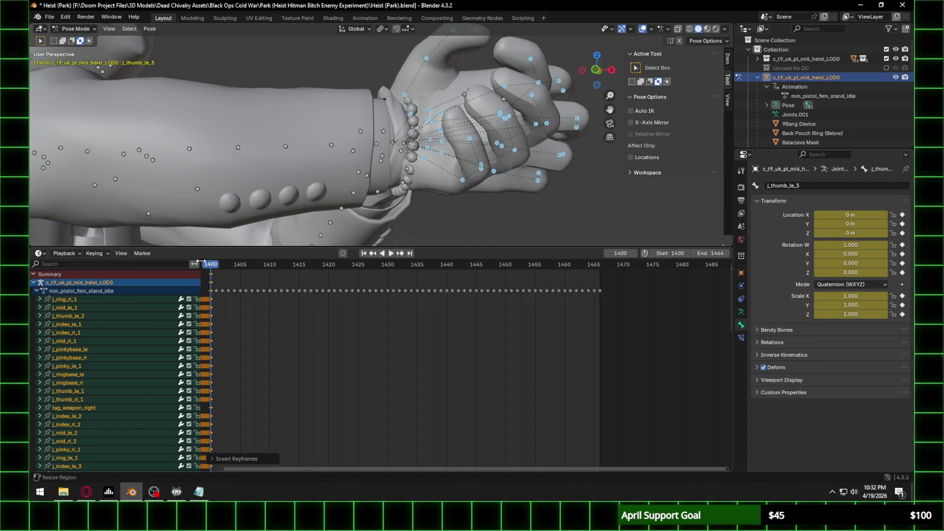
key(space)
key(space)
scroll(345, 138, down, 5)
mouse_move(345, 138)
middle_down()
mouse_move(306, 123)
mouse_move(365, 134)
middle_up()
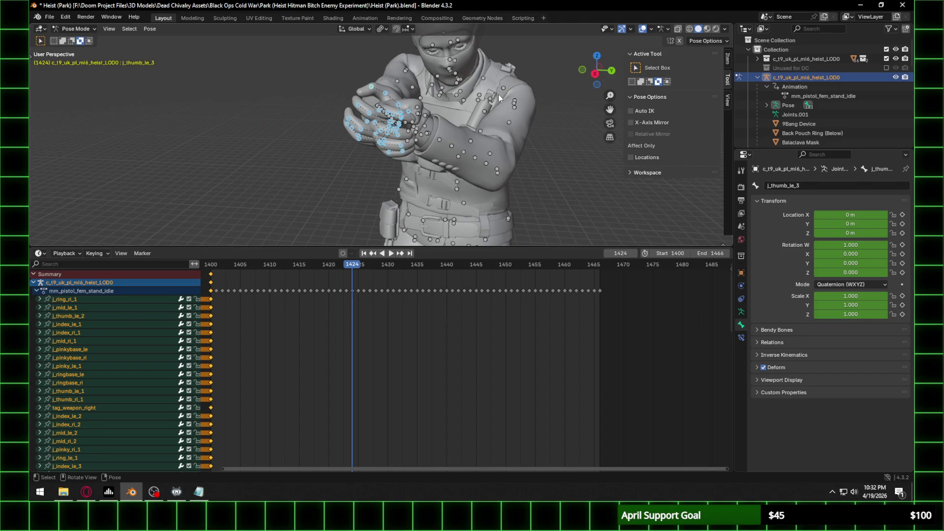
Step: Select j_shoulder_le, expand its channels, and play from the first frame to check the pose
click(515, 101)
middle_drag(265, 341, 367, 329)
click(40, 299)
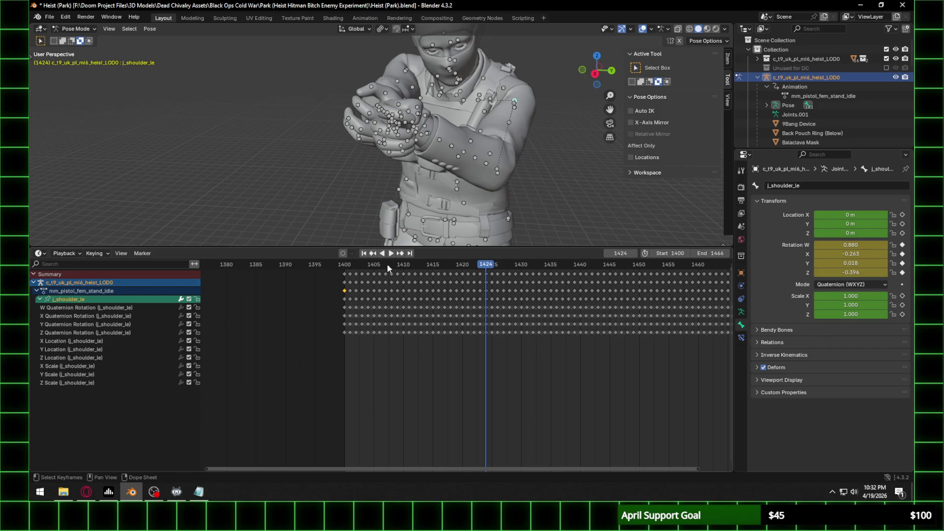
key(shift+Left)
key(space)
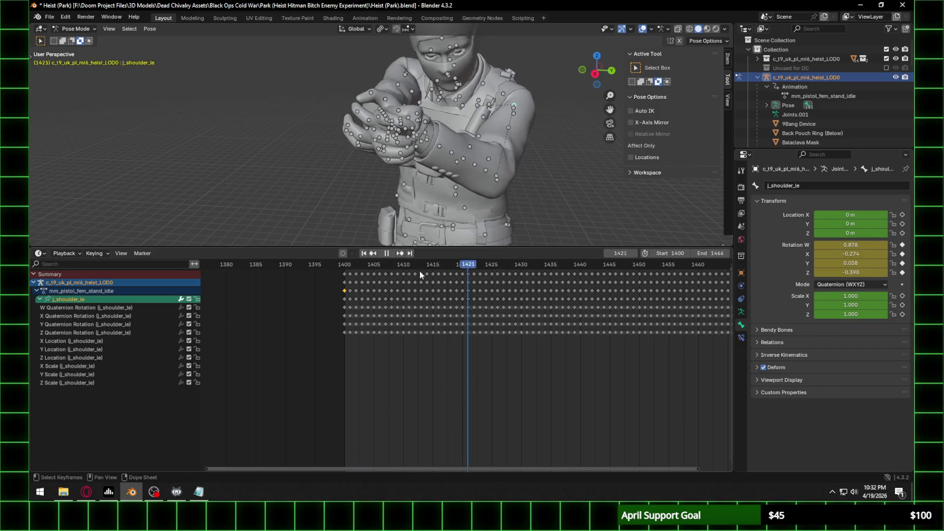
key(Escape)
Step: In the Graph Editor, lock all shoulder channels except Z Quaternion Rotation and raise its keys
click(39, 254)
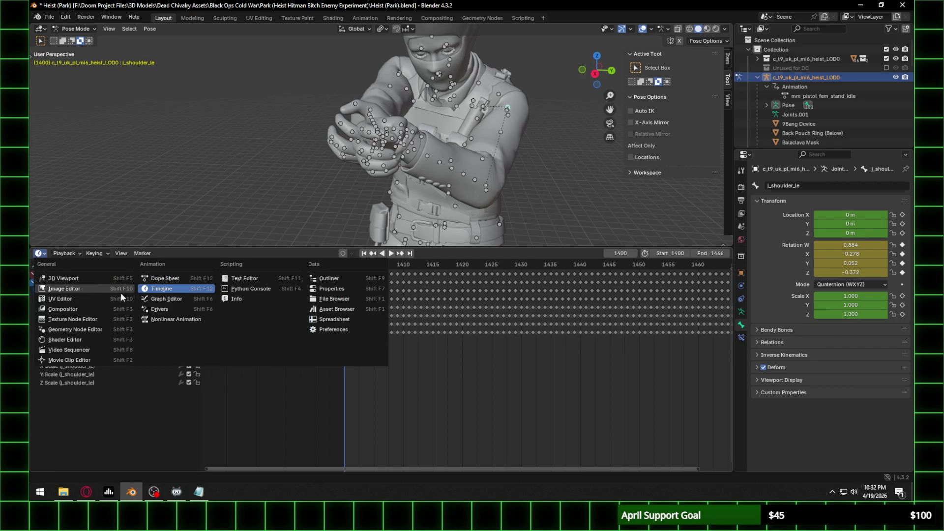
click(166, 297)
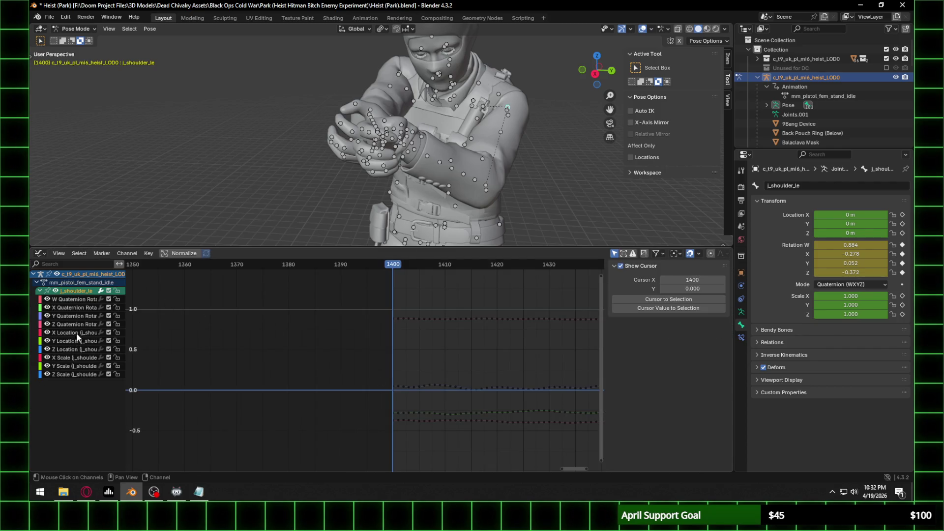
drag(117, 374, 118, 300)
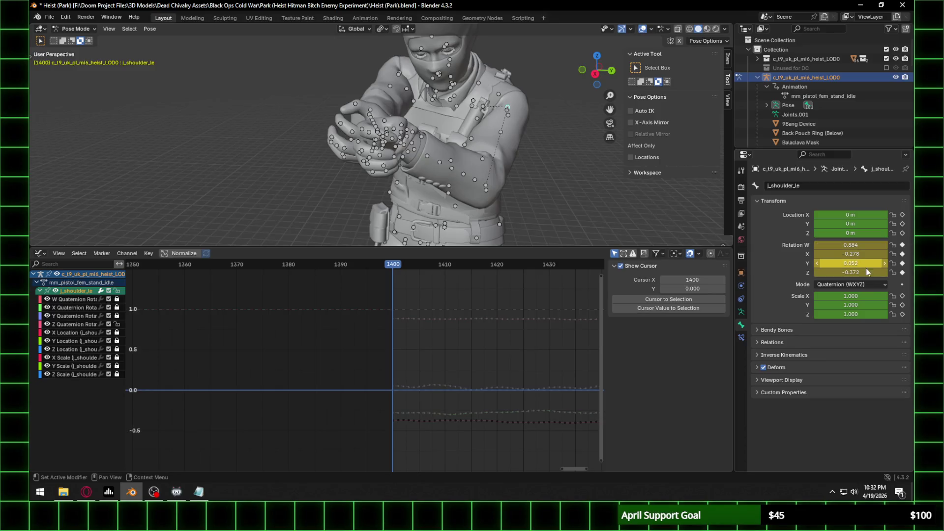
key(a)
scroll(365, 366, down, 5)
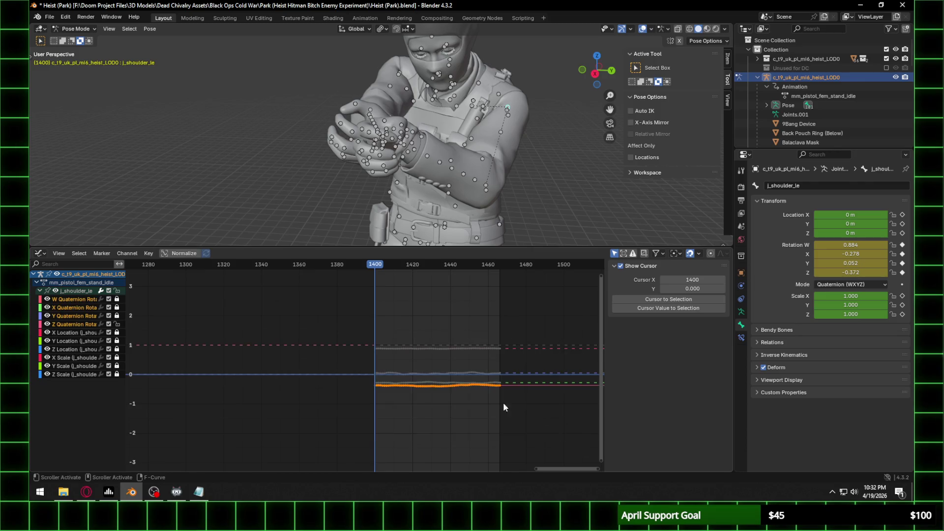
scroll(413, 346, up, 3)
key(g)
key(y)
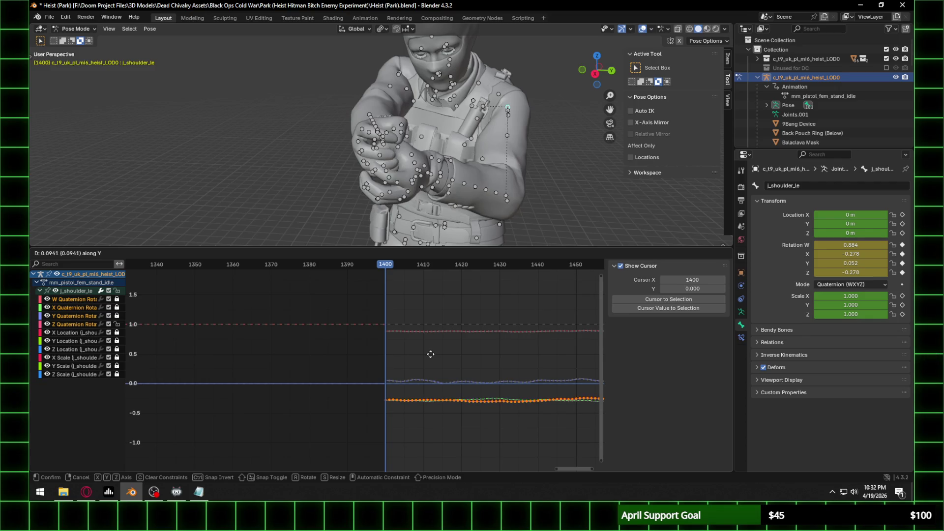
click(432, 359)
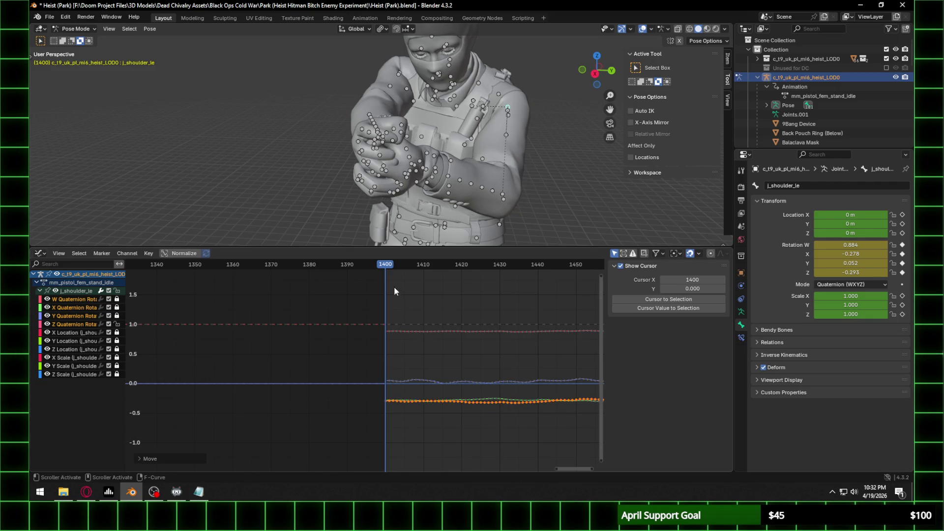
Step: Scrub and play the animation to check the pose, stopping at frame 1409
drag(388, 266, 488, 266)
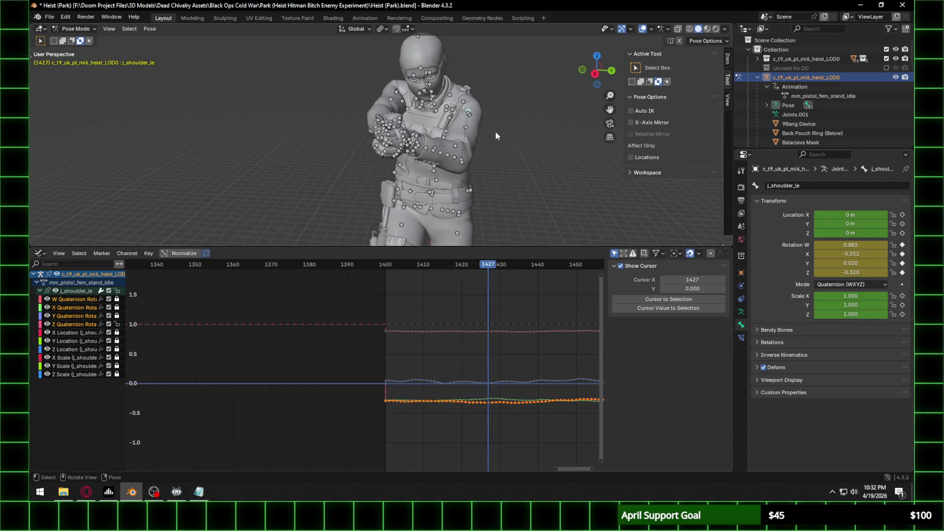
key(space)
mouse_move(600, 74)
mouse_down()
mouse_move(525, 153)
mouse_move(391, 148)
mouse_up()
key(space)
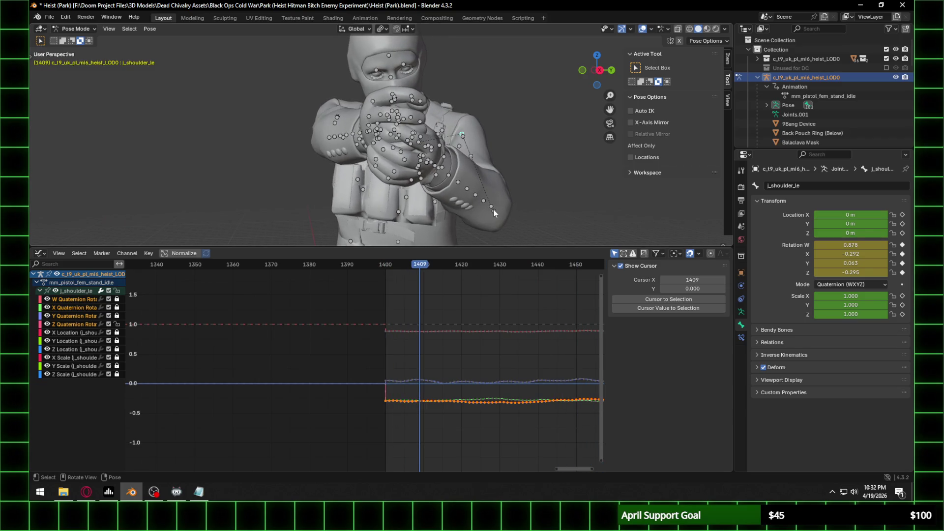
Step: Select j_elbow_bulge_le, lock its Y Location channel, and trial-move its keys before cancelling
click(493, 212)
click(40, 291)
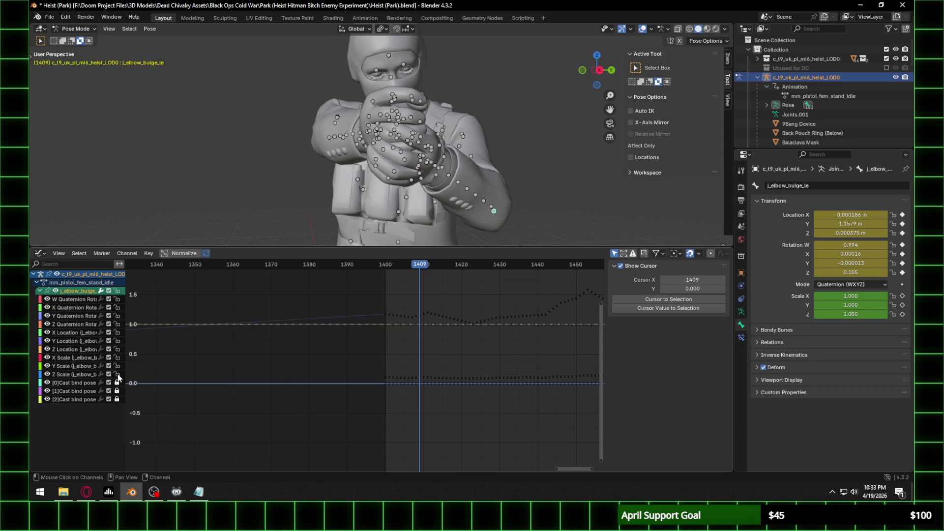
click(118, 341)
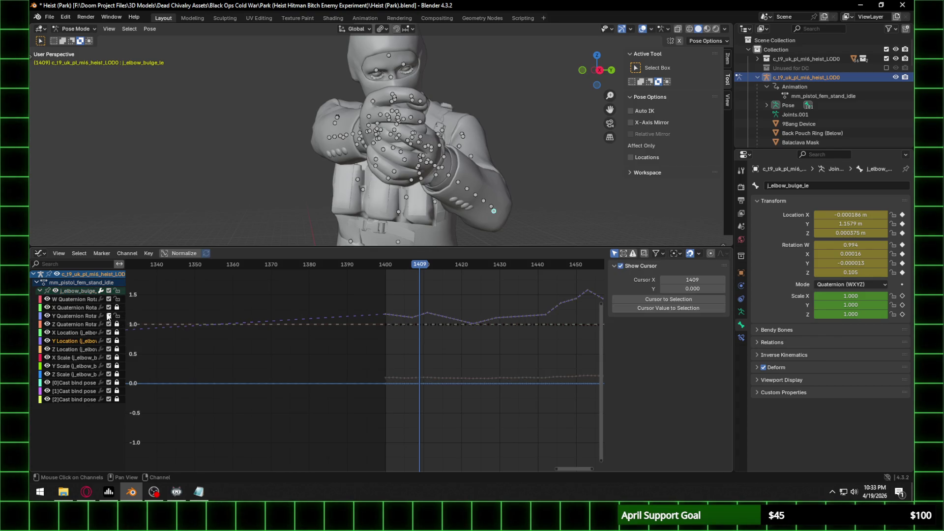
click(88, 315)
scroll(478, 327, down, 3)
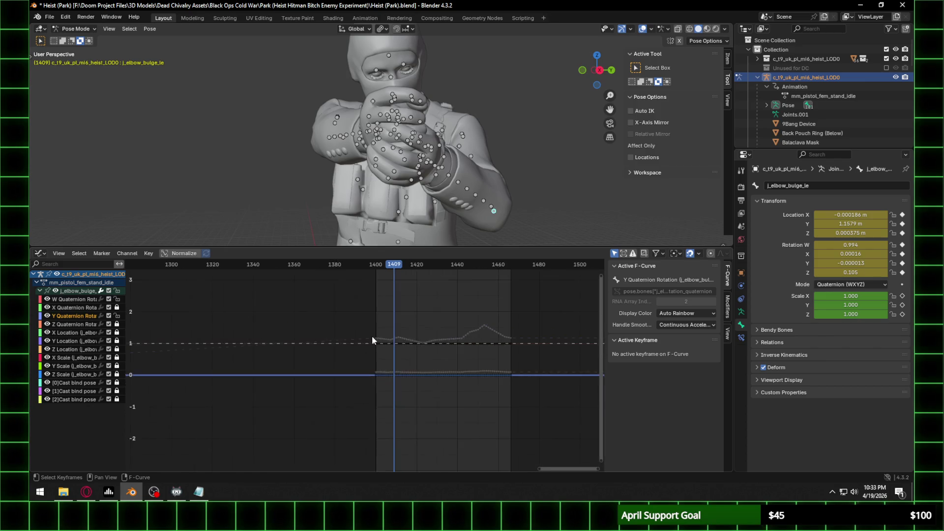
key(a)
scroll(451, 347, up, 3)
key(g)
key(y)
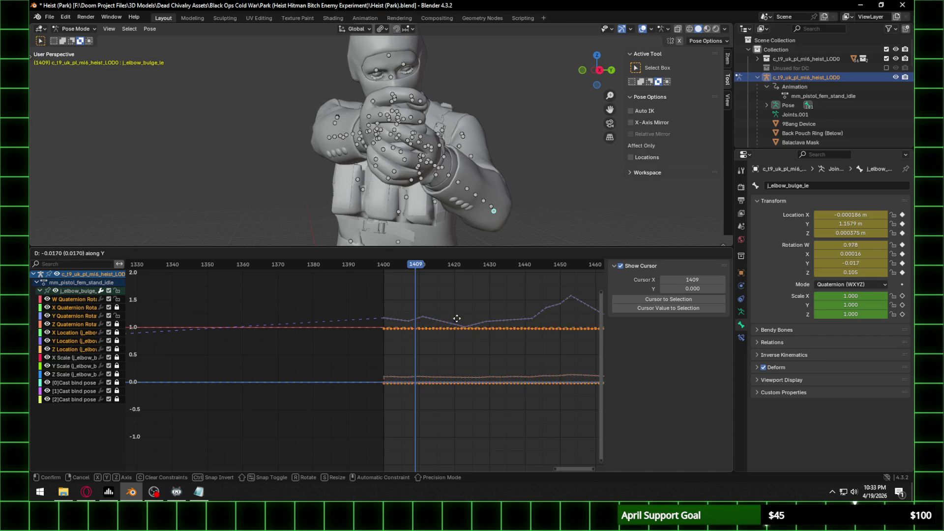
key(Escape)
click(417, 347)
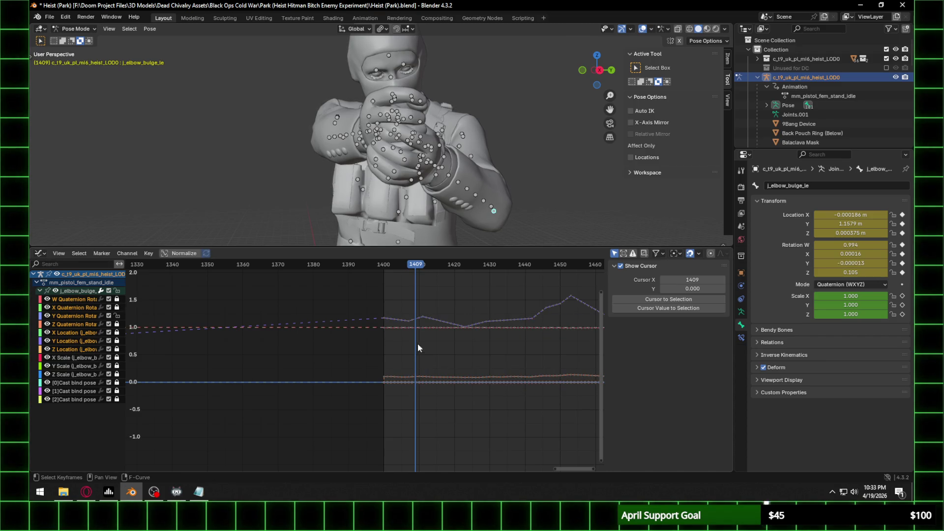
Step: Try changing the elbow bulge's Y rotation, undo it, and reselect the bulge bone
scroll(446, 355, down, 3)
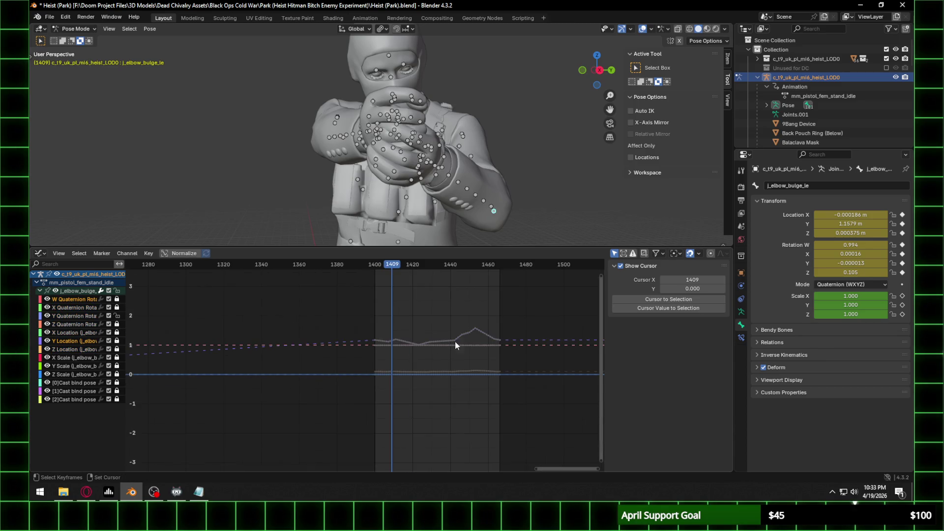
click(74, 315)
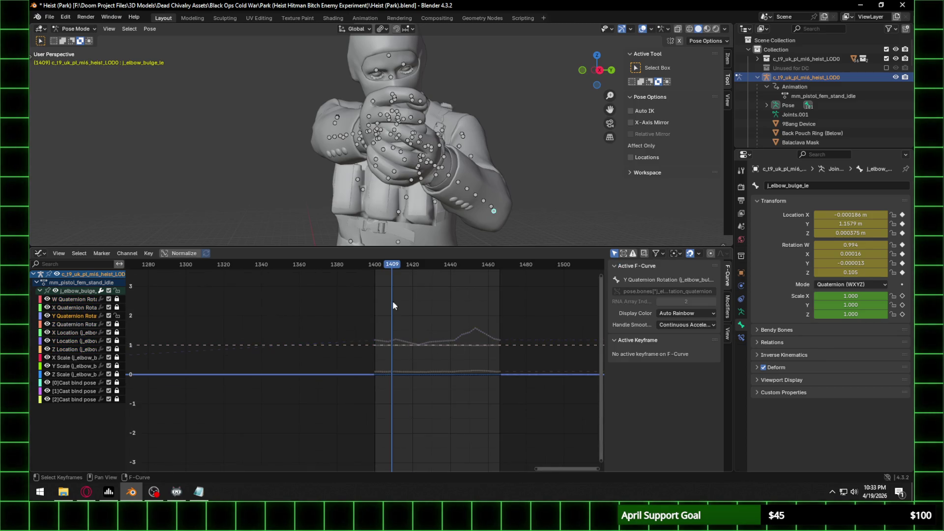
drag(850, 263, 865, 263)
key(ctrl+z)
key(ctrl+z)
middle_drag(506, 211, 535, 219)
click(533, 216)
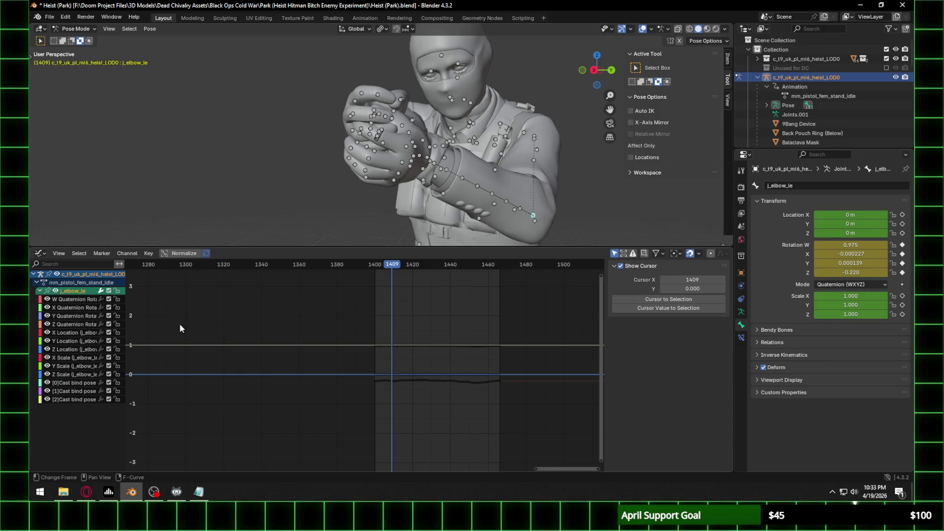
click(534, 222)
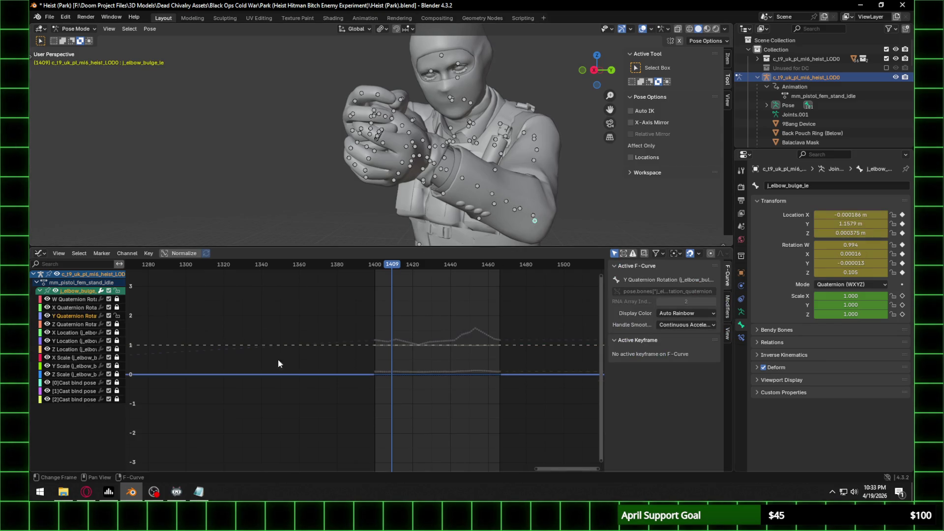
Step: Toggle editability of the bulge bone's channels from the channel menu, then undo it
right_click(117, 302)
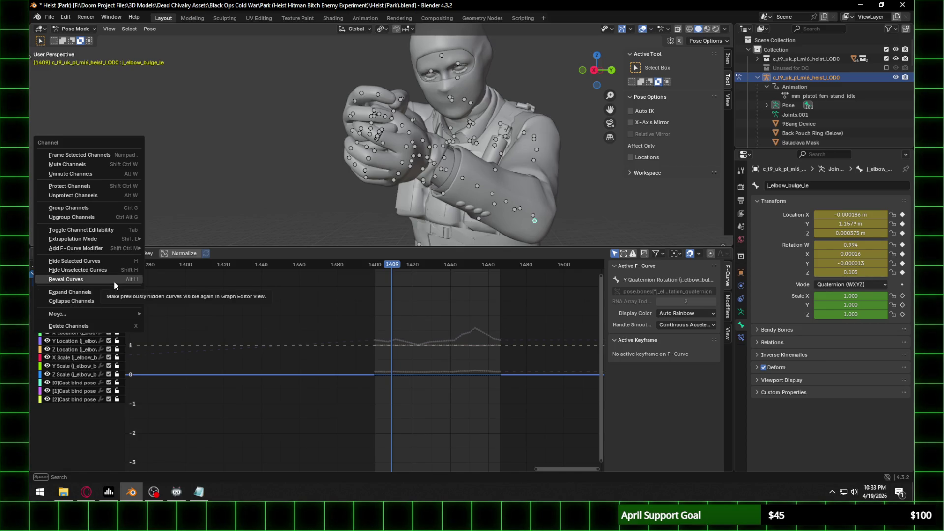
mouse_move(105, 315)
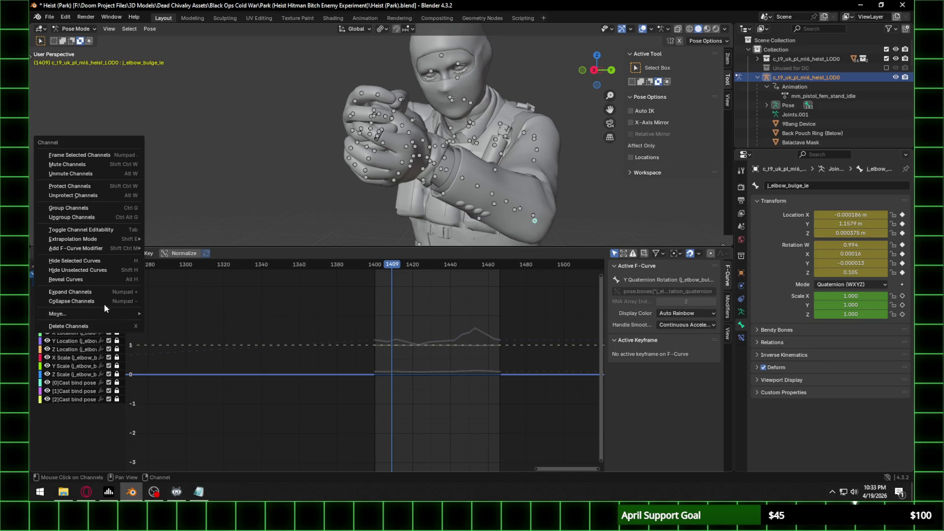
click(78, 231)
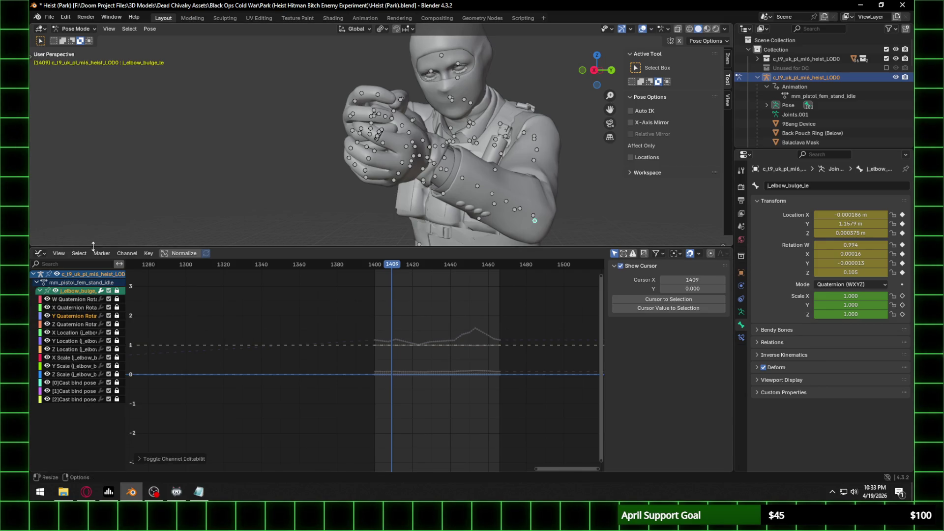
key(ctrl+z)
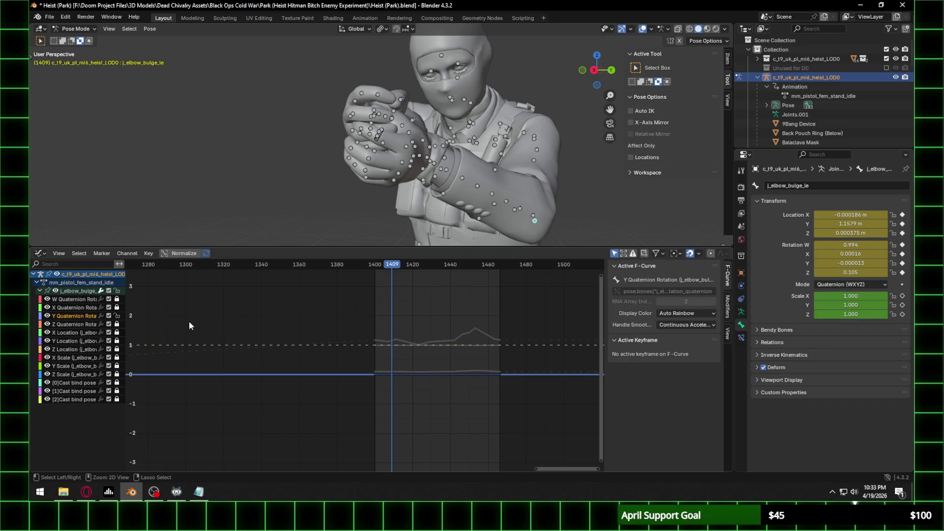
Step: Unlock the bulge's W/Z rotation, X/Y location, X/Y scale and bind-pose channels; select j_elbow_le
click(117, 299)
click(117, 324)
click(117, 333)
click(117, 340)
click(117, 357)
click(117, 366)
click(117, 400)
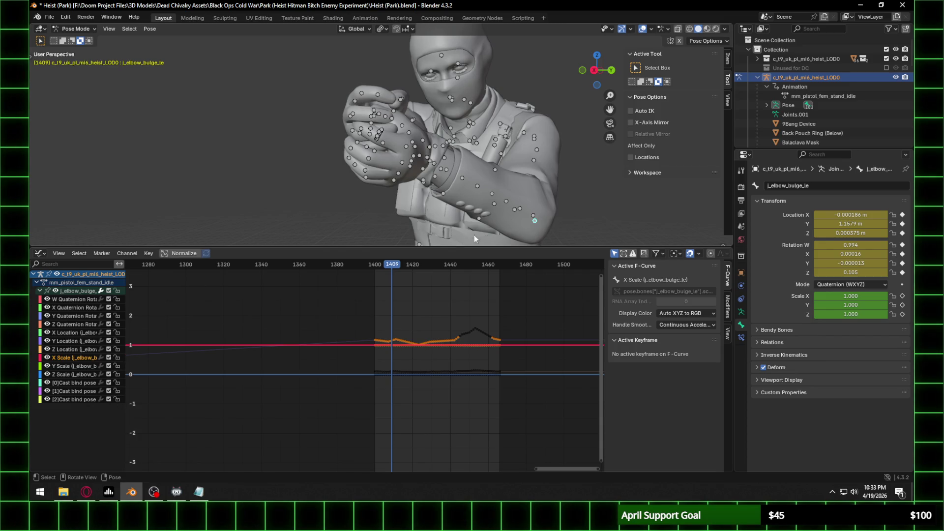
click(537, 217)
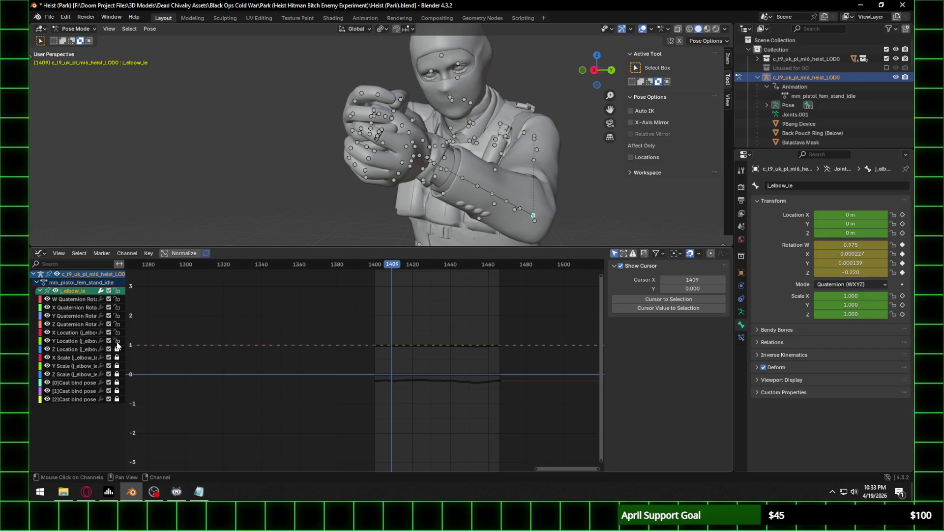
Step: Lock the elbow's W, X and Y rotation channels and move its Z rotation keys vertically
drag(117, 316, 118, 308)
click(117, 299)
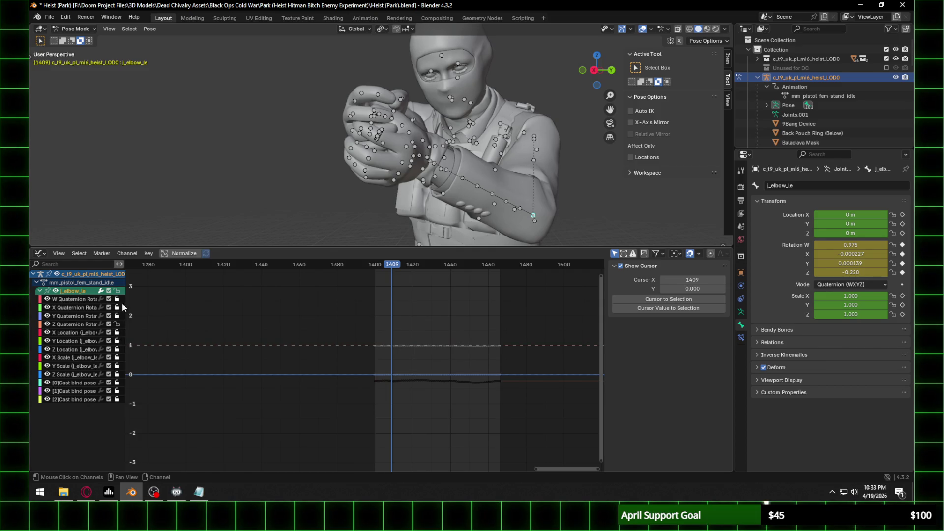
scroll(405, 341, up, 3)
click(530, 383)
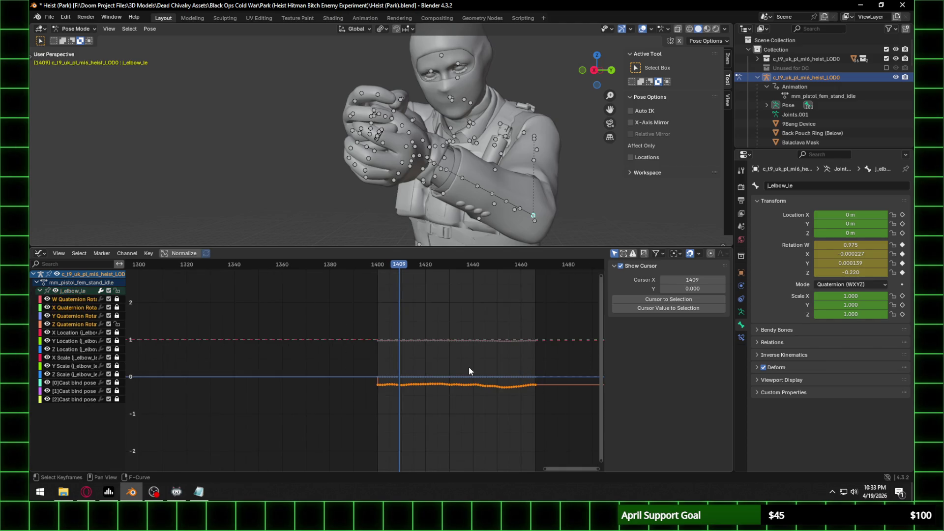
key(g)
key(y)
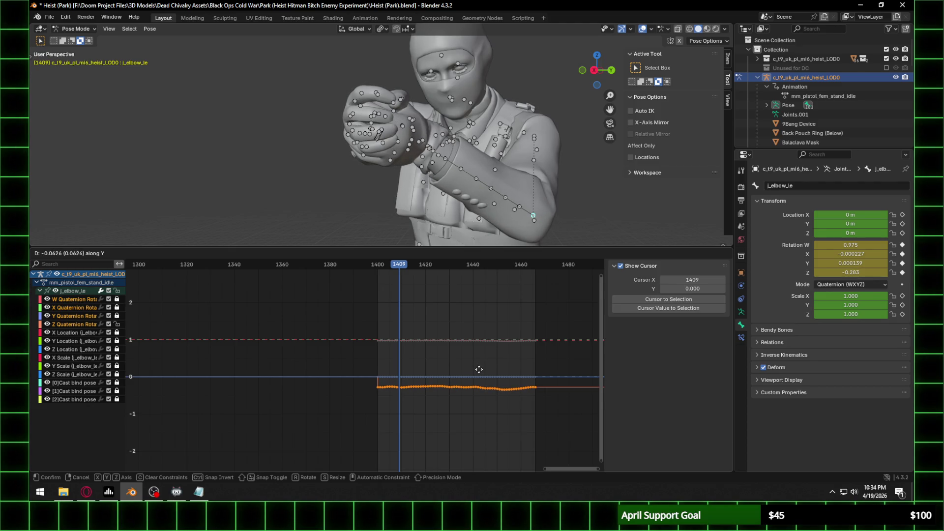
click(478, 369)
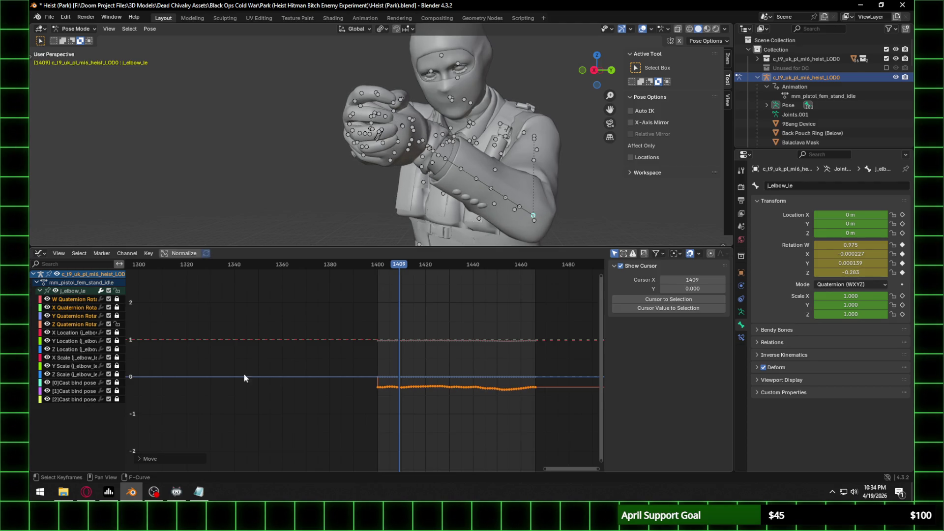
Step: Trial-move the Y and then X Quaternion Rotation curves, cancelling each move
click(117, 325)
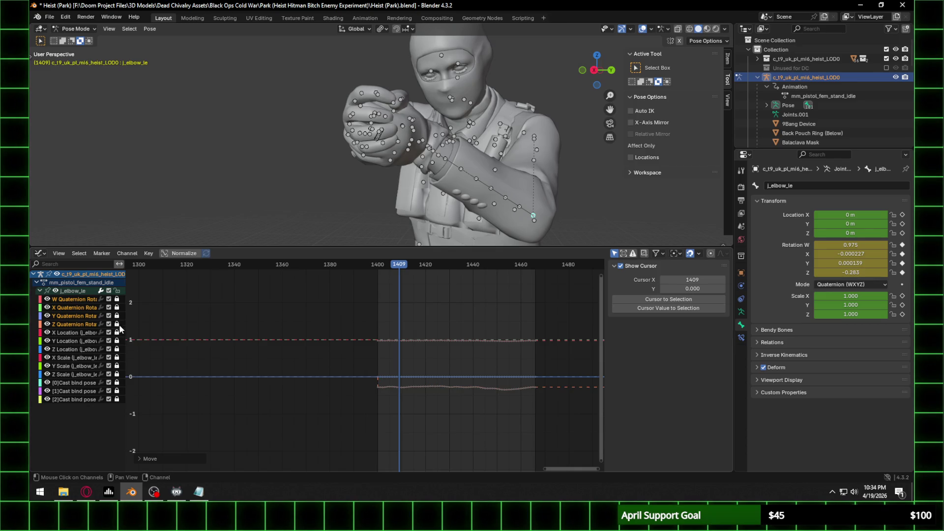
click(117, 316)
key(g)
key(y)
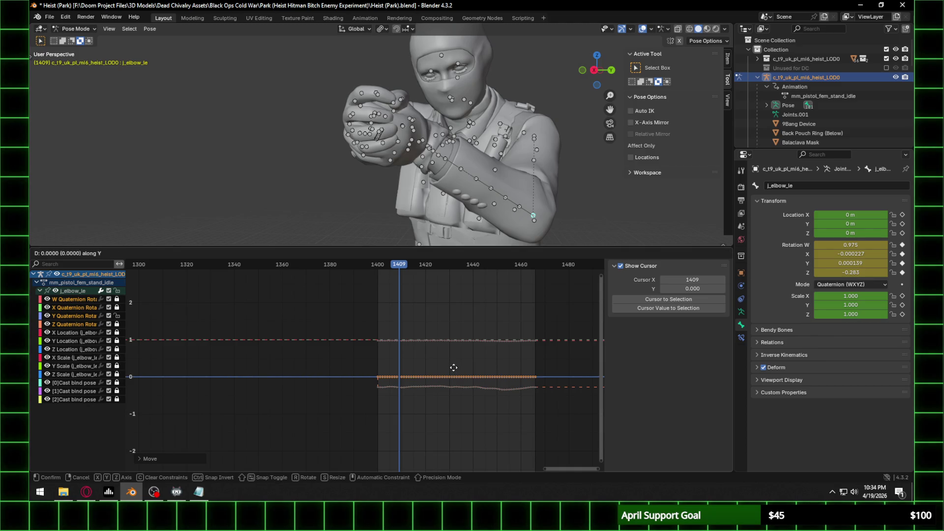
key(Escape)
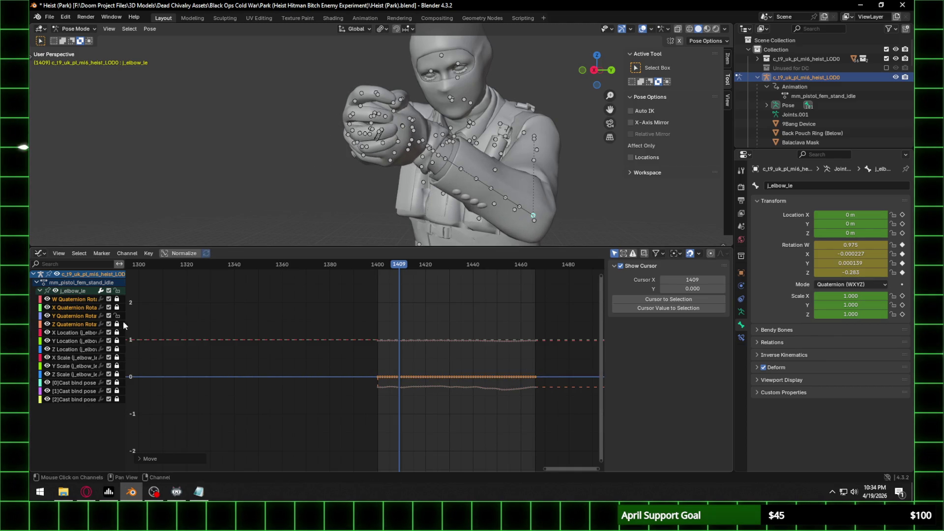
click(117, 315)
click(117, 307)
key(g)
key(y)
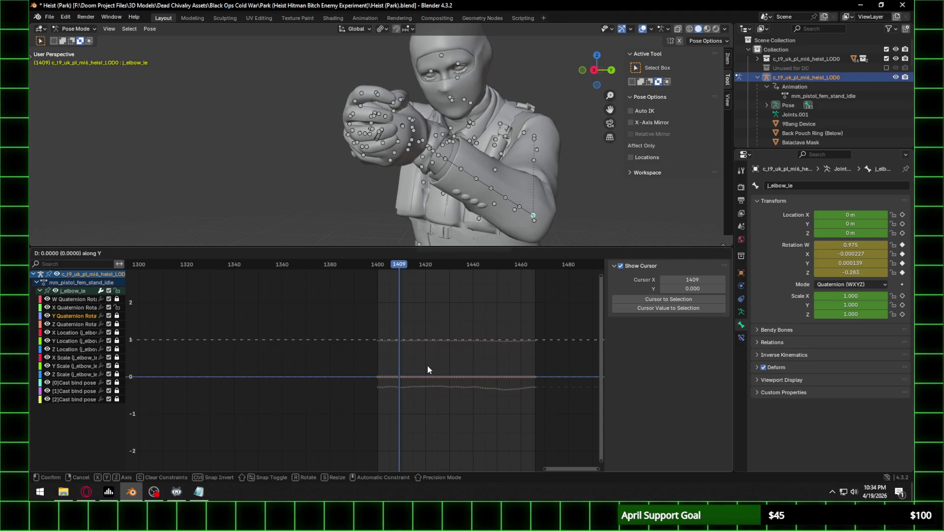
key(Escape)
Step: Unlock only Z rotation and raise the elbow's Z curve to -0.195 at frame 1409
middle_drag(491, 196, 428, 197)
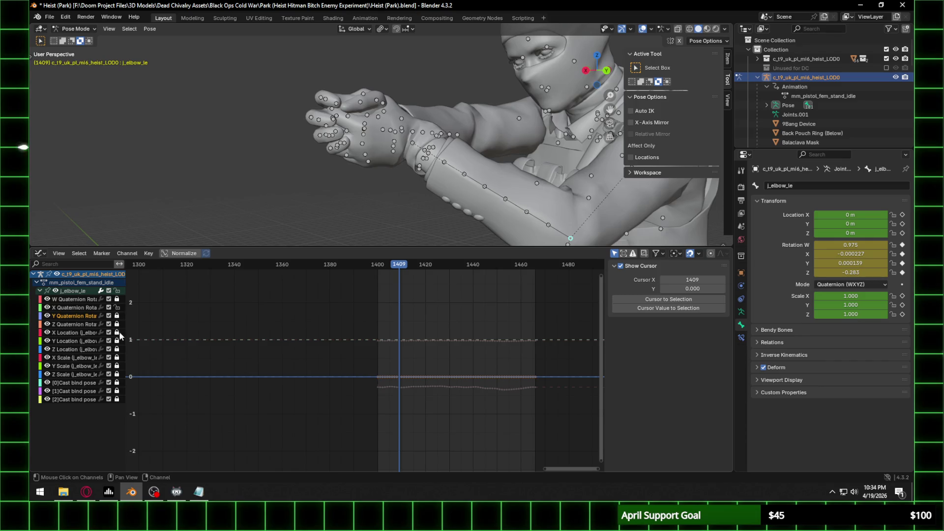
click(117, 324)
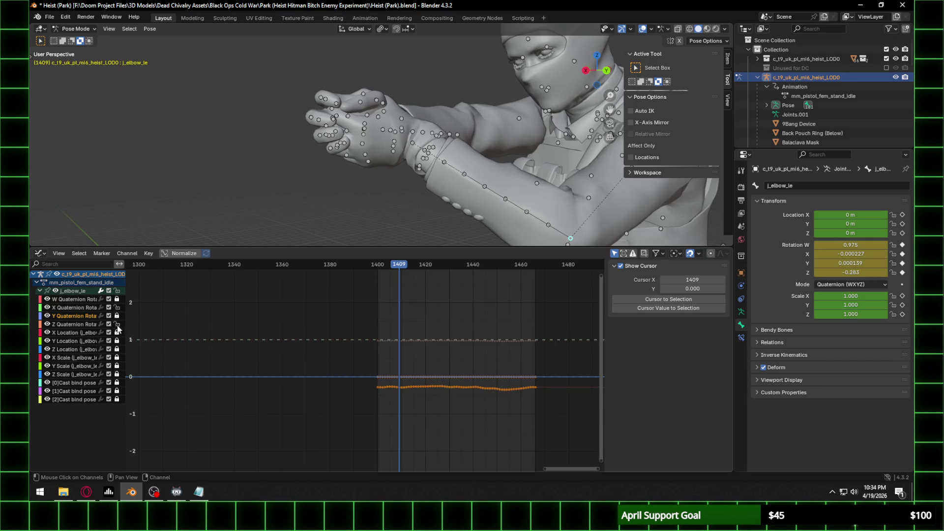
click(117, 310)
key(g)
key(y)
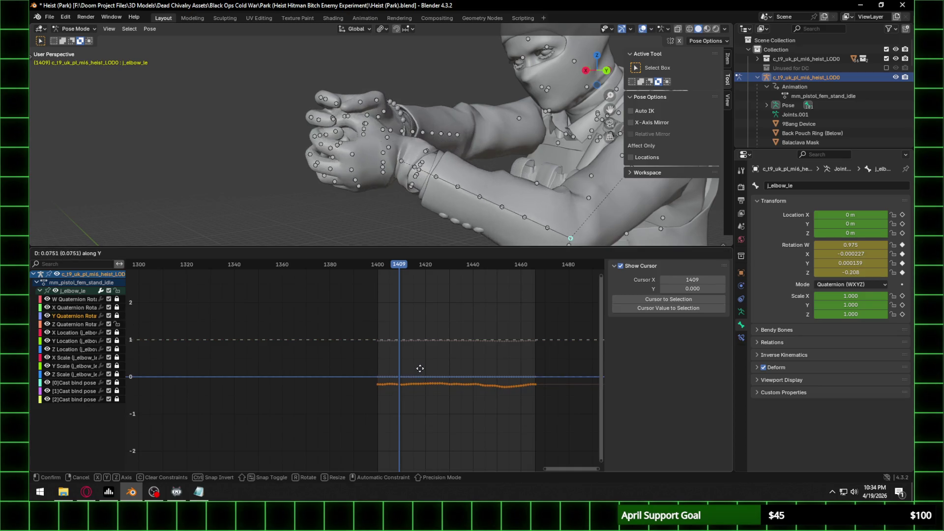
click(422, 364)
mouse_move(421, 207)
middle_down()
mouse_move(407, 160)
mouse_move(547, 143)
mouse_move(423, 160)
middle_up()
click(526, 133)
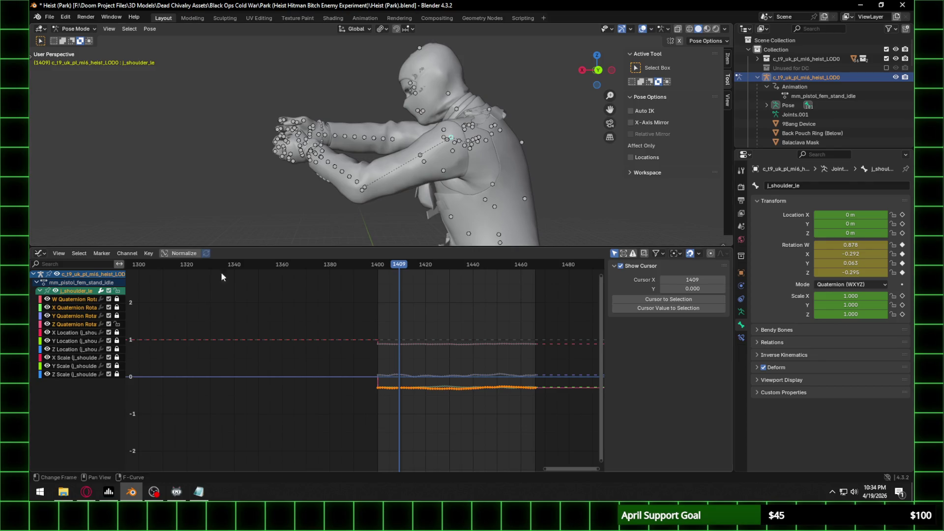
Step: Select the j_shoulder_le X, Y and Z Quaternion channels and shift their curves vertically together
drag(322, 315, 598, 354)
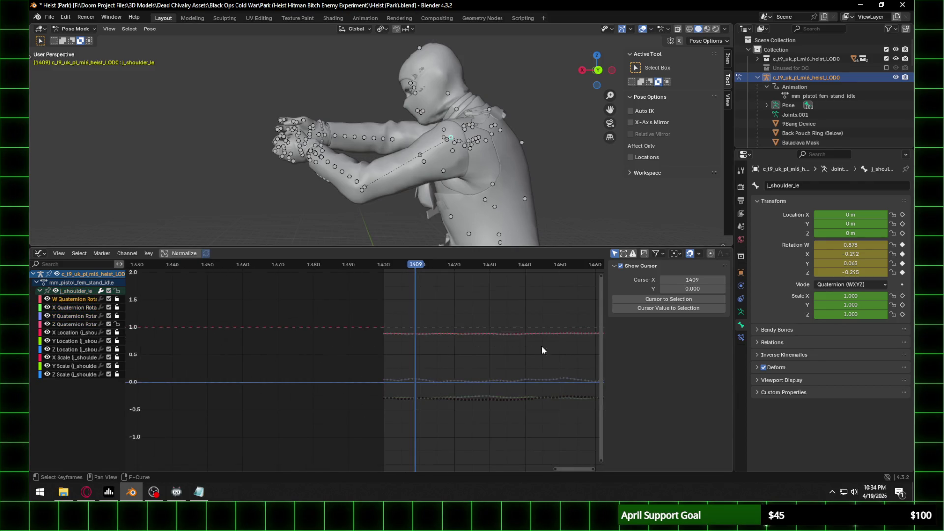
scroll(544, 348, up, 2)
click(74, 324)
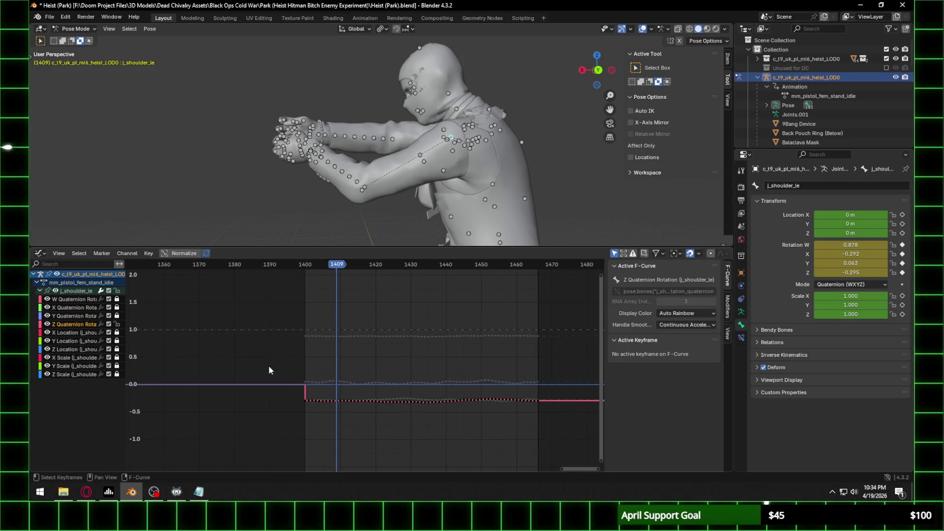
shift+click(73, 308)
key(g)
key(y)
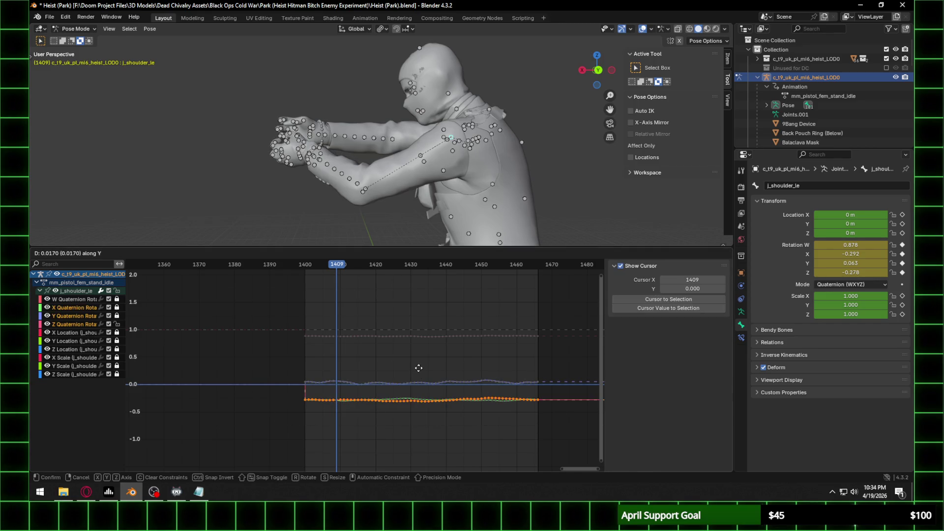
click(418, 373)
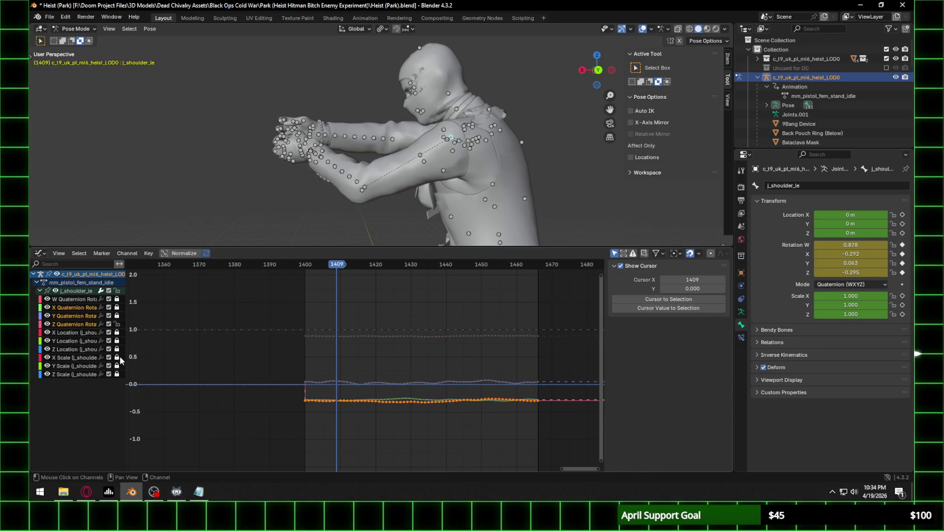
Step: Lock the Z Quaternion channel, unlock Y Quaternion, and move the Y rotation keys to new values
click(117, 324)
click(117, 316)
mouse_move(261, 361)
mouse_down()
mouse_move(323, 375)
mouse_move(582, 389)
mouse_up()
key(g)
key(y)
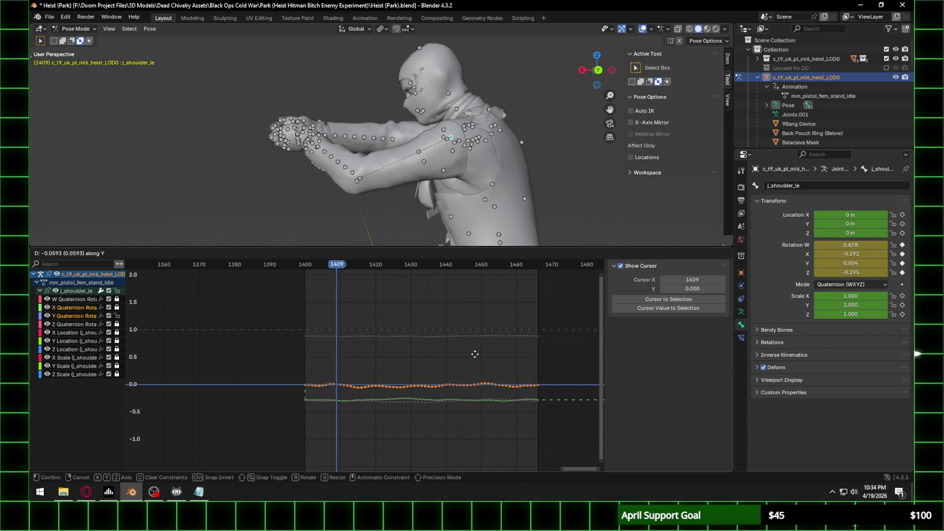
click(473, 354)
Step: Orbit the model to a front view and check the selected keys without changing values
middle_drag(389, 217, 518, 144)
scroll(519, 143, up, 5)
scroll(500, 140, down, 6)
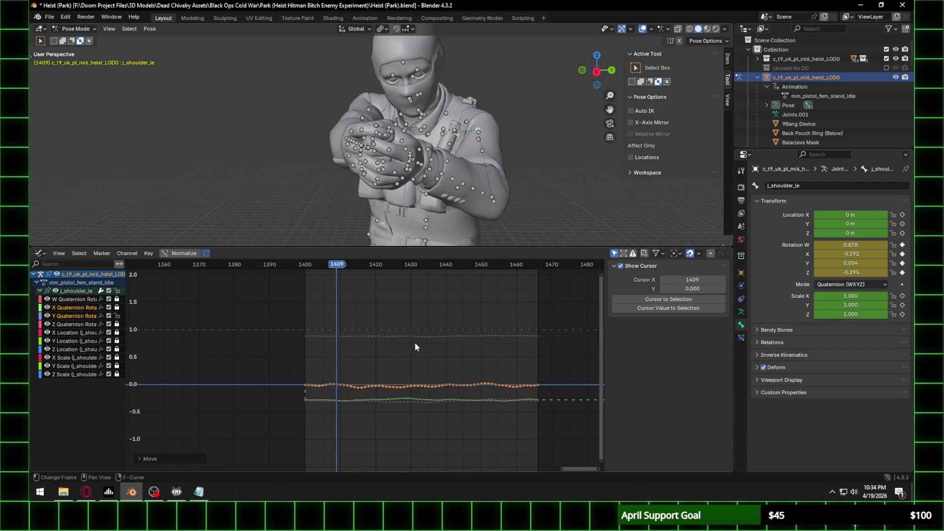
key(g)
key(y)
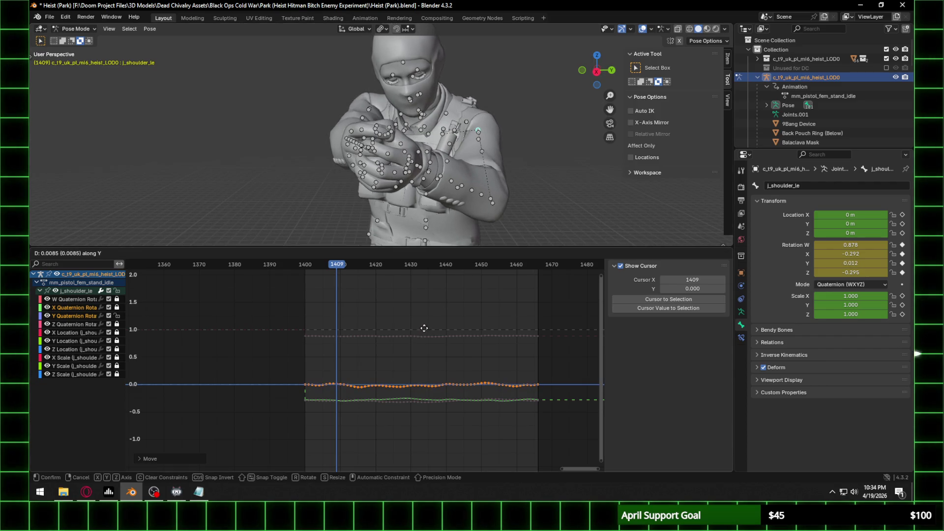
click(422, 337)
Step: Lock the Y Quaternion channel, select all keys, and cancel trial moves without changing values
click(117, 316)
key(a)
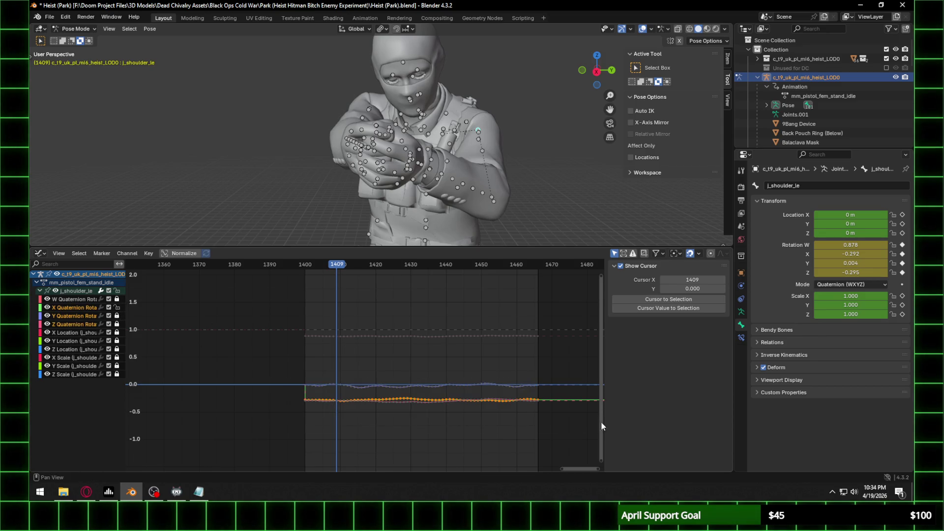
key(g)
key(y)
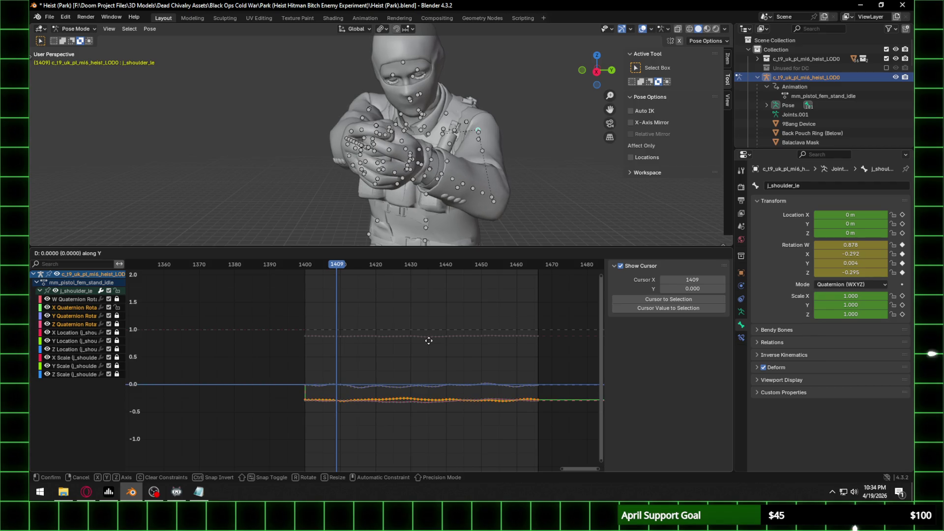
key(Escape)
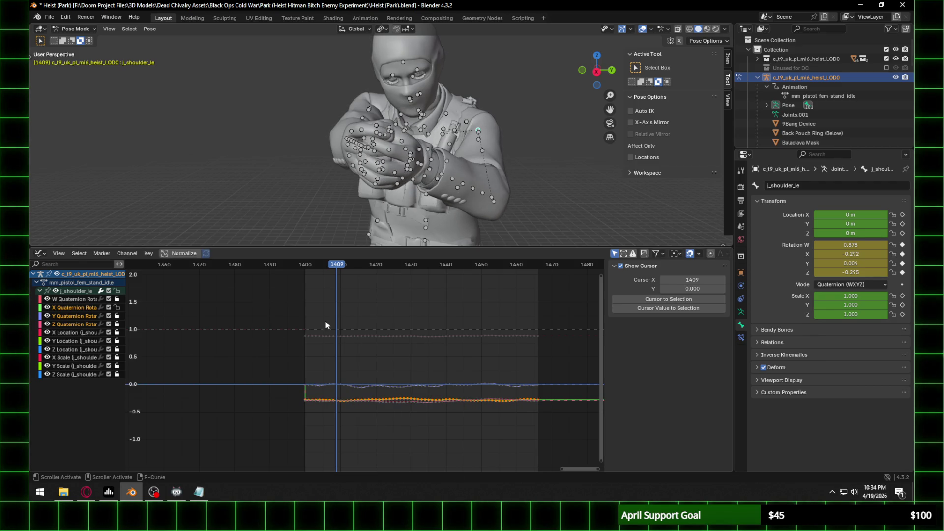
key(g)
key(Escape)
Step: Unlock Z Quaternion, lower the shoulder's Z rotation curve to -0.312, then adjust the Y rotation curve
click(117, 324)
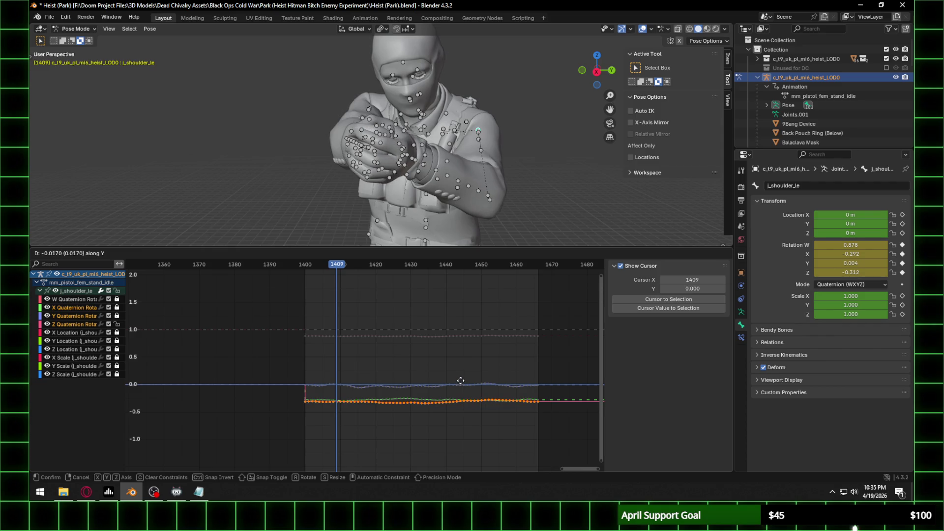
click(460, 379)
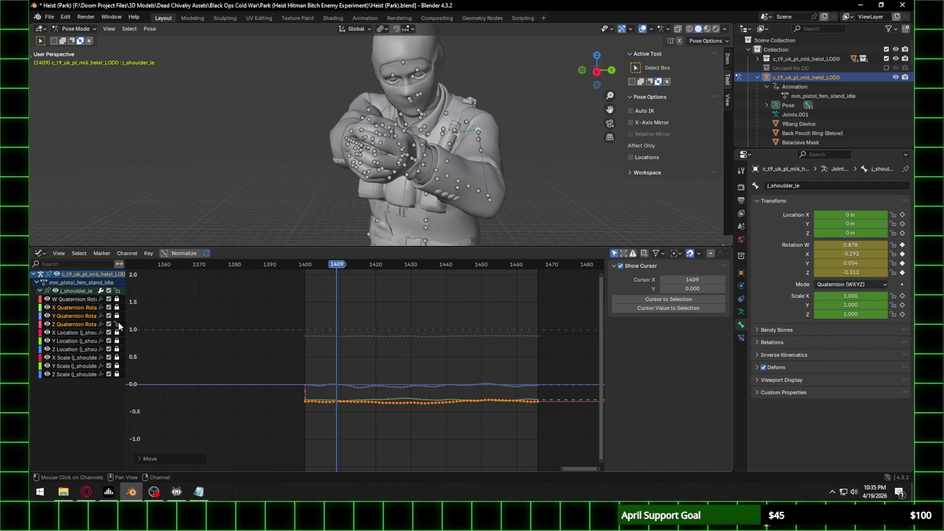
key(g)
key(y)
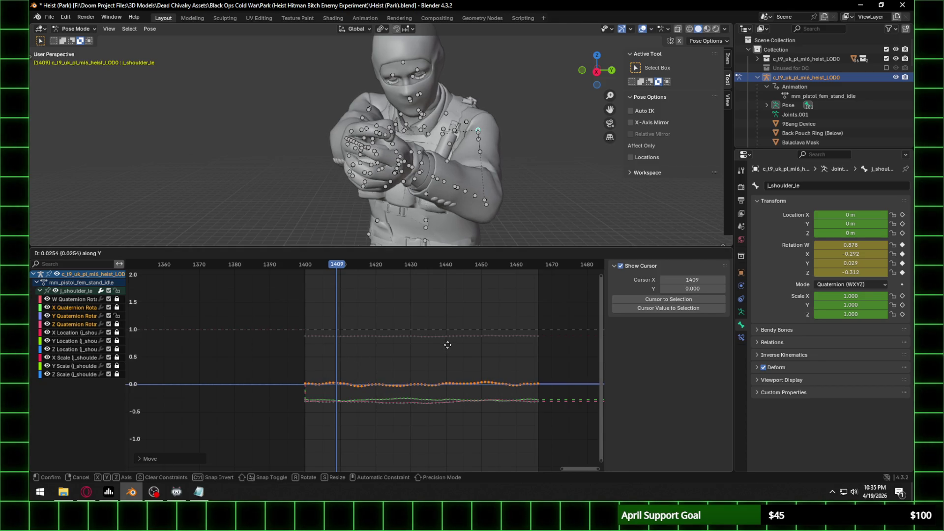
click(448, 345)
mouse_move(384, 148)
middle_down()
mouse_move(464, 134)
mouse_move(434, 154)
middle_up()
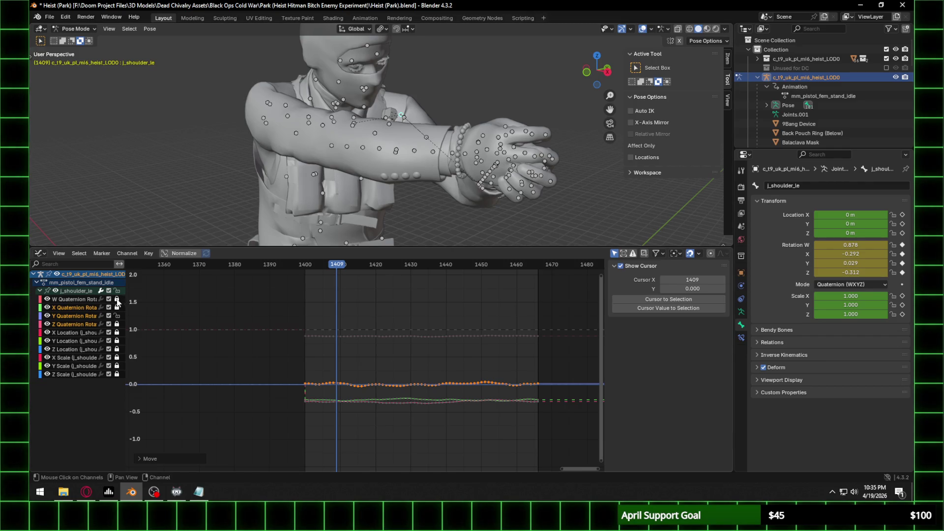
Step: Unlock the X Scale channel and make the j_index_le_1 finger bone active
click(117, 358)
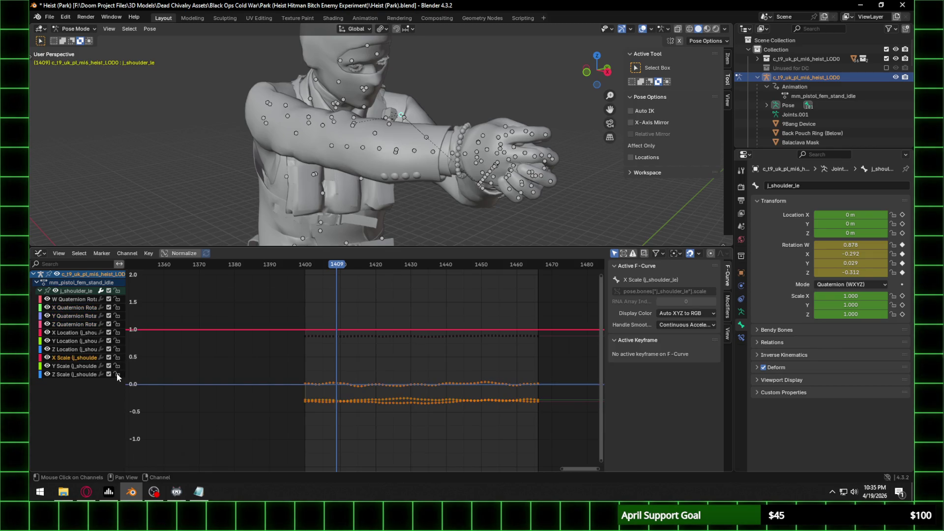
mouse_move(516, 130)
middle_down()
mouse_move(453, 113)
mouse_move(386, 134)
mouse_move(469, 133)
middle_up()
click(367, 142)
Step: Select the j_index_le_2 bone, expand its channel group, and pick its Y Quaternion Rotation curve
click(414, 139)
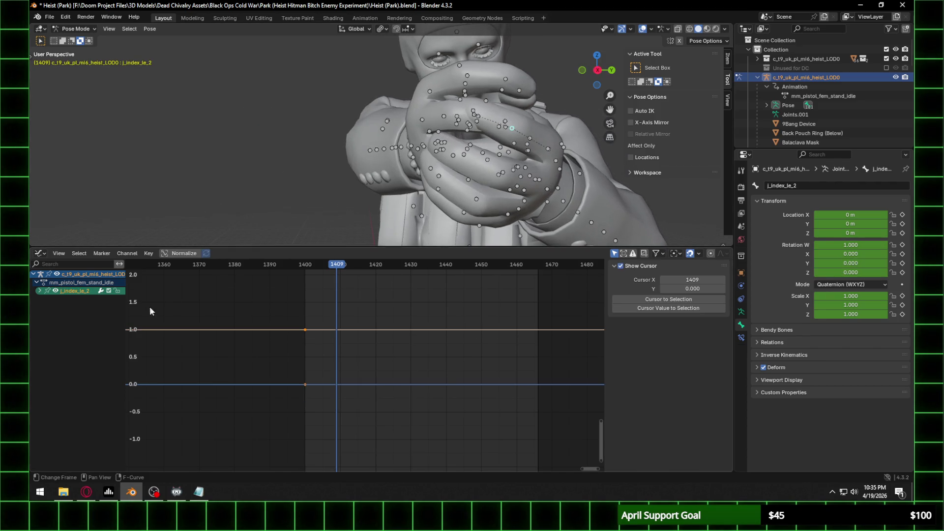
click(39, 291)
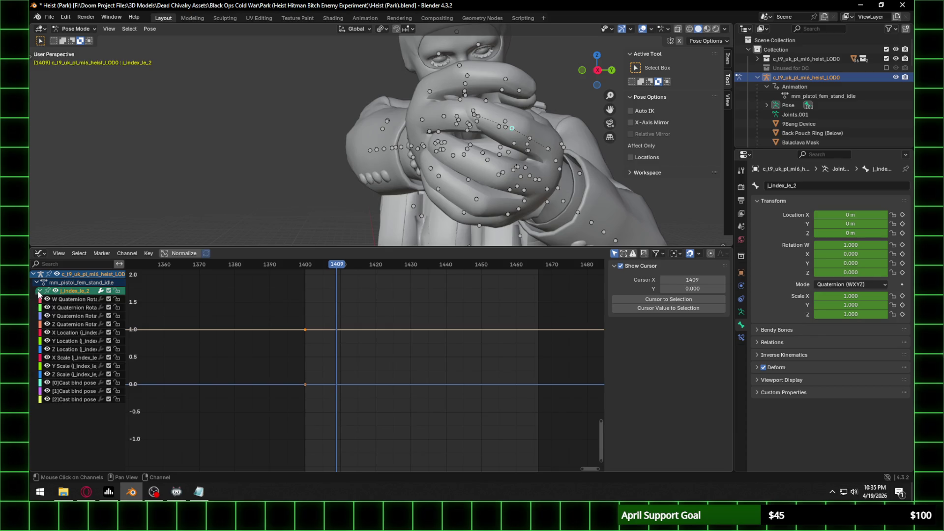
click(62, 317)
scroll(315, 332, up, 2)
scroll(249, 325, up, 2)
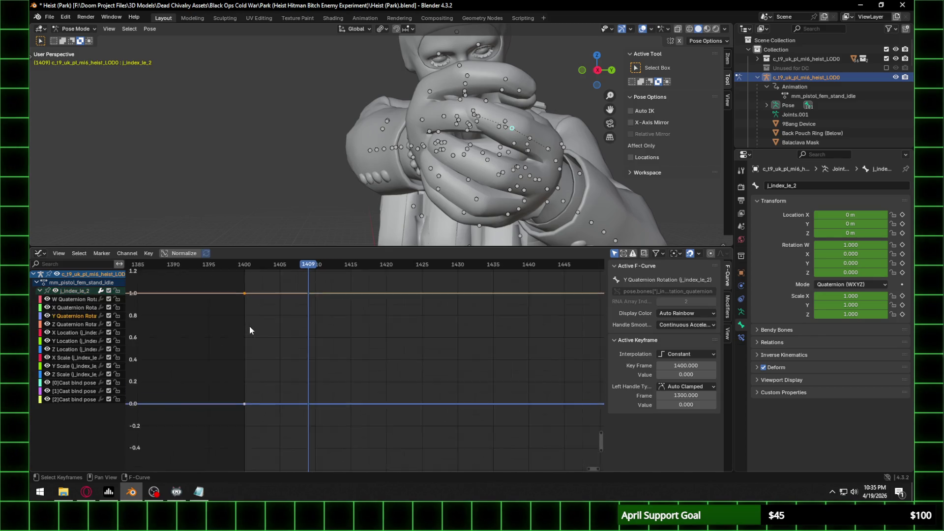
scroll(249, 326, down, 1)
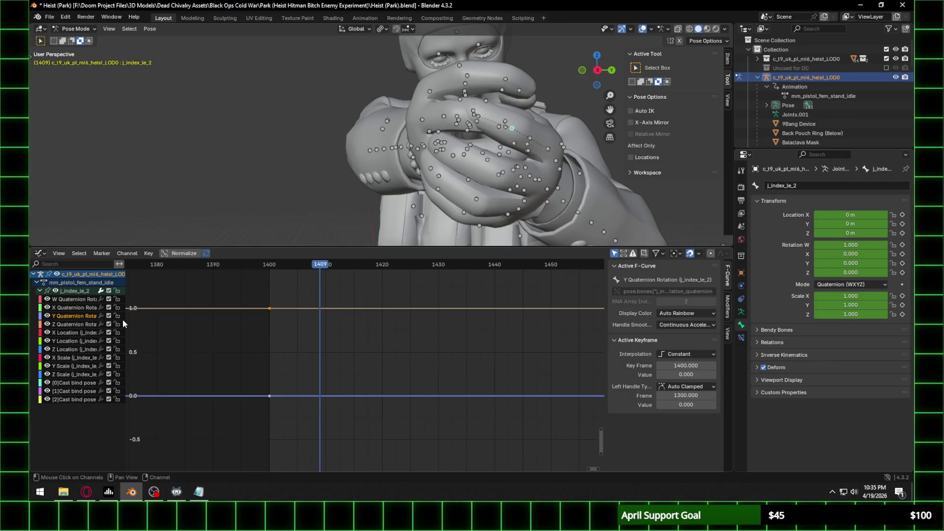
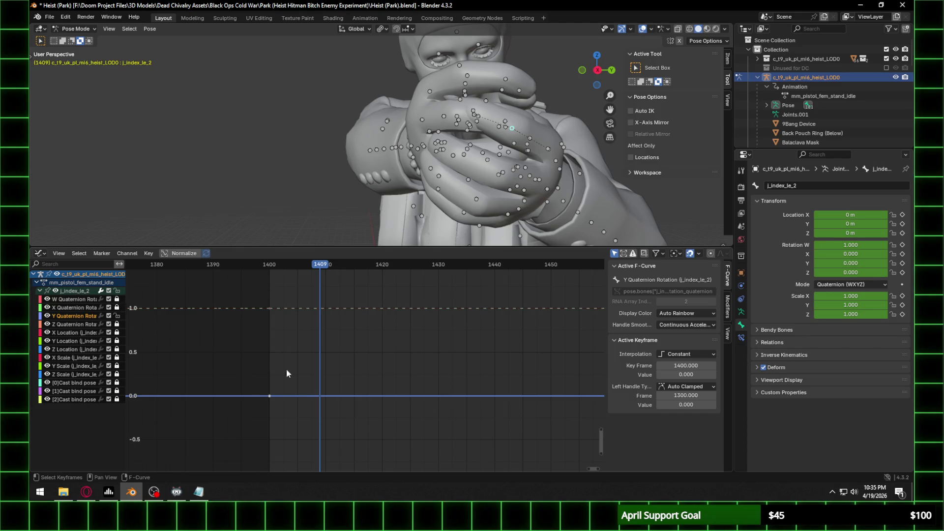
Step: Deselect the graph keyframes and unlock the Y quaternion rotation, Z location and X scale channels
scroll(347, 367, down, 2)
drag(260, 297, 533, 449)
scroll(502, 165, up, 2)
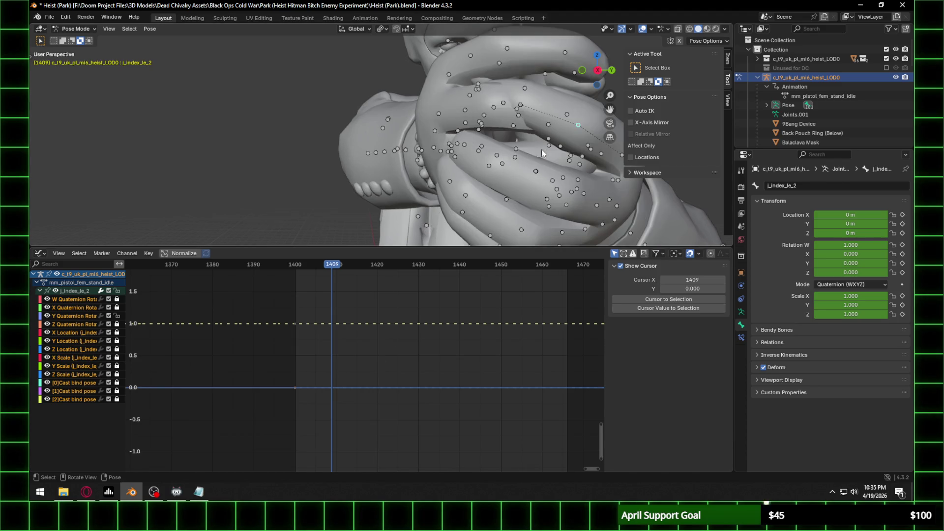
mouse_move(491, 164)
shift+middle_down()
mouse_move(459, 158)
mouse_move(418, 176)
shift+middle_up()
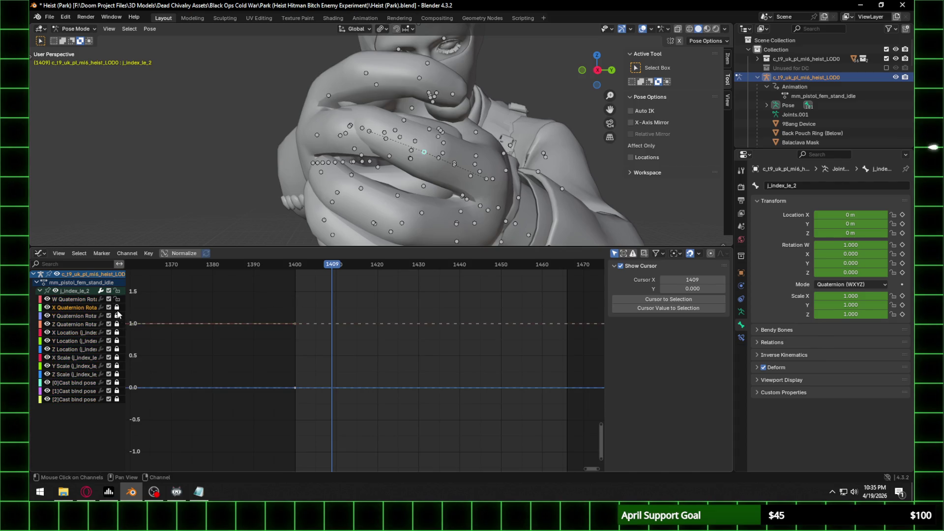
click(117, 315)
click(117, 349)
click(117, 357)
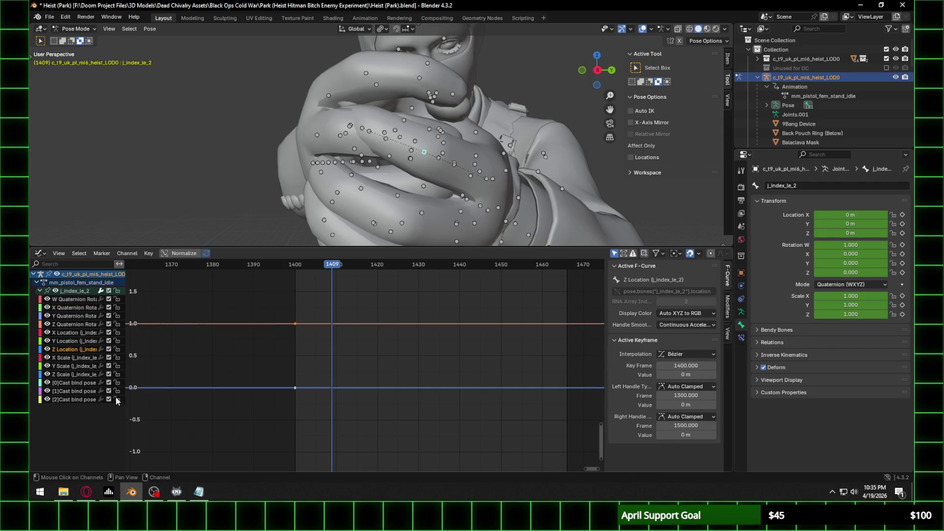
Step: Reset the finger bone's Y and X rotations to 0 at frame 1400
mouse_move(850, 263)
mouse_down()
mouse_move(885, 263)
mouse_move(840, 259)
mouse_move(843, 273)
mouse_move(826, 272)
mouse_up()
key(BackSpace)
mouse_move(423, 133)
middle_down()
mouse_move(477, 140)
mouse_move(370, 138)
middle_up()
mouse_move(305, 265)
mouse_down()
mouse_move(288, 266)
mouse_move(295, 267)
mouse_up()
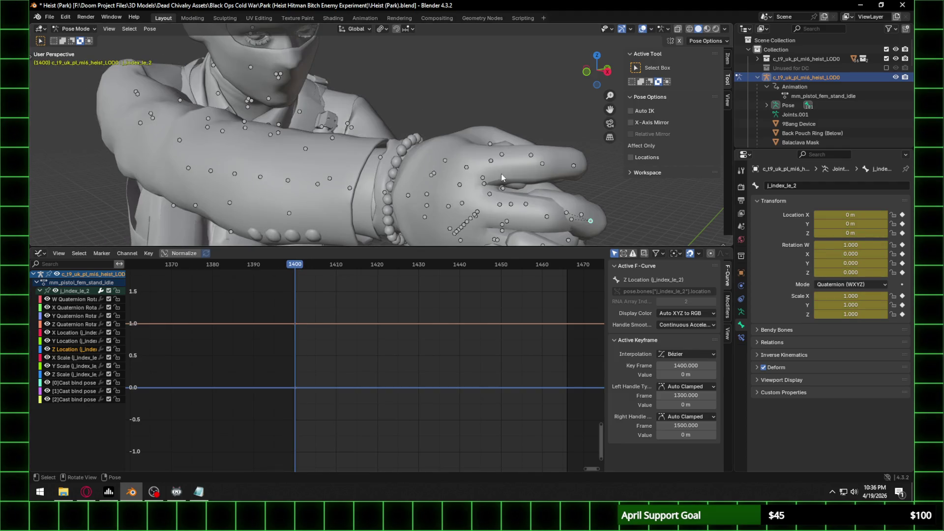
middle_drag(501, 177, 514, 180)
drag(846, 254, 855, 253)
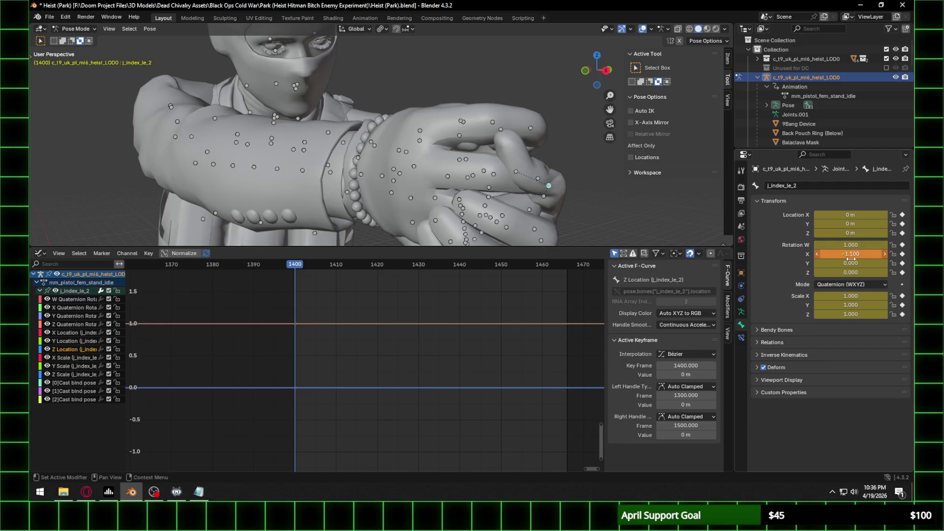
click(855, 255)
text(0)
key(Return)
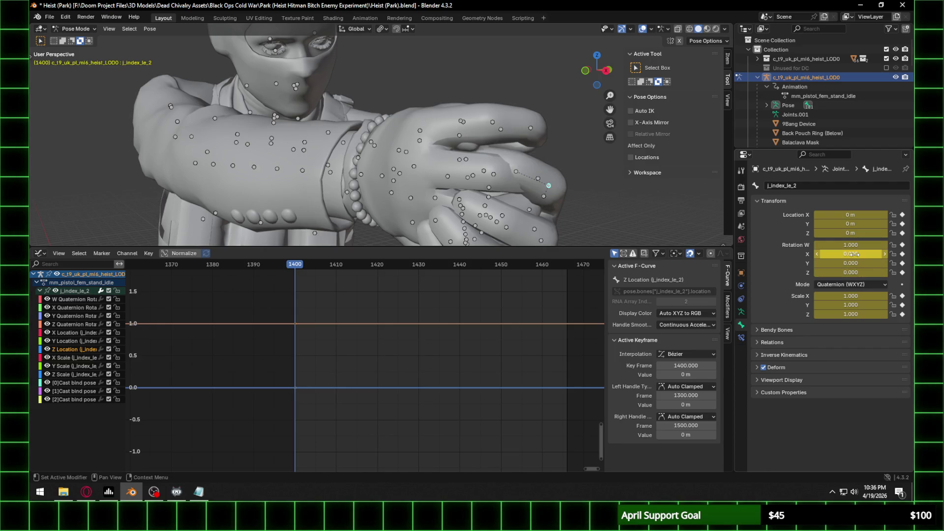
Step: Bend j_index_le_2 to Z rotation -0.210, keyframe it, and check the pose at frame 1413
mouse_move(851, 263)
mouse_down()
mouse_move(862, 263)
mouse_move(840, 272)
mouse_up()
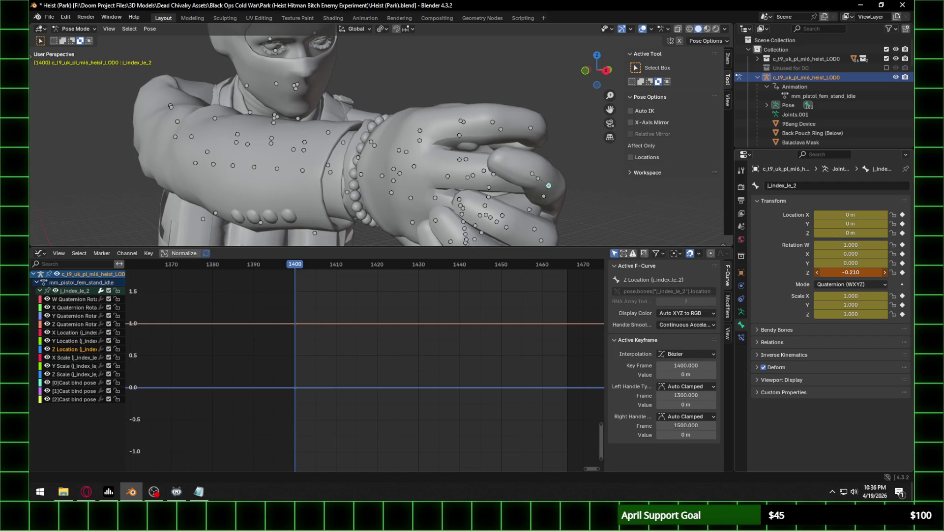
click(902, 273)
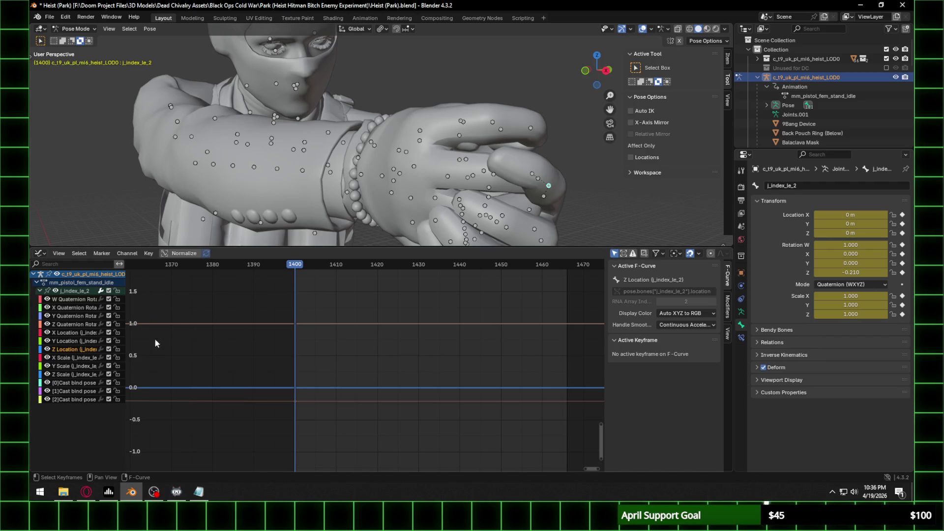
mouse_move(296, 269)
mouse_down()
mouse_move(376, 270)
mouse_move(347, 276)
mouse_up()
mouse_move(438, 99)
middle_down()
mouse_move(460, 178)
mouse_move(511, 146)
mouse_move(457, 152)
middle_up()
Step: Select j_index_ri_1 and set its Z rotation at frame 1400, first to 0.3, then to -0.100
click(461, 177)
click(37, 291)
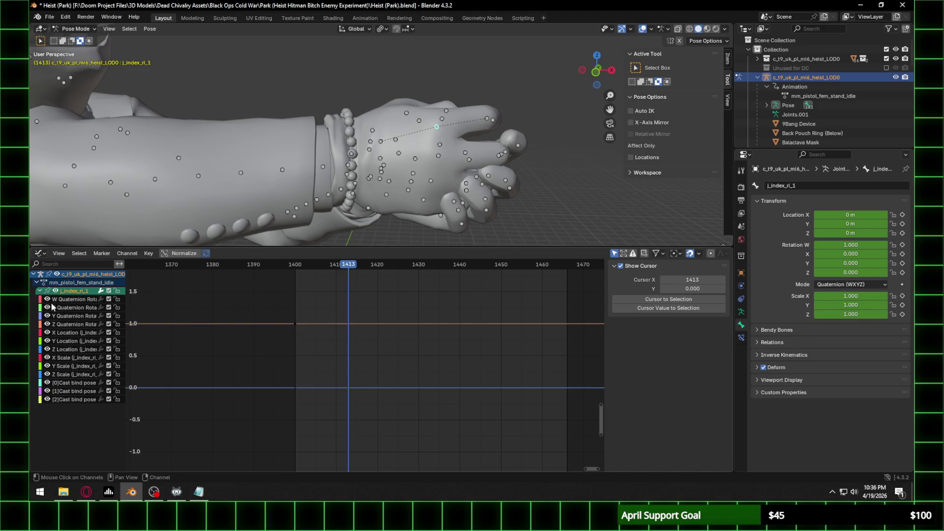
click(297, 265)
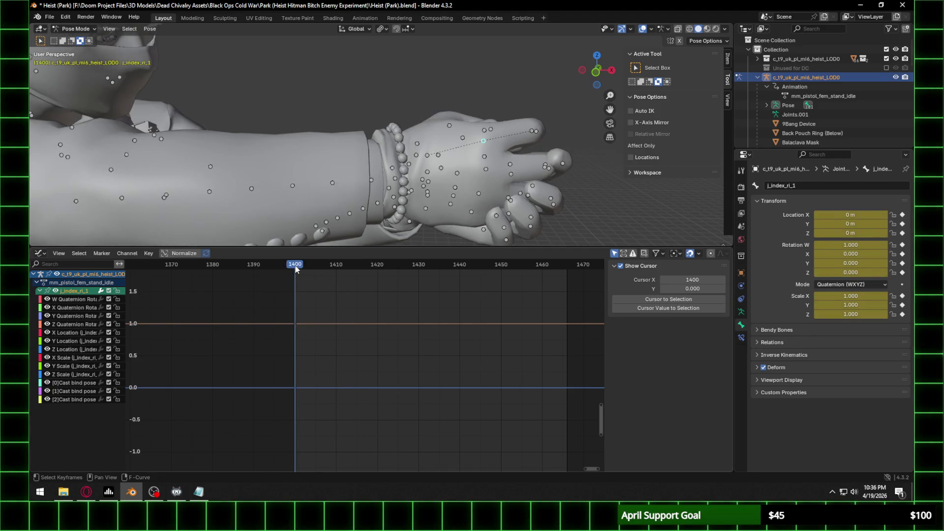
click(851, 273)
text(0.3)
key(Return)
mouse_move(850, 272)
ctrl+mouse_down()
mouse_move(828, 272)
mouse_move(865, 272)
mouse_move(828, 272)
mouse_move(850, 263)
ctrl+mouse_up()
Step: Keyframe j_index_ri_1's Y and Z rotations
click(537, 130)
click(484, 141)
mouse_move(550, 133)
middle_down()
mouse_move(472, 114)
mouse_move(518, 130)
middle_up()
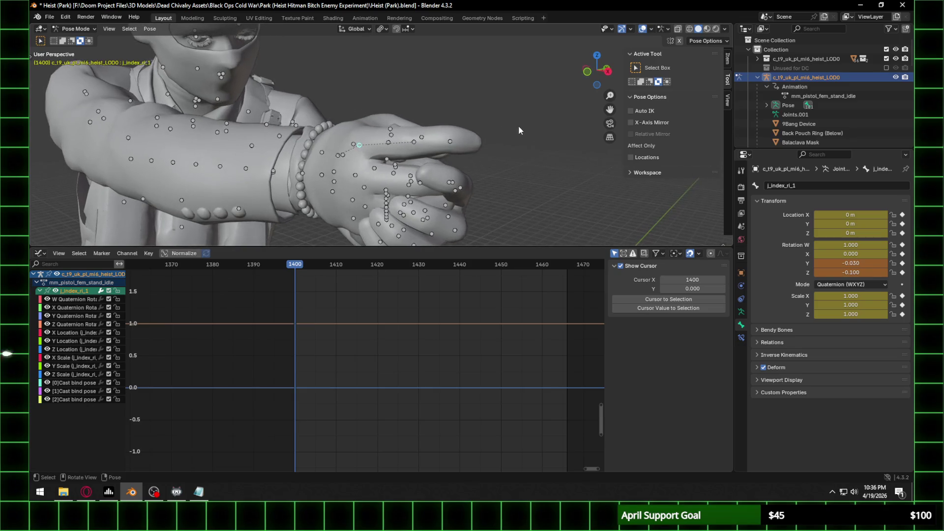
click(902, 263)
click(902, 272)
Step: Play the animation and compare the finger pose at frames 1400 and 1420
key(space)
key(space)
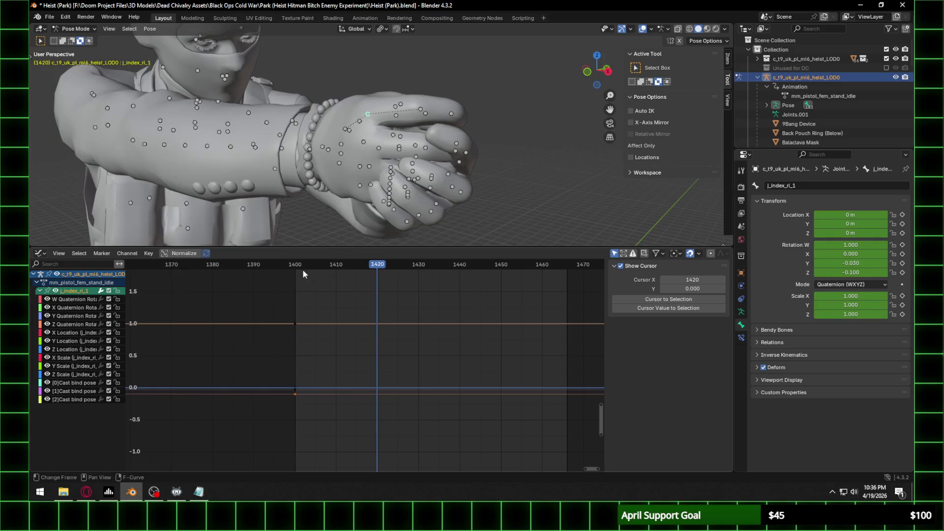
click(293, 266)
drag(294, 266, 295, 268)
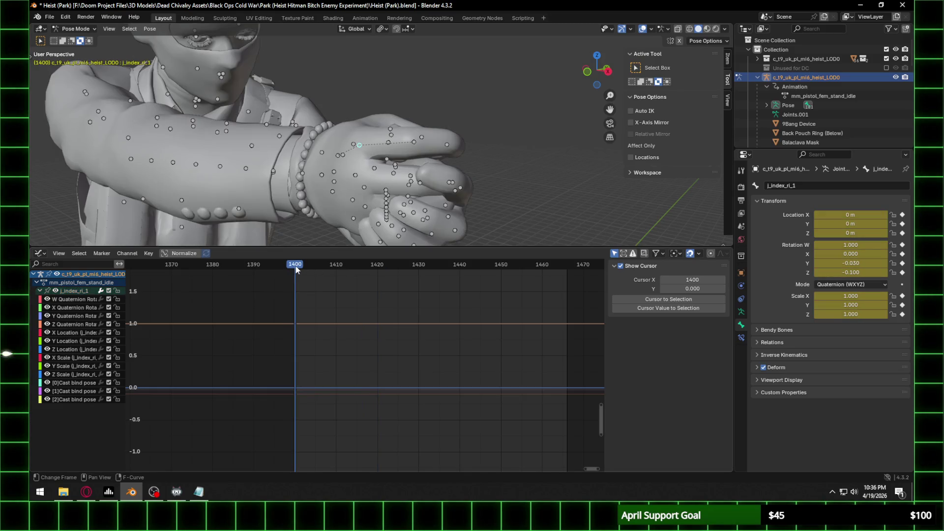
mouse_move(430, 174)
middle_down()
mouse_move(394, 188)
mouse_move(339, 178)
mouse_move(432, 164)
mouse_move(430, 150)
middle_up()
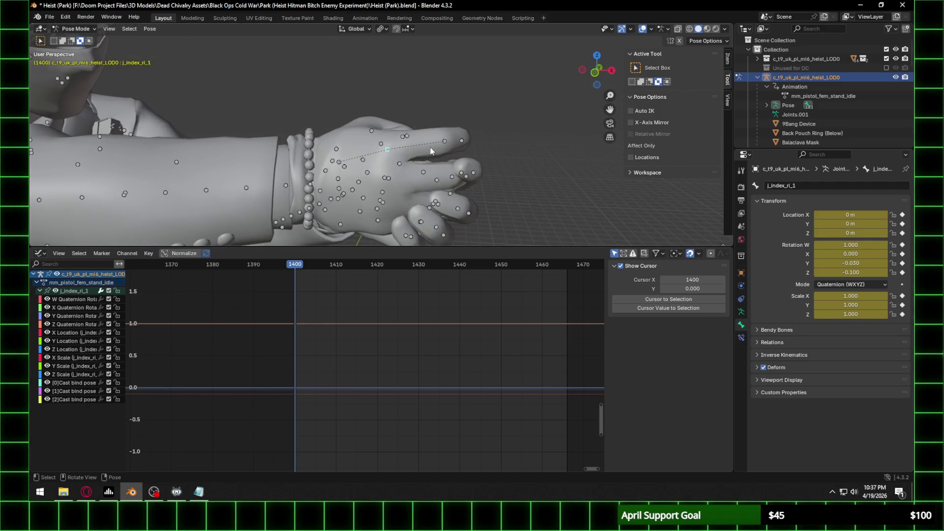
key(Up)
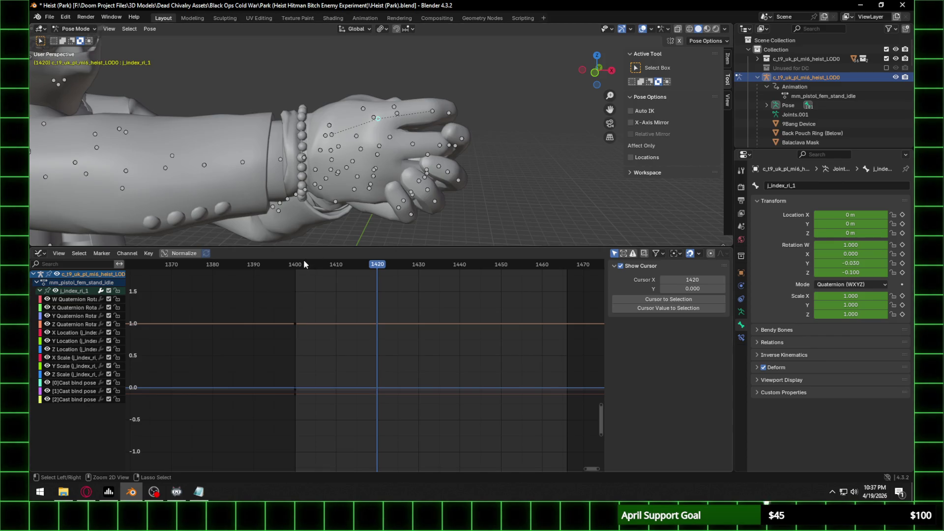
click(295, 269)
mouse_move(414, 176)
middle_down()
mouse_move(468, 172)
mouse_move(461, 156)
middle_up()
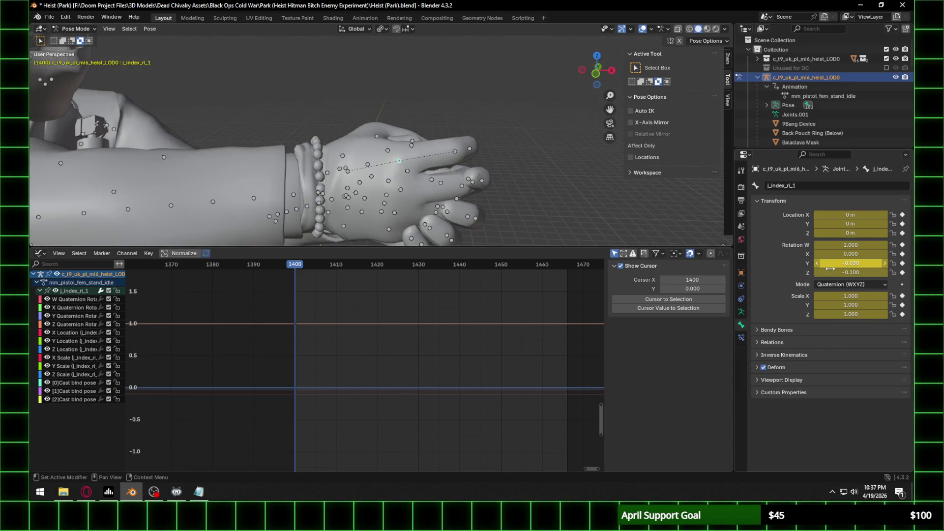
Step: Rekey j_index_ri_1 at Z rotation -0.210, then bend j_index_ri_2 toward Z -0.160
drag(831, 273, 796, 272)
mouse_move(541, 153)
middle_down()
mouse_move(479, 137)
mouse_move(485, 126)
middle_up()
drag(816, 272, 833, 273)
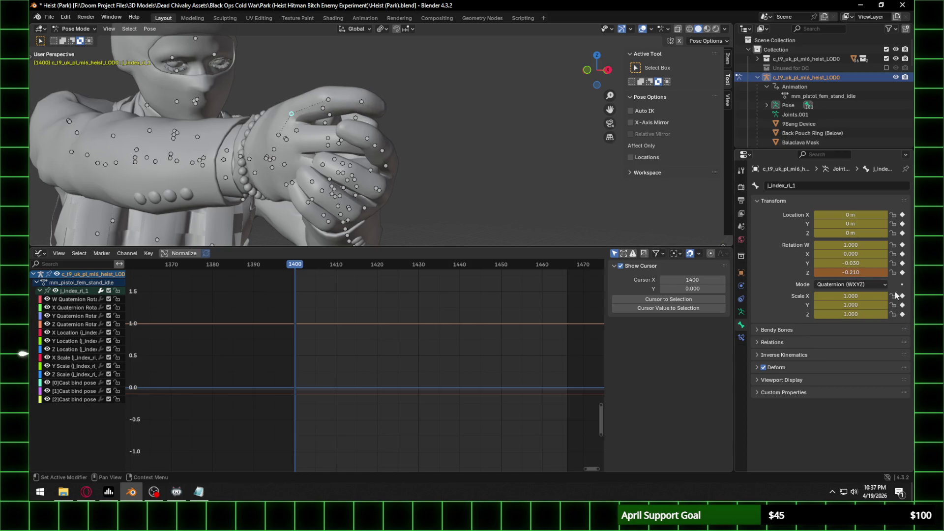
click(902, 272)
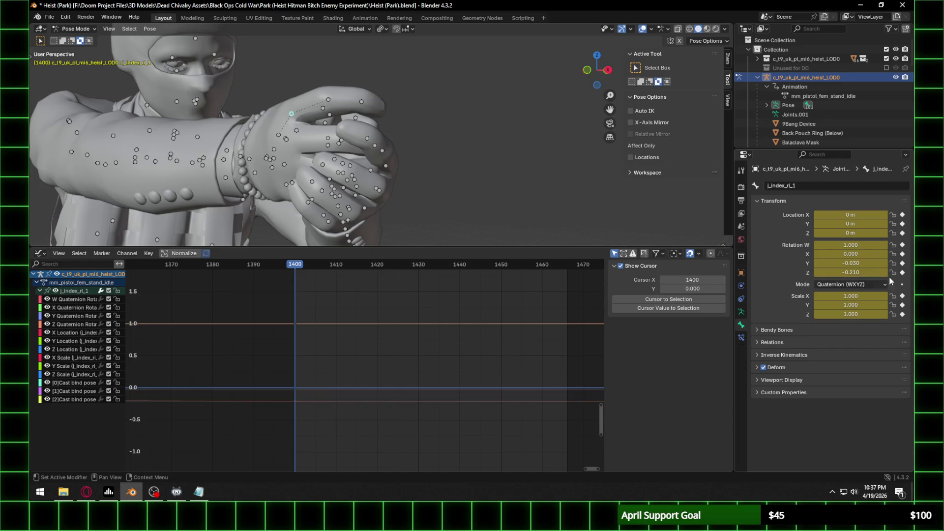
click(331, 105)
drag(850, 273, 855, 273)
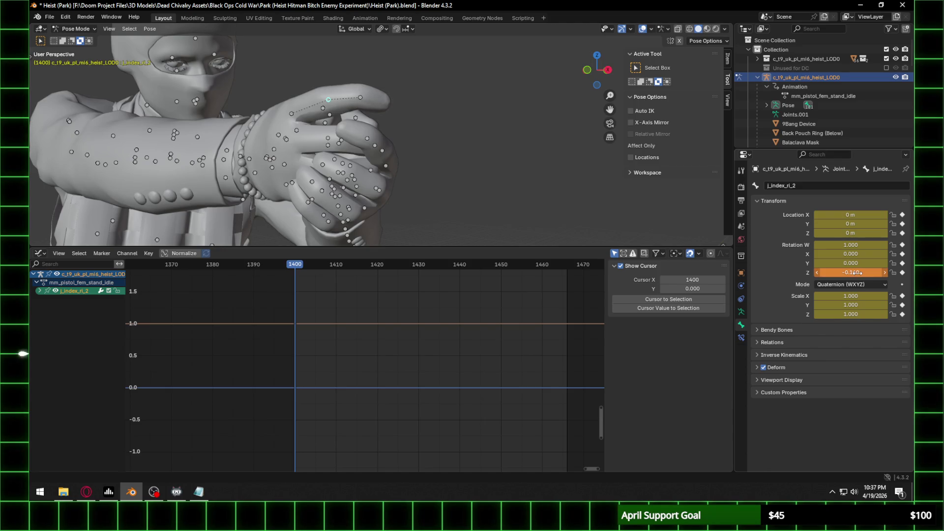
Step: Keyframe j_index_ri_2 at Z rotation -0.160 and play the animation to preview the fingers
click(902, 272)
key(space)
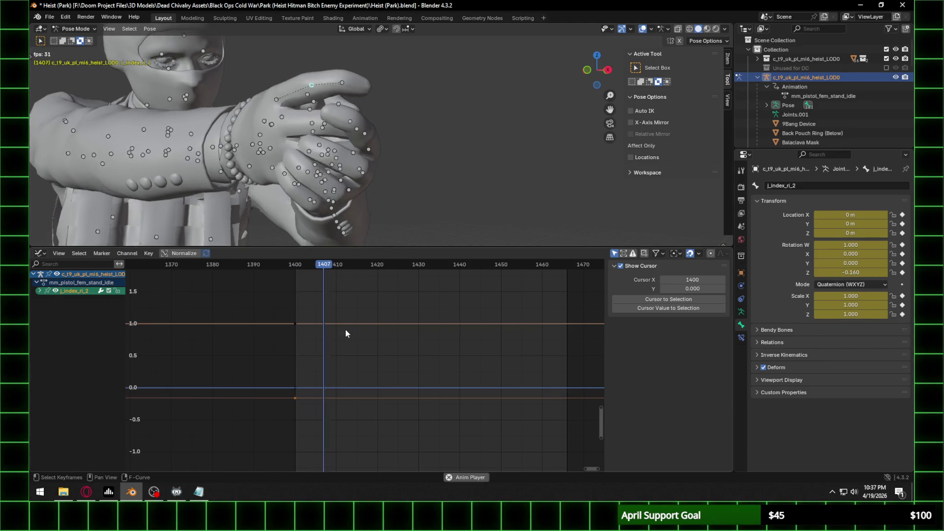
scroll(303, 167, down, 3)
mouse_move(341, 143)
middle_down()
mouse_move(406, 127)
mouse_move(542, 151)
mouse_move(505, 138)
mouse_move(458, 144)
mouse_move(386, 176)
mouse_move(411, 143)
mouse_move(332, 164)
mouse_move(351, 156)
middle_up()
scroll(393, 154, up, 4)
scroll(406, 128, down, 4)
scroll(405, 128, up, 3)
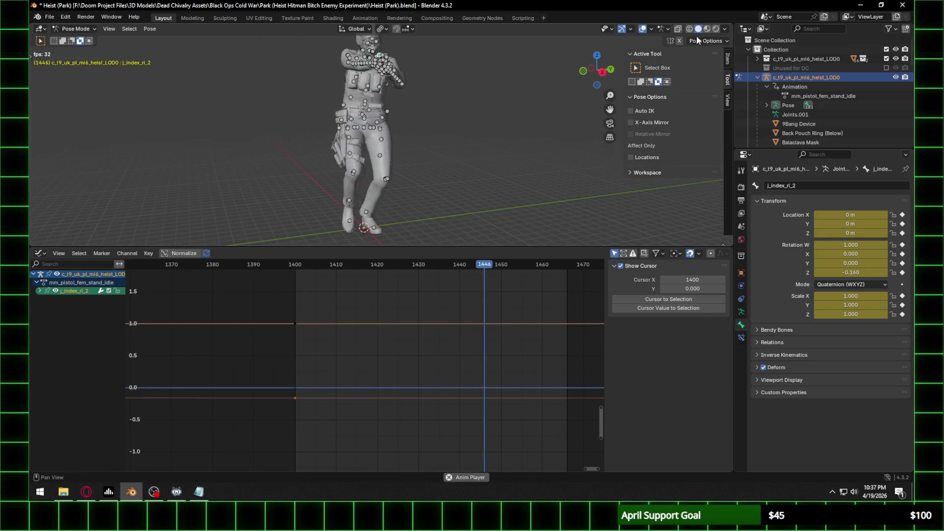
Step: Switch to rendered shading, save Heist (Park).blend, and hide the armature
click(714, 28)
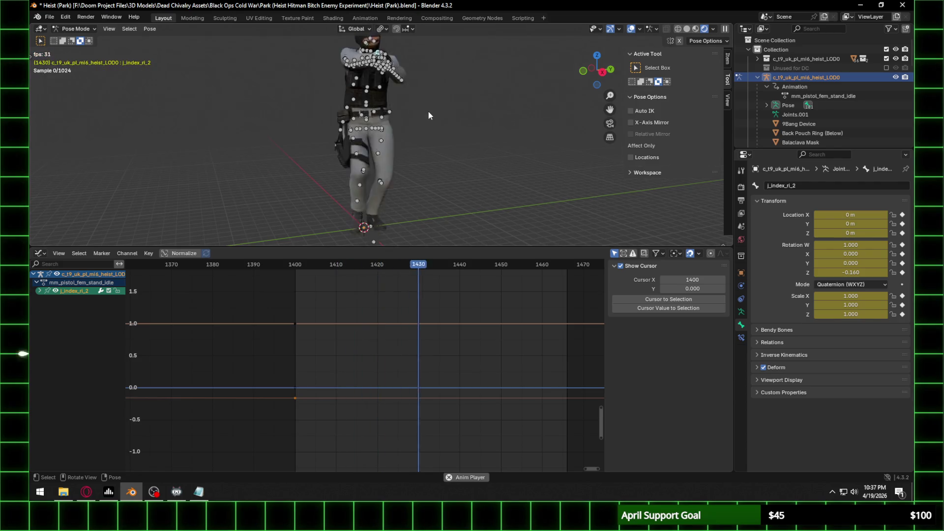
key(ctrl+s)
scroll(422, 104, up, 5)
mouse_move(415, 95)
shift+middle_down()
mouse_move(491, 146)
mouse_move(474, 154)
mouse_move(426, 141)
mouse_move(541, 160)
mouse_move(551, 113)
shift+middle_up()
click(895, 77)
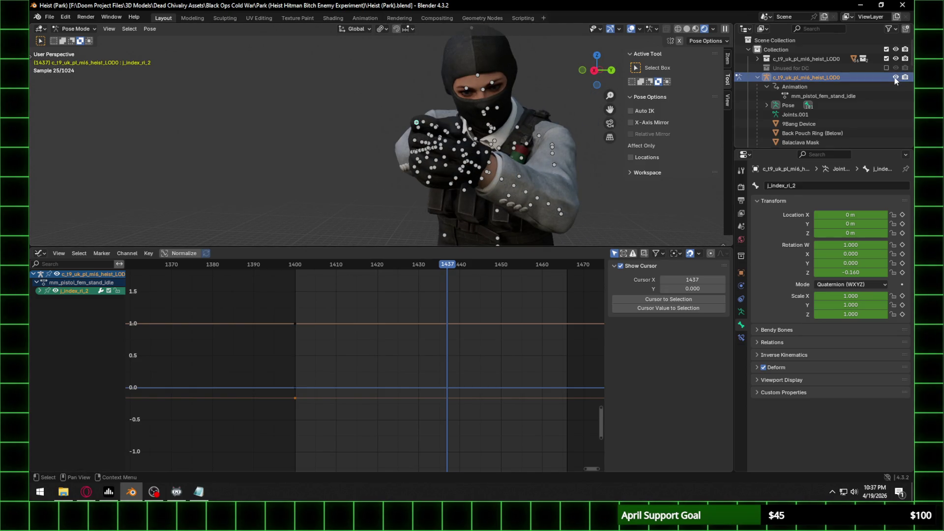
Step: Enlarge the viewport, play the animation in side orthographic view, and stop at frame 1400
drag(437, 248, 436, 374)
scroll(500, 279, down, 5)
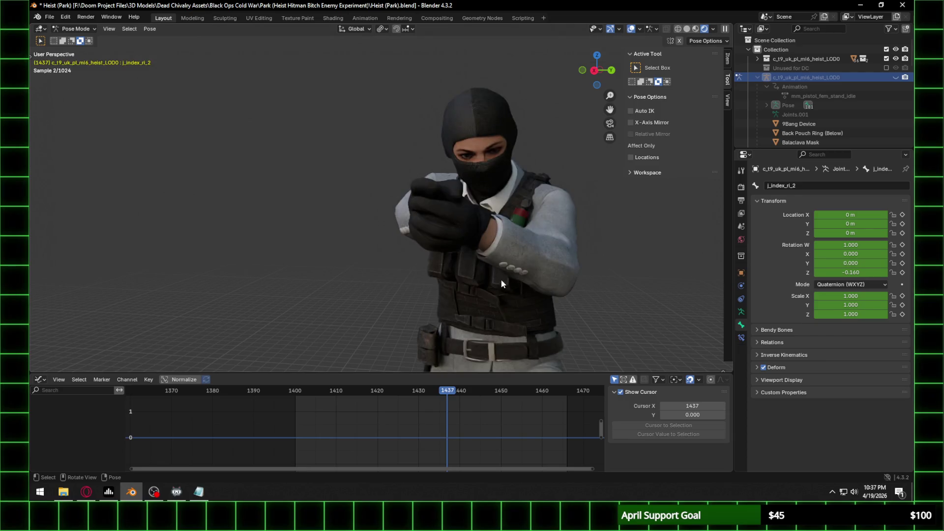
mouse_move(488, 238)
shift+middle_down()
mouse_move(480, 185)
mouse_move(439, 184)
mouse_move(497, 146)
shift+middle_up()
key(space)
click(598, 73)
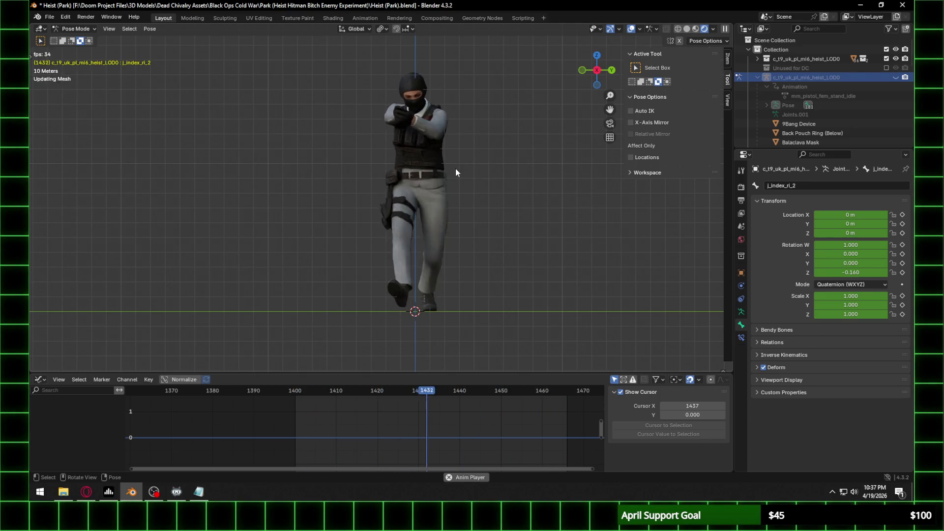
key(space)
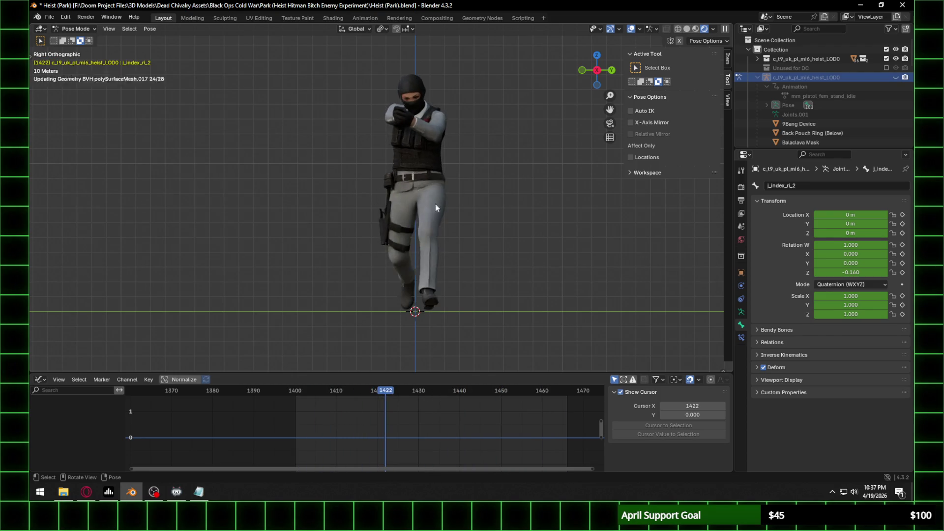
click(294, 390)
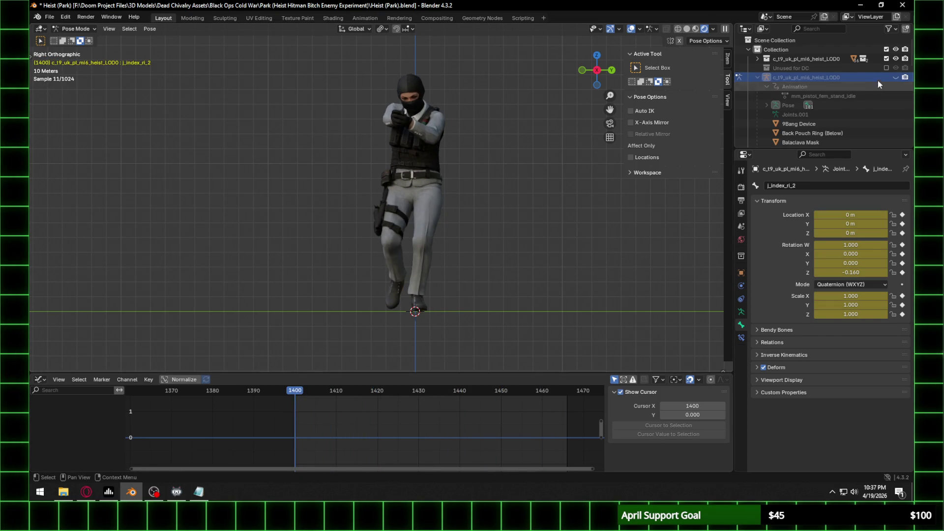
Step: Unhide the armature and zoom in on the right arm and glove
click(895, 77)
scroll(462, 93, up, 5)
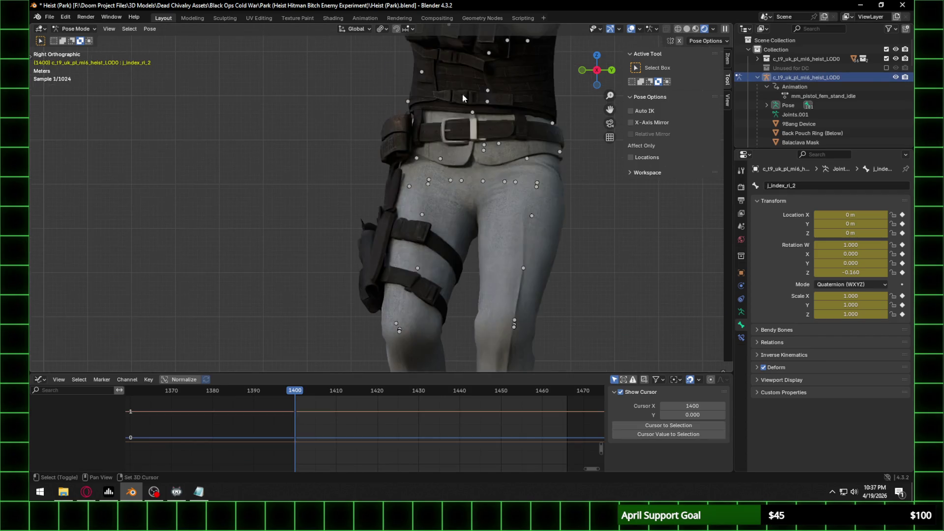
shift+scroll(409, 193, up, 4)
mouse_move(373, 120)
middle_down()
mouse_move(367, 176)
mouse_move(466, 215)
mouse_move(443, 206)
middle_up()
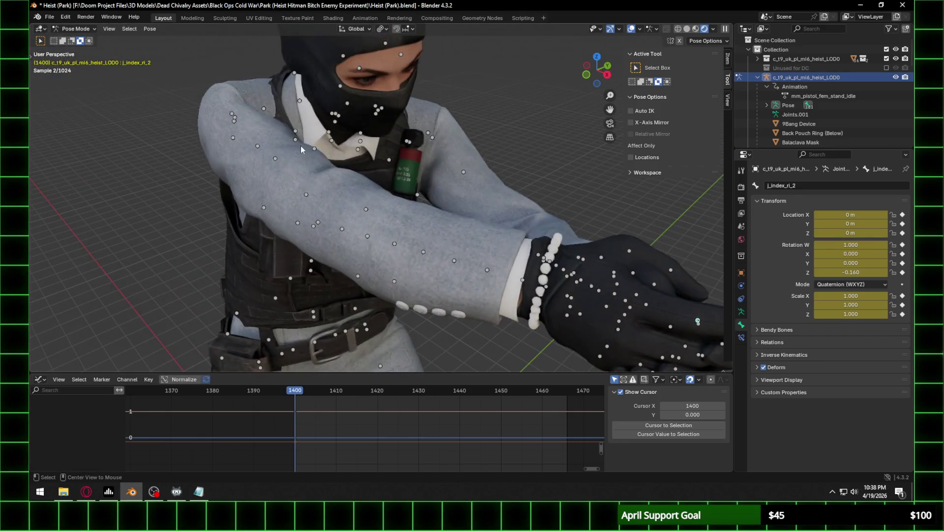
scroll(347, 150, up, 3)
scroll(308, 147, up, 2)
scroll(381, 205, up, 2)
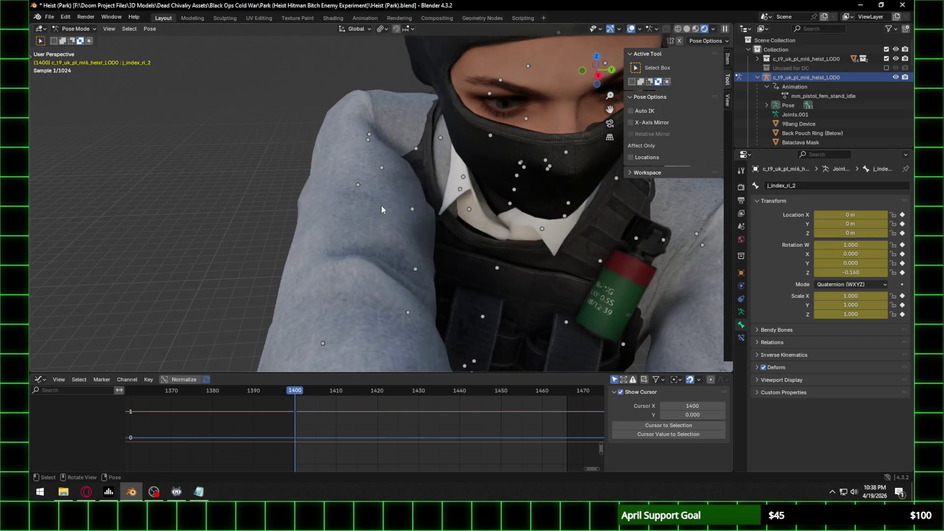
Step: Select the j_clavicle_proc_driver_ri bone, leaving the shoulder pose unchanged after a cancelled test move
click(416, 149)
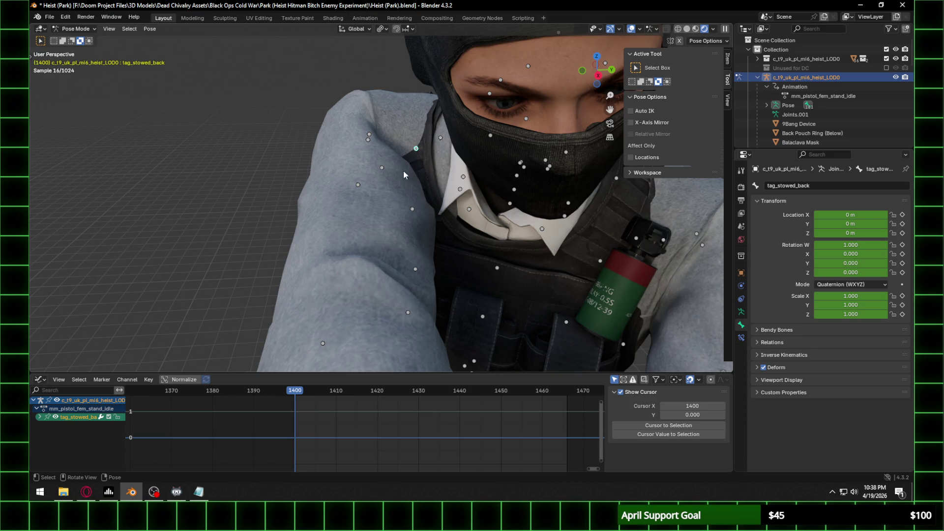
click(469, 207)
key(g)
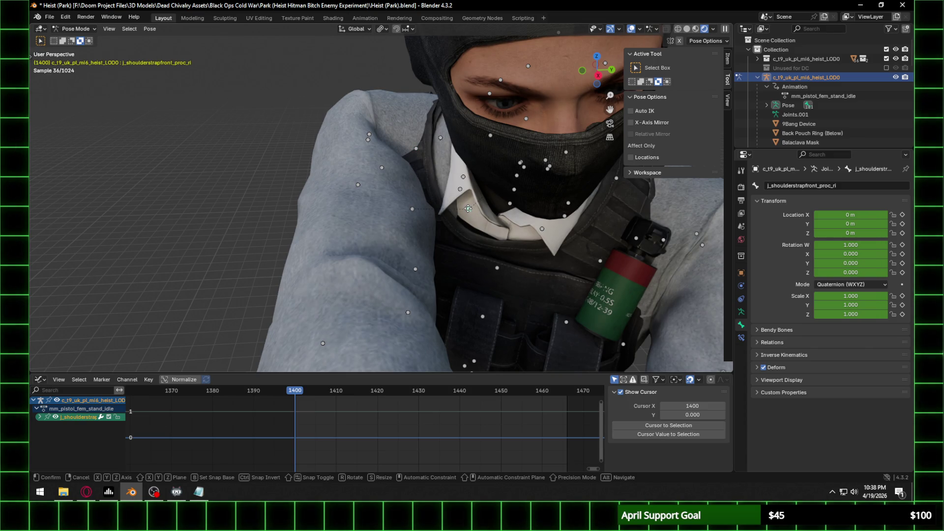
key(Escape)
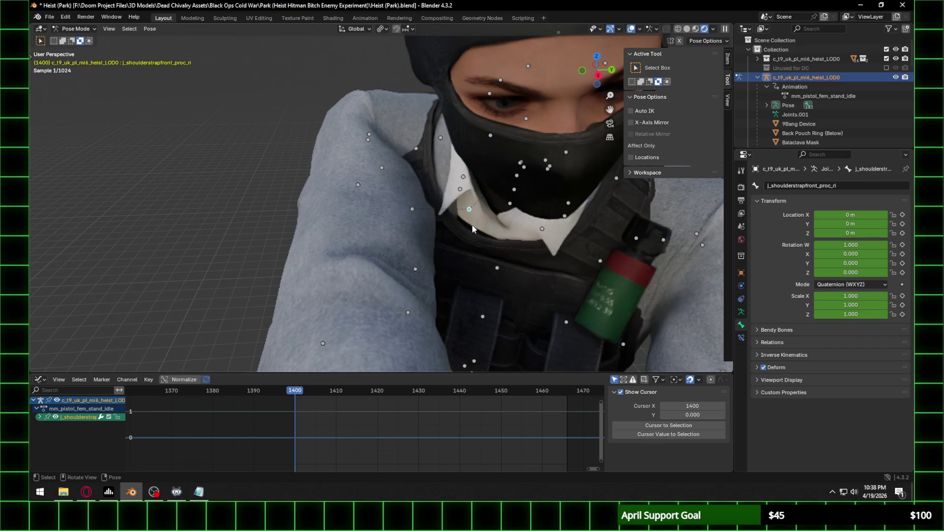
click(460, 190)
click(464, 178)
mouse_move(463, 178)
middle_down()
mouse_move(459, 172)
mouse_move(552, 165)
mouse_move(466, 227)
middle_up()
Step: Shift the graph view to frames 1330–1430 and bring up the editor type list
middle_drag(277, 410, 420, 407)
click(39, 379)
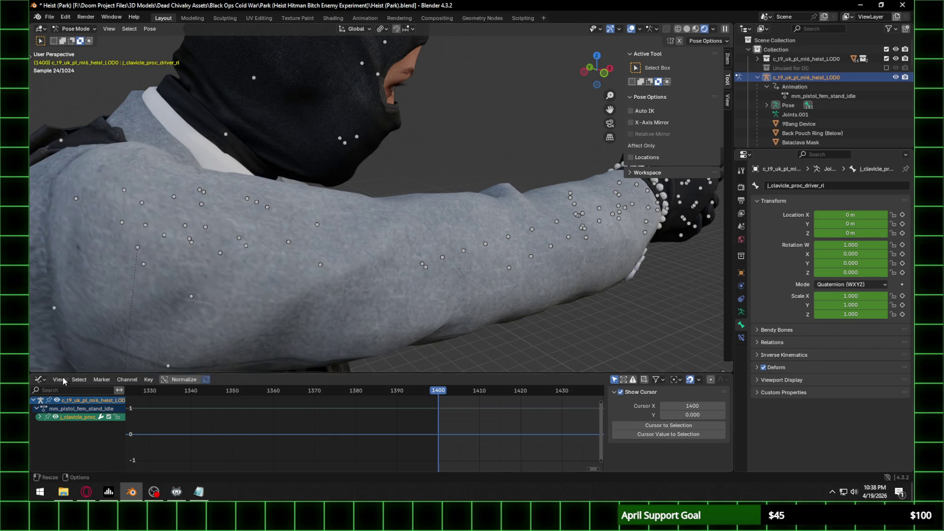
click(40, 379)
Step: Change the graph area to a Timeline and move the right clavicle driver bone along Z
click(181, 306)
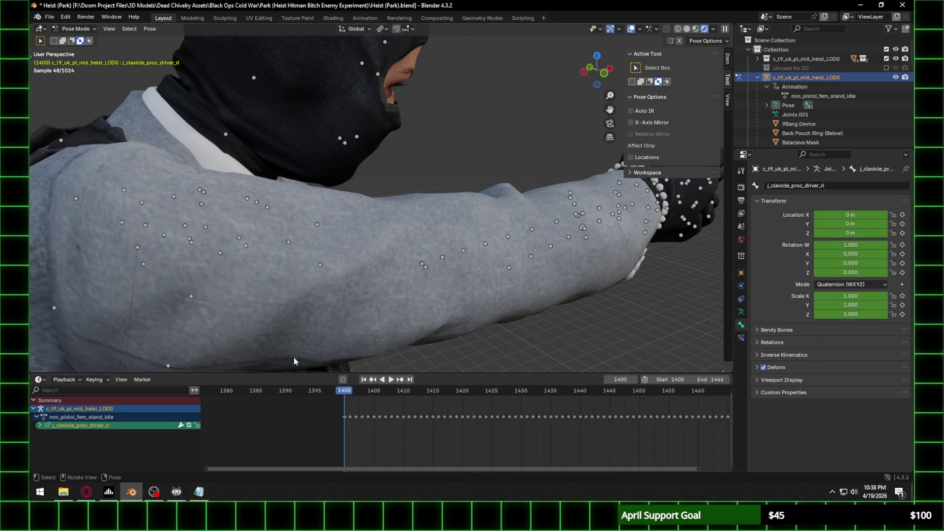
middle_drag(343, 274, 255, 208)
scroll(297, 219, down, 5)
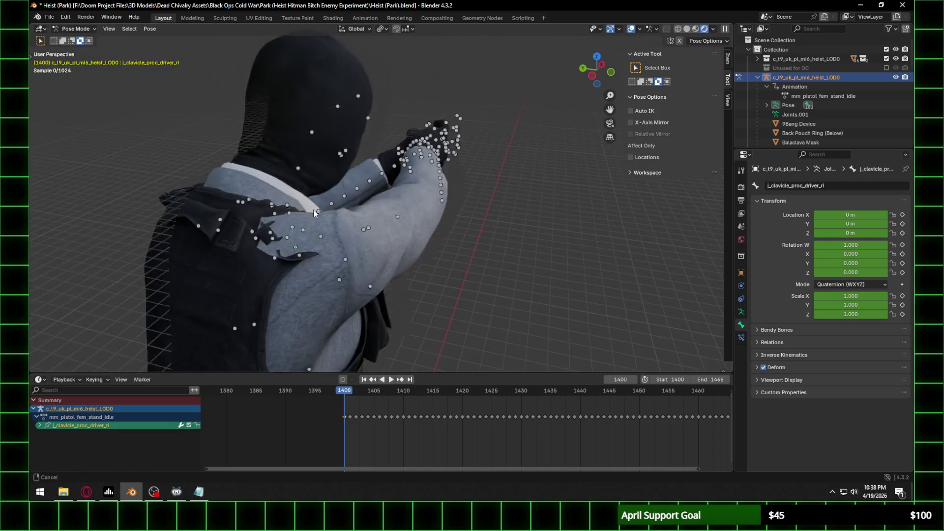
key(g)
key(z)
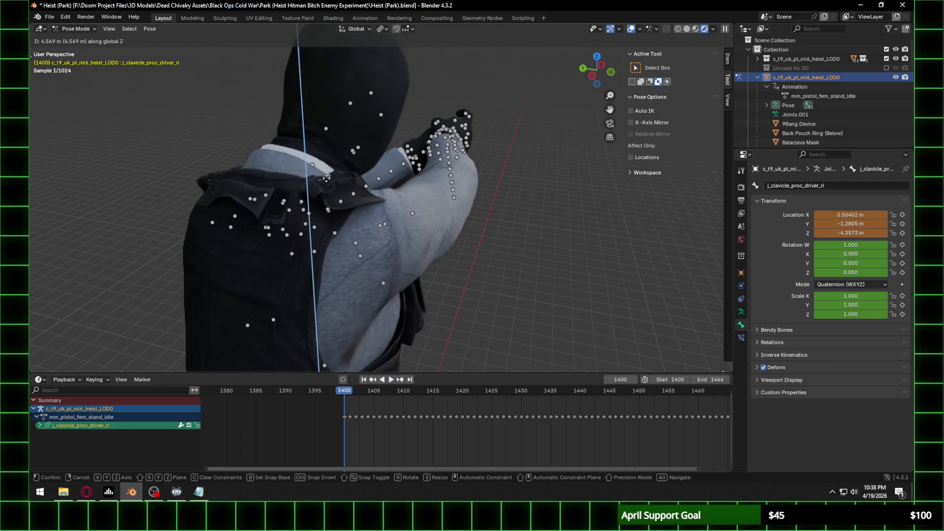
click(325, 182)
mouse_move(325, 183)
middle_down()
mouse_move(282, 223)
mouse_move(292, 210)
middle_up()
scroll(292, 210, up, 3)
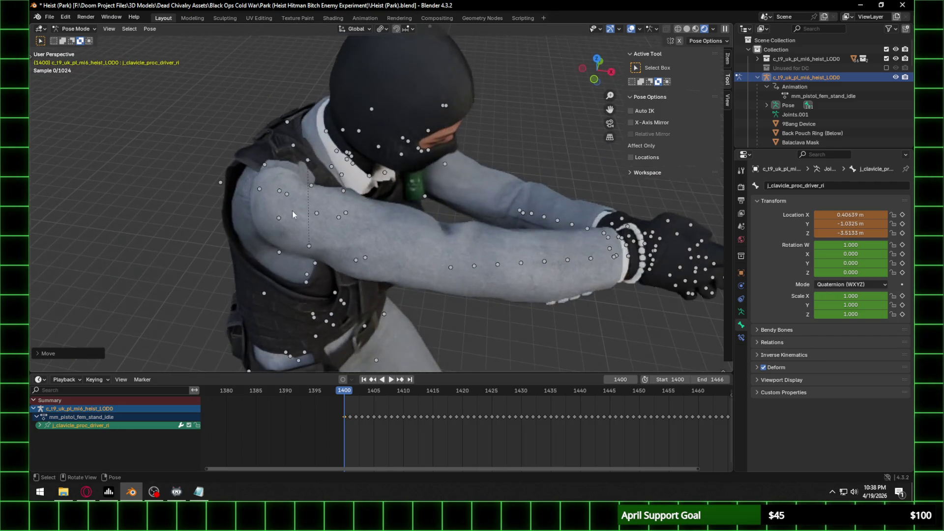
Step: Rotate the right clavicle driver on Y and X, move it along Z, and key it at frame 1400
key(r)
key(y)
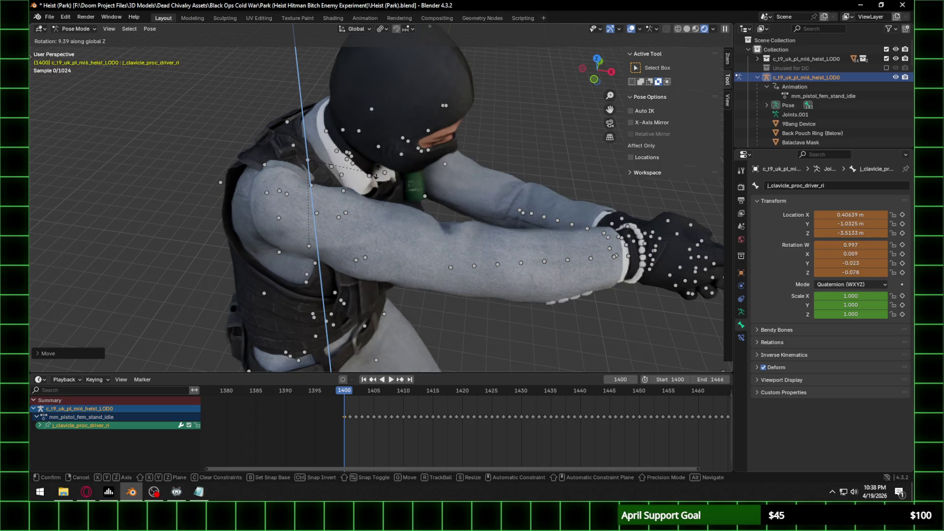
click(376, 168)
key(g)
key(z)
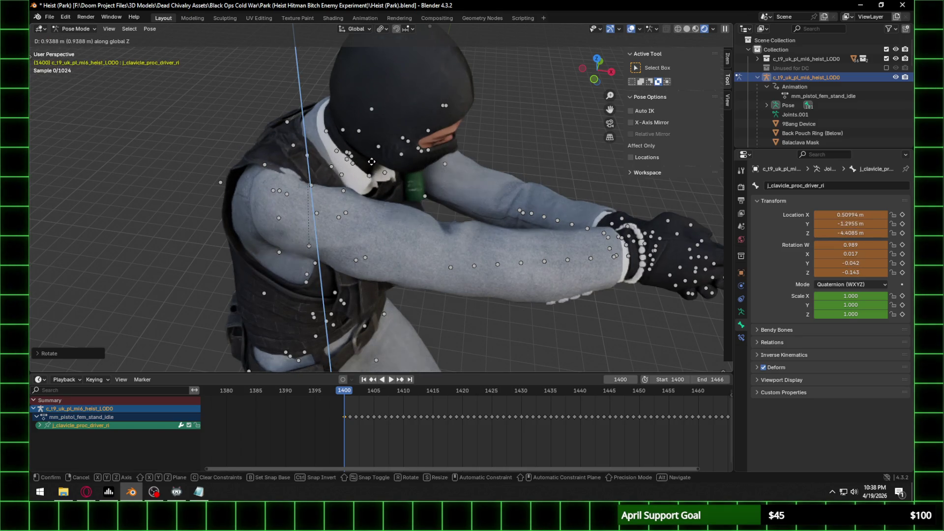
click(372, 158)
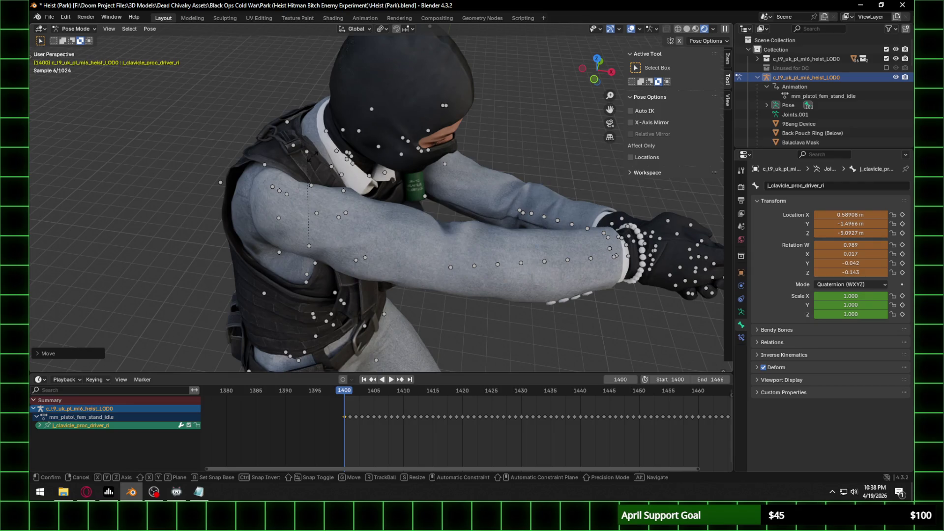
key(x)
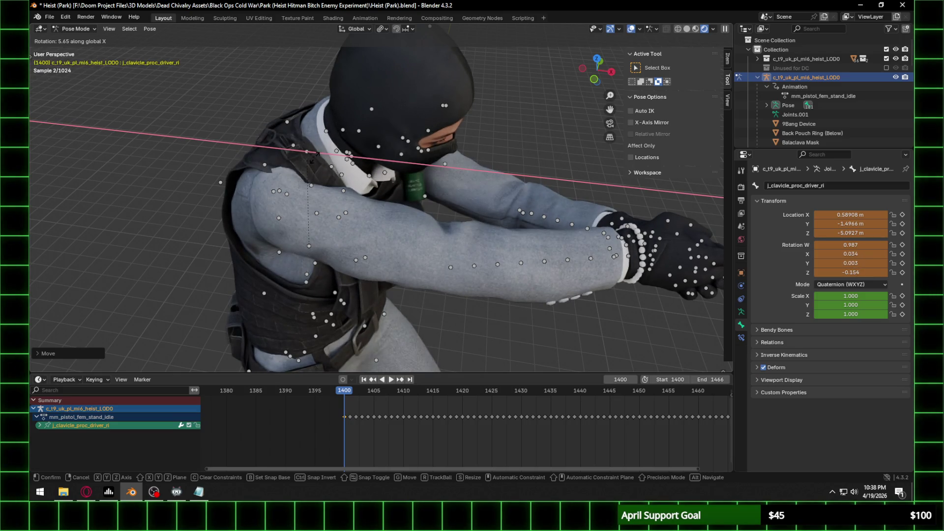
click(312, 158)
middle_drag(315, 158, 698, 127)
key(i)
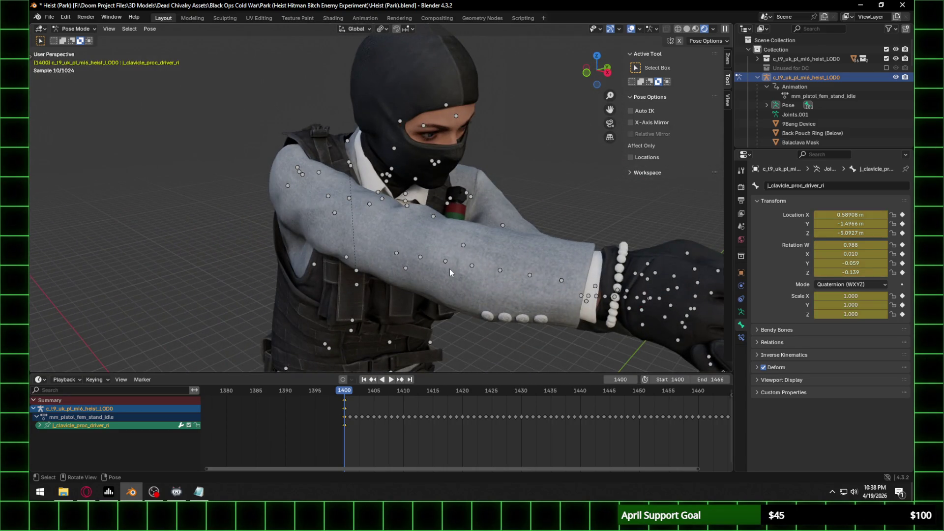
Step: Try rotating and moving the left clavicle bone, cancelling both attempts
mouse_move(392, 264)
middle_down()
mouse_move(354, 143)
mouse_move(465, 193)
middle_up()
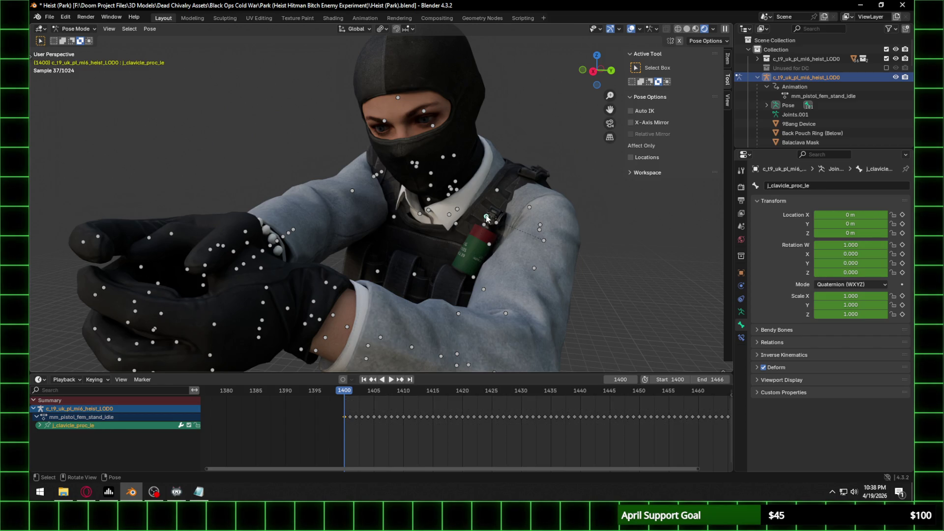
key(r)
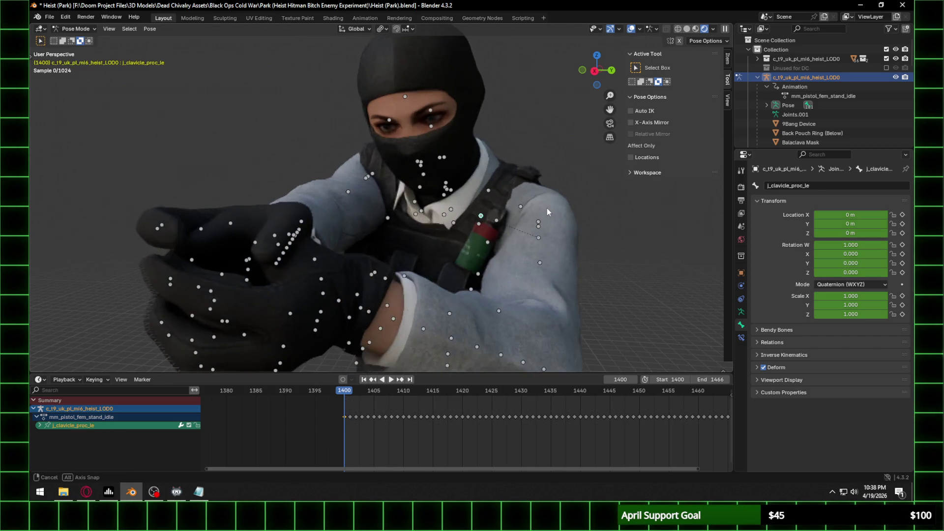
key(x)
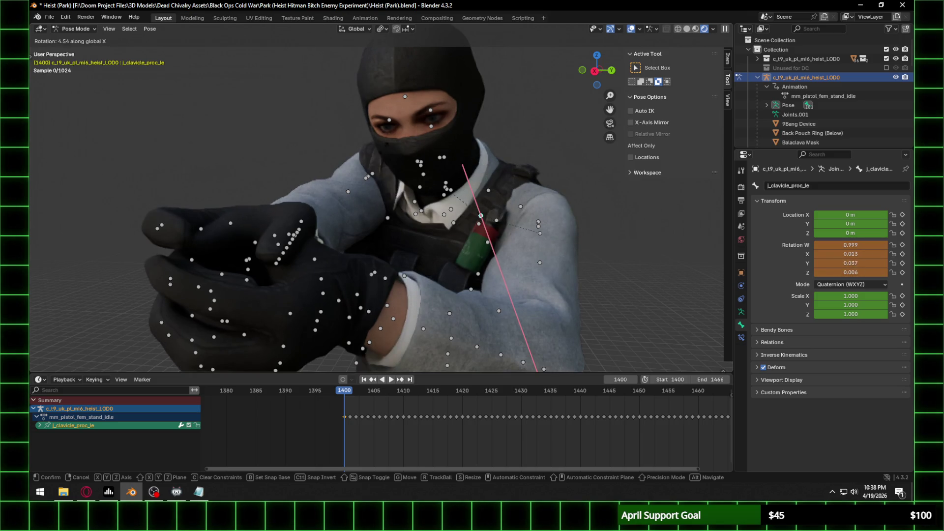
key(Escape)
middle_drag(573, 220, 533, 209)
key(g)
key(y)
key(y)
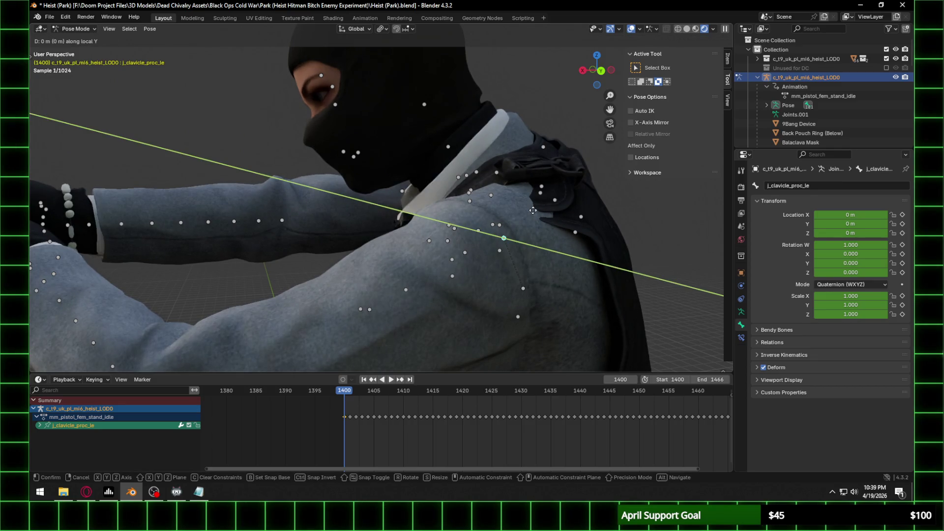
key(Escape)
Step: Move j_clavicle_proc_le along Z, rotate it to W 0.953, Z 0.295, and key it at 1400
middle_drag(525, 211, 566, 233)
key(z)
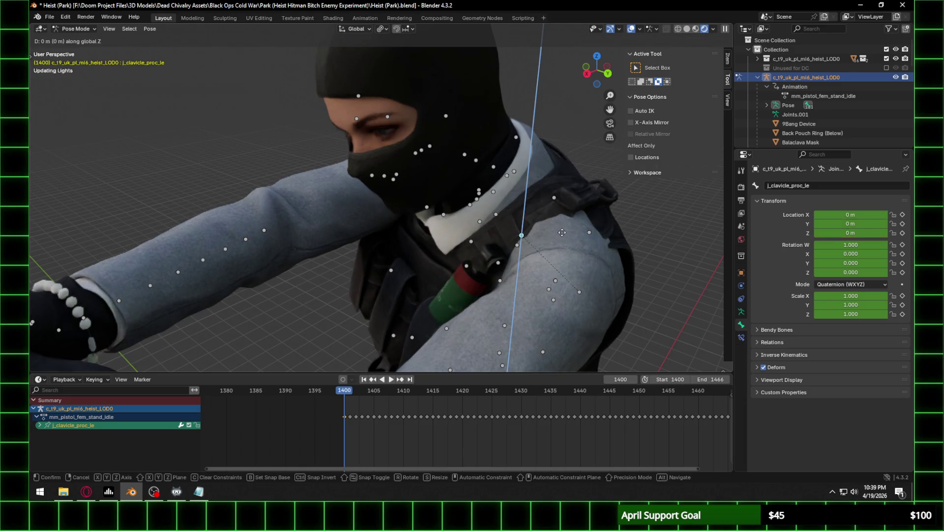
click(558, 223)
key(y)
key(y)
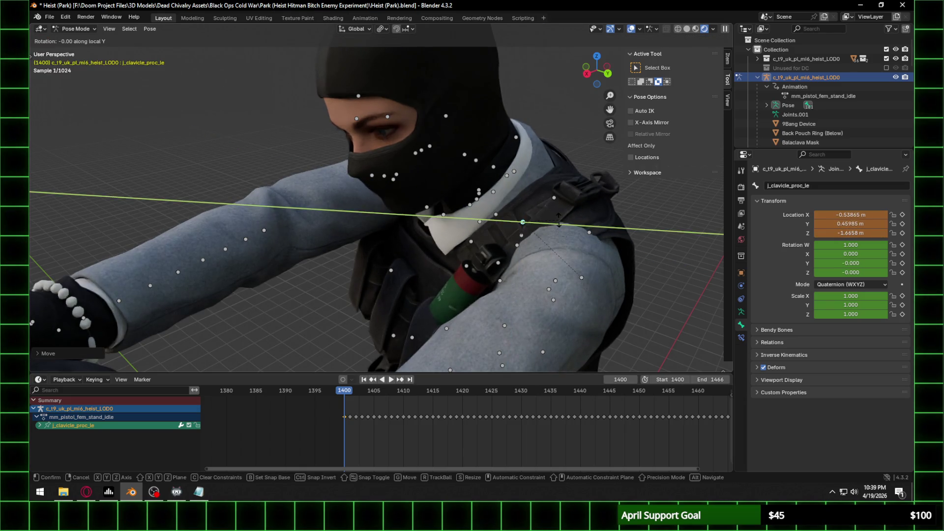
click(555, 212)
key(r)
key(z)
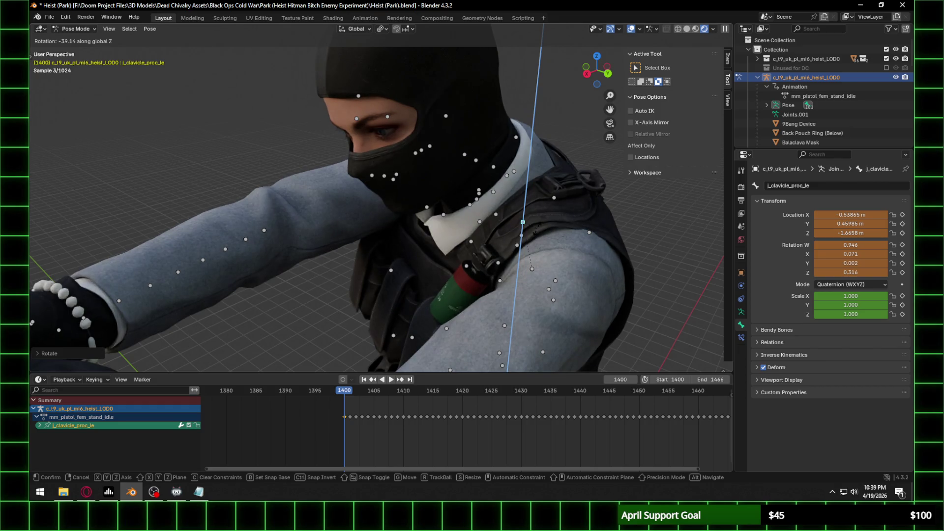
click(538, 230)
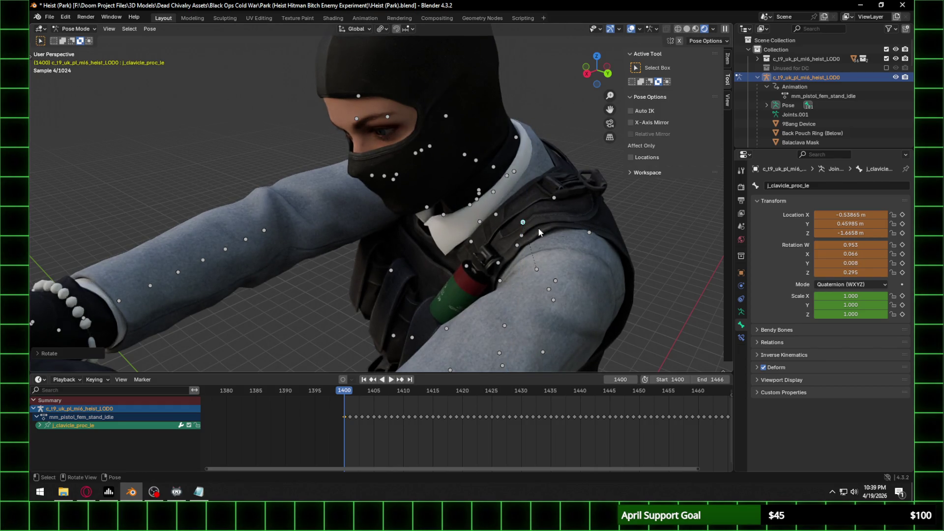
key(i)
scroll(483, 229, down, 6)
middle_drag(483, 228, 469, 162)
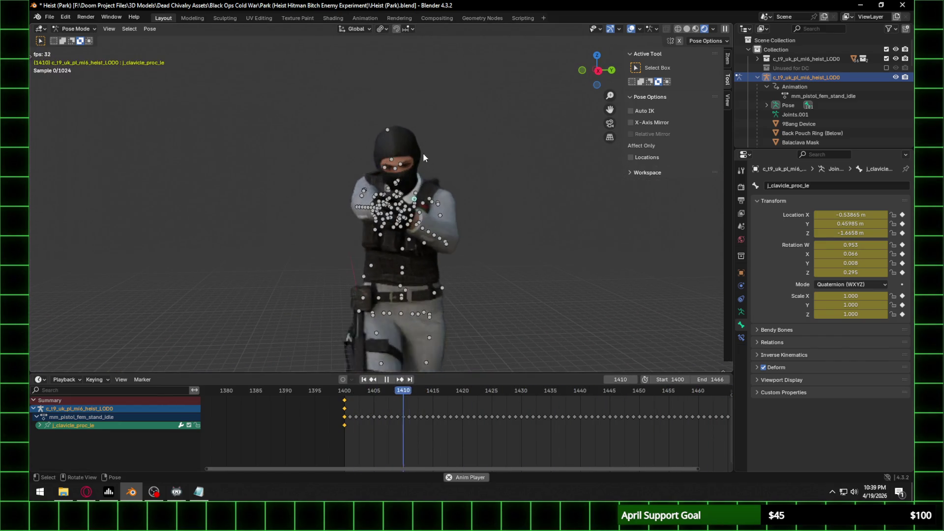
Step: Switch to a side view, hide the armature bones, stop playback, and save the file
click(593, 71)
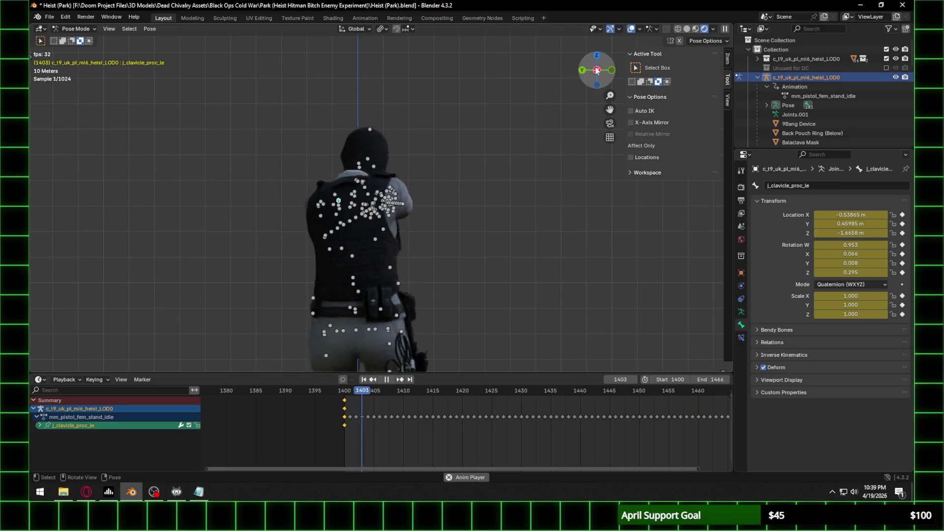
click(595, 69)
mouse_move(445, 261)
shift+middle_down()
mouse_move(448, 208)
mouse_move(448, 222)
shift+middle_up()
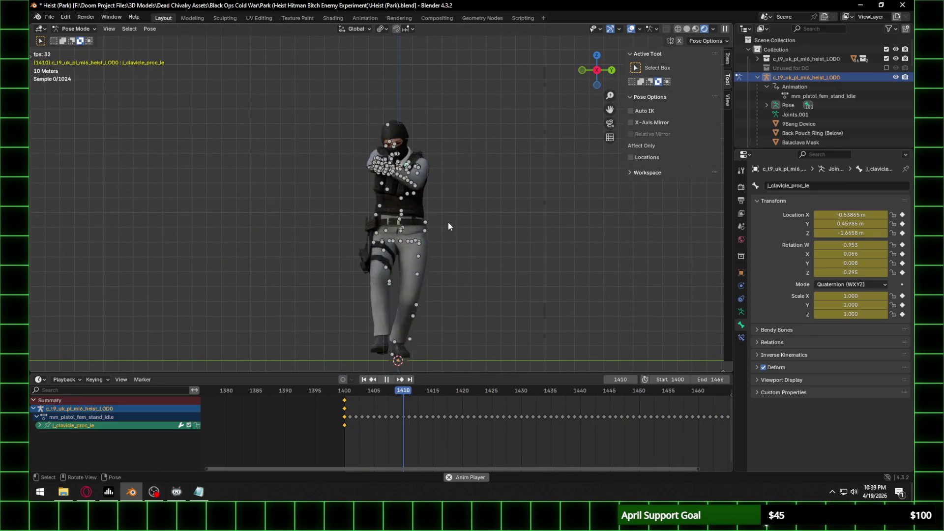
click(896, 77)
key(space)
key(ctrl+s)
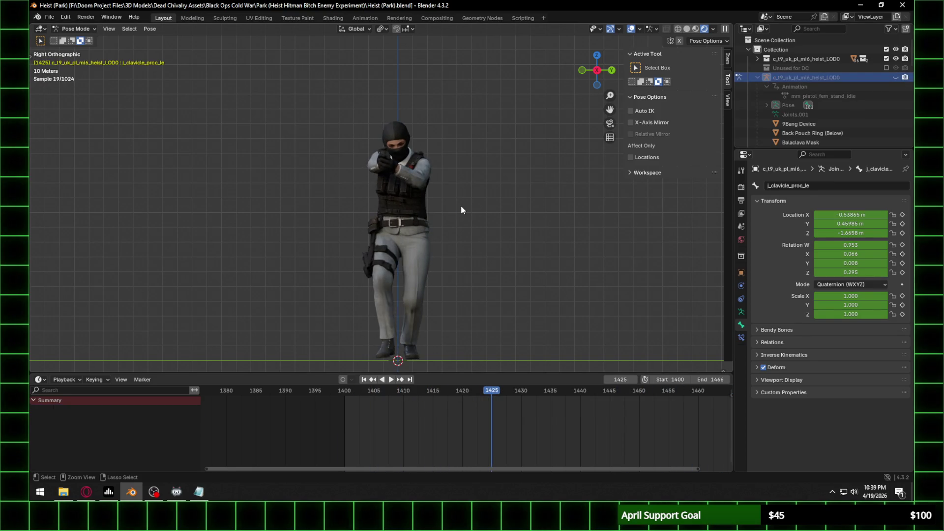
Step: Play the animation near the shoulder, scrubbing back to about frame 1431, then to 1421
scroll(373, 155, up, 6)
mouse_move(418, 166)
middle_down()
mouse_move(396, 158)
mouse_move(373, 90)
mouse_move(426, 196)
mouse_move(422, 249)
mouse_move(411, 99)
middle_up()
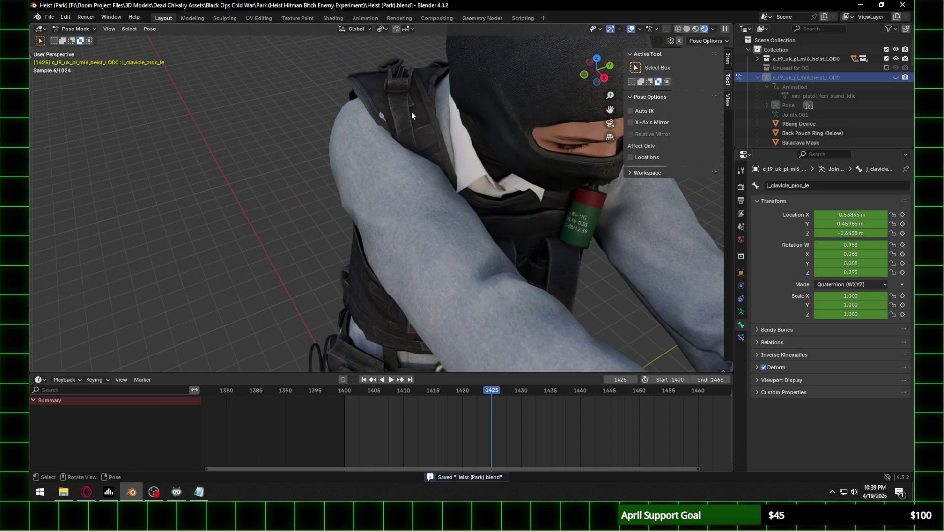
key(space)
scroll(404, 139, down, 5)
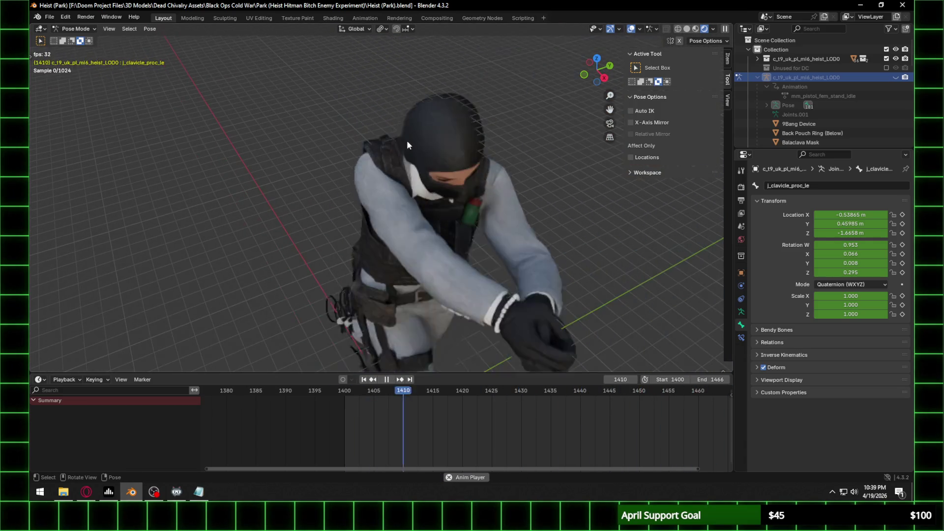
key(space)
drag(628, 390, 466, 385)
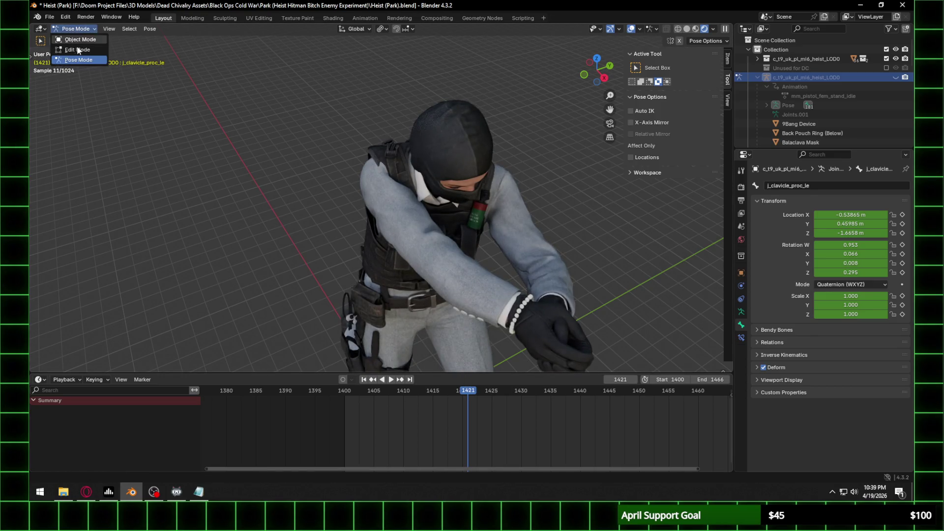
key(space)
click(455, 390)
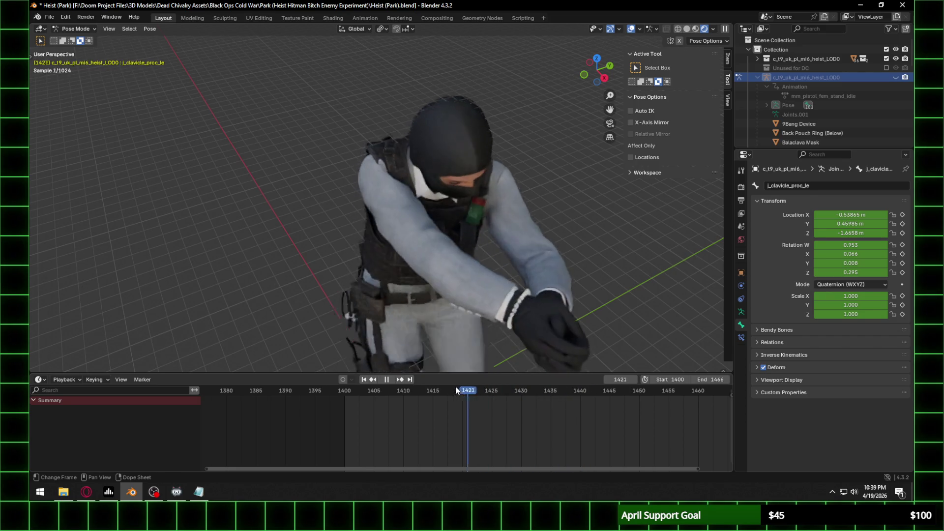
Step: Frame the masked face in the right orthographic view while the animation plays, then stop it
scroll(455, 236, down, 4)
middle_drag(462, 216, 464, 193)
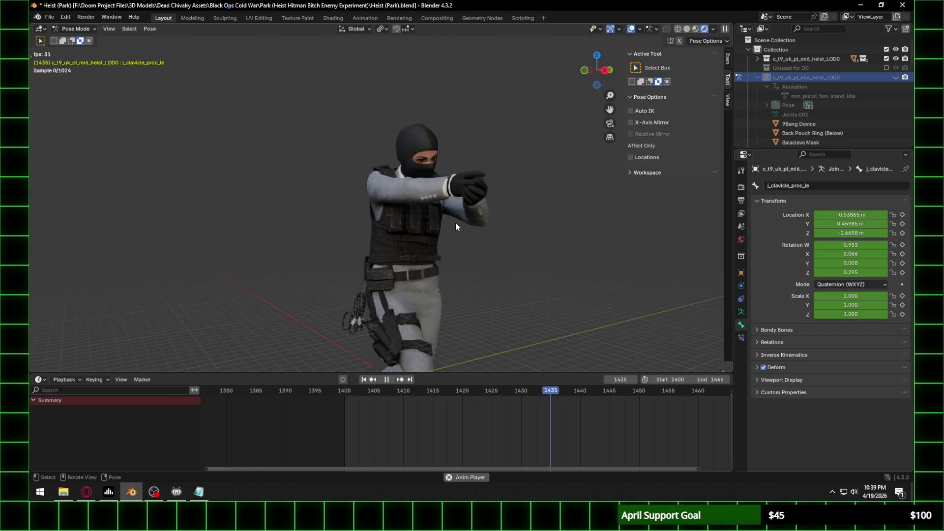
click(605, 70)
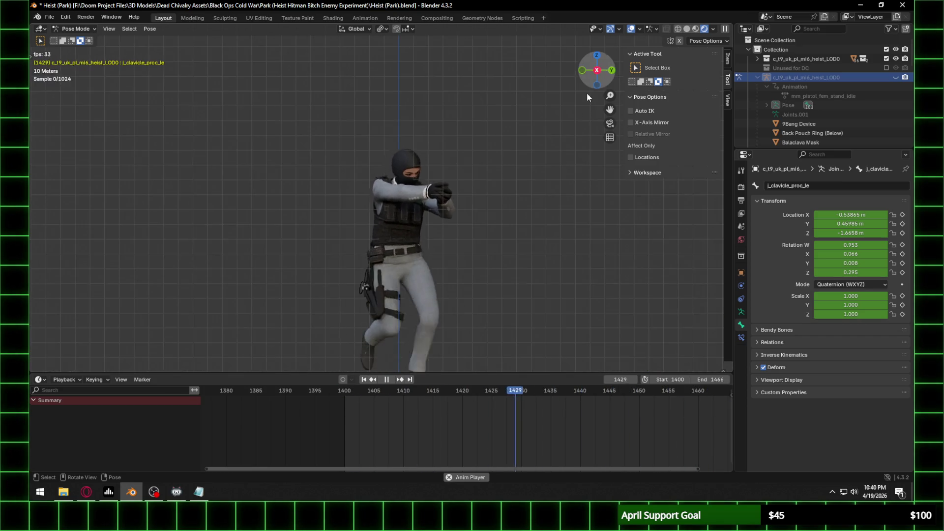
scroll(446, 226, up, 8)
shift+middle_drag(475, 134, 468, 186)
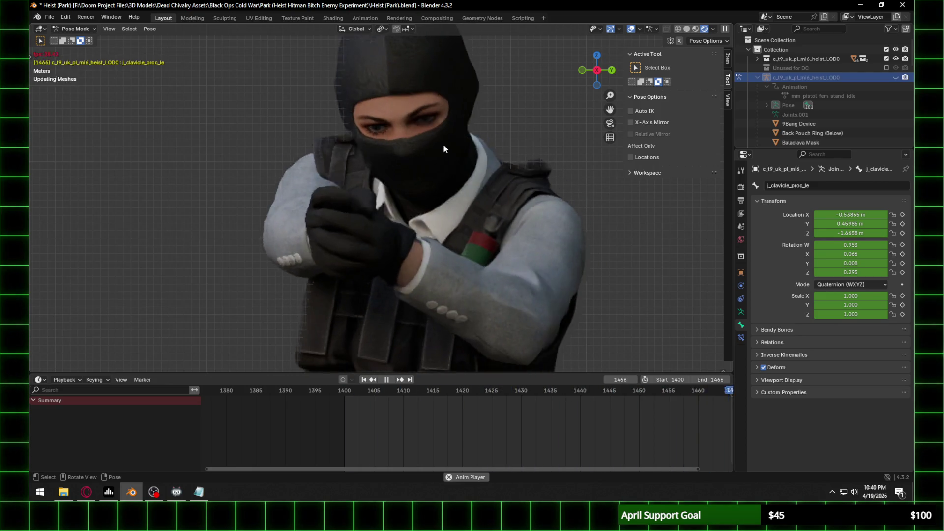
scroll(417, 129, up, 2)
key(space)
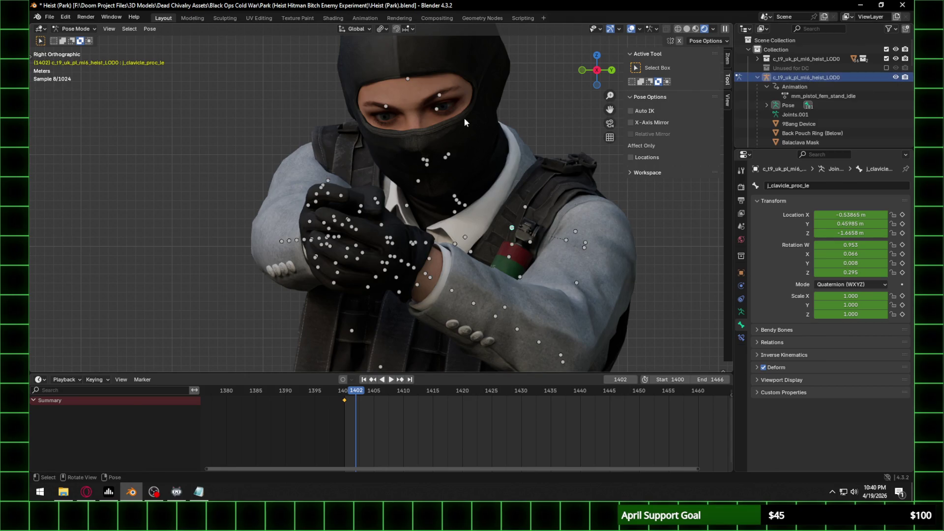
Step: Trackball-rotate the j_eyeball_le eye bone at frame 1400, key the new rotation, and play it back
scroll(391, 100, up, 1)
click(387, 88)
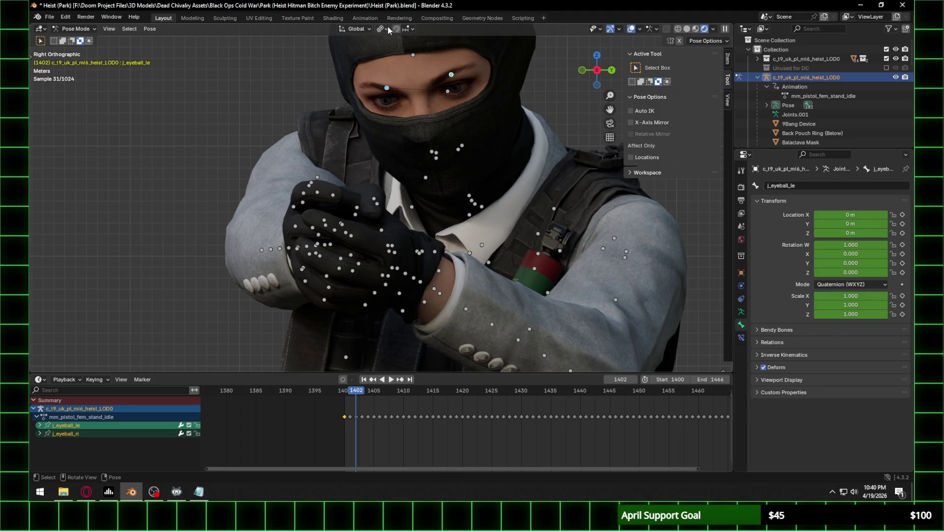
click(343, 394)
key(space)
key(r)
key(r)
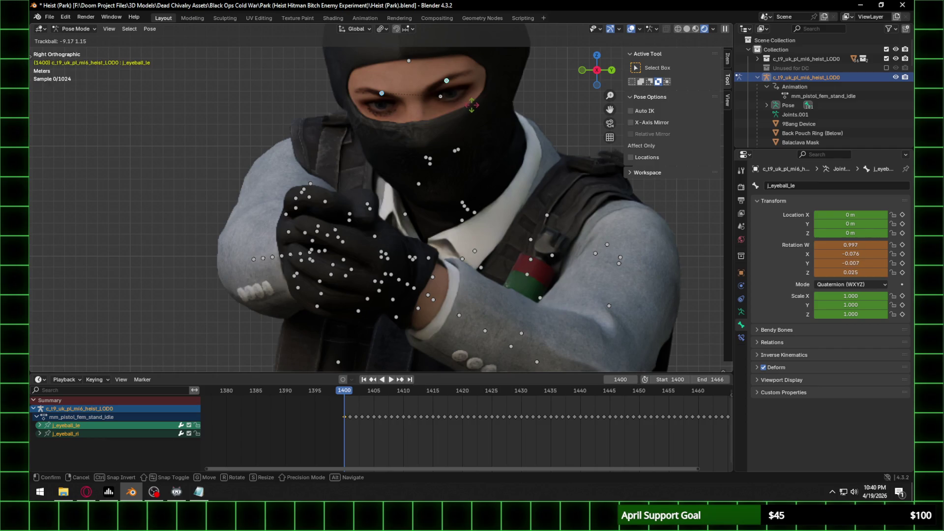
click(473, 105)
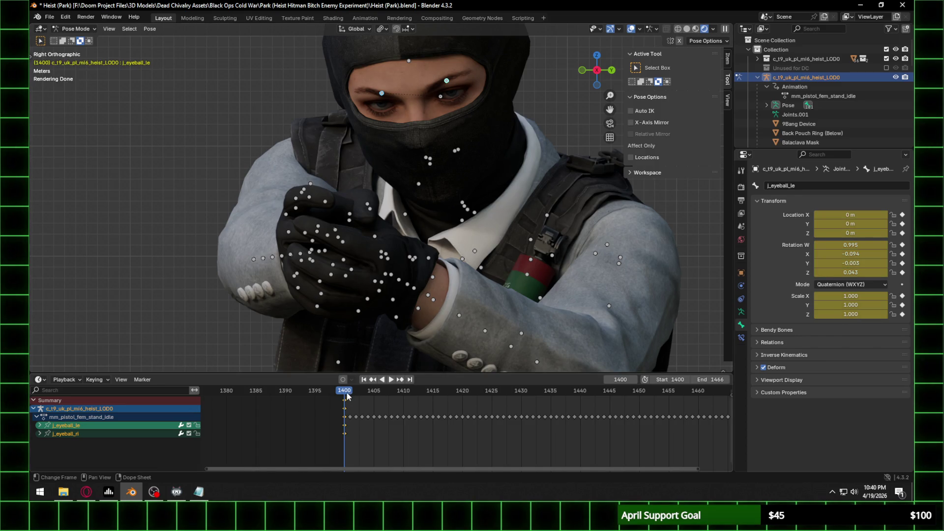
key(space)
mouse_move(458, 123)
middle_down()
mouse_move(404, 137)
mouse_move(491, 136)
mouse_move(450, 137)
middle_up()
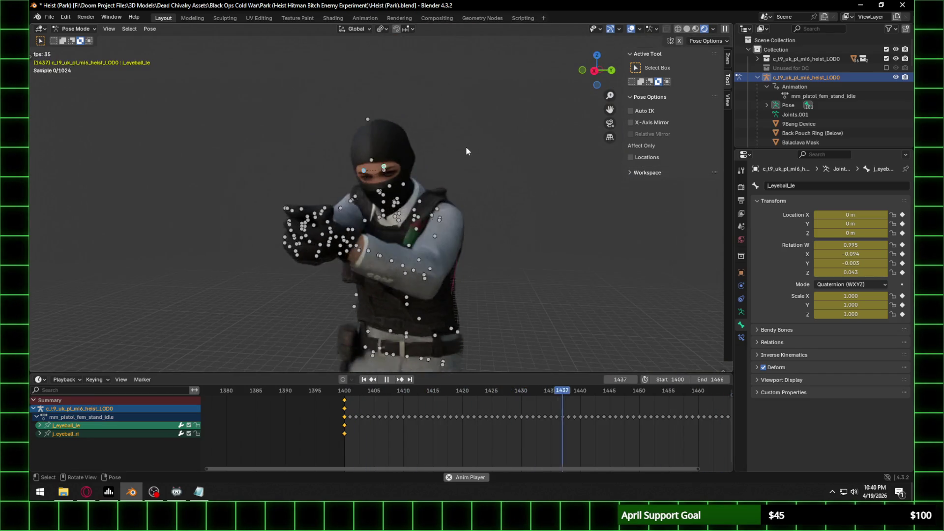
Step: Zoom out to the whole character and replay the animation from near the clip's start
scroll(464, 149, down, 5)
mouse_move(464, 148)
middle_down()
mouse_move(405, 273)
mouse_move(386, 221)
middle_up()
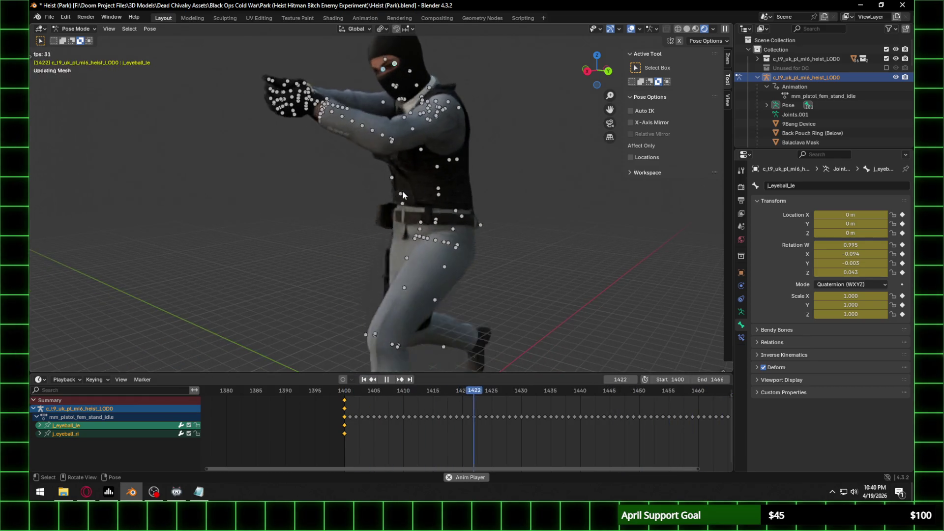
scroll(404, 196, down, 4)
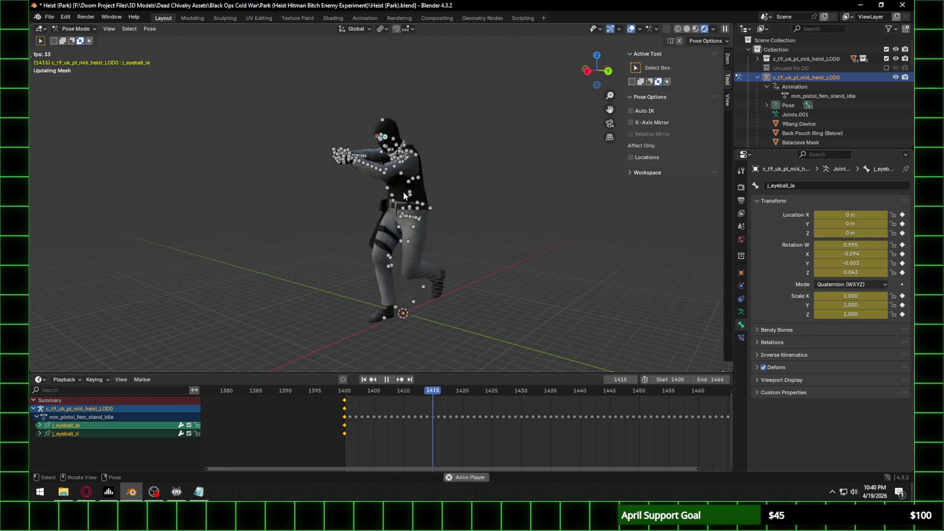
key(space)
click(355, 390)
key(space)
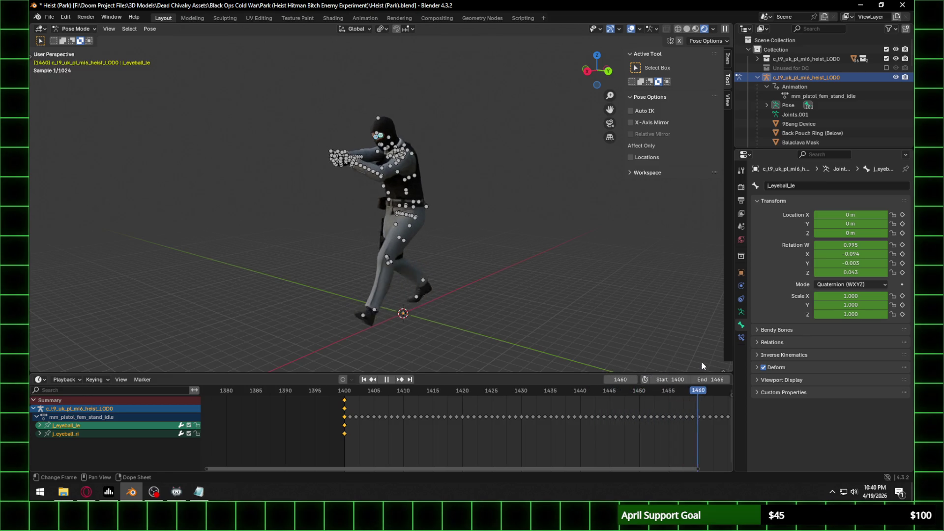
Step: Review frame 1400 from the back orthographic and a perspective view, then save Heist (Park).blend
click(608, 73)
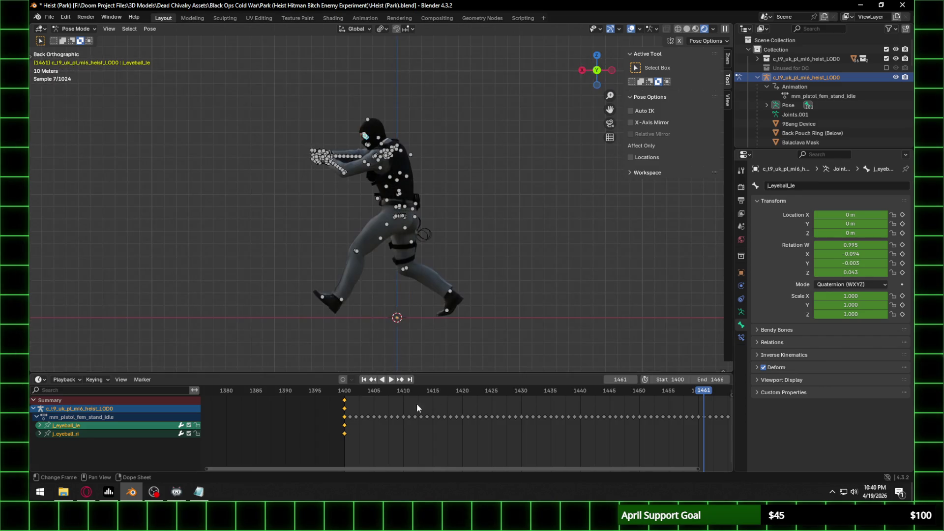
click(343, 391)
key(space)
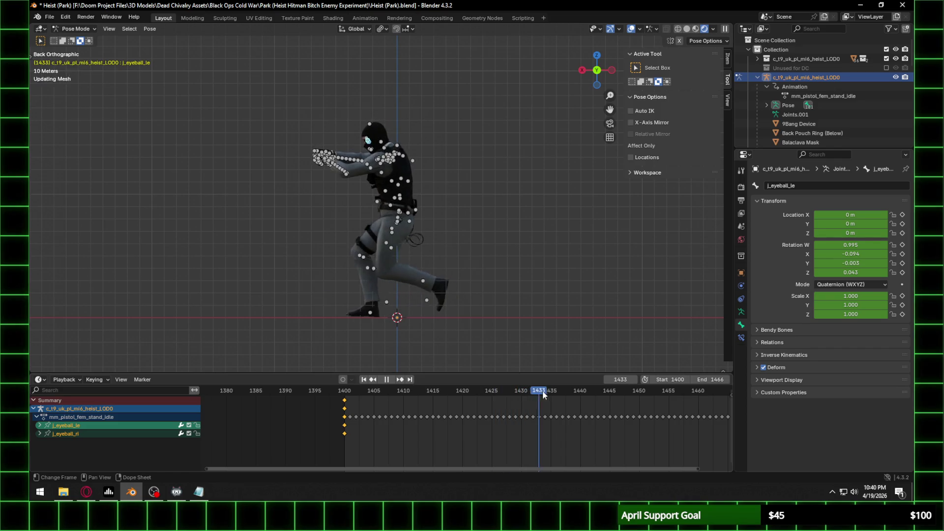
click(357, 394)
drag(357, 395, 344, 396)
mouse_move(387, 198)
middle_down()
mouse_move(530, 199)
mouse_move(506, 202)
middle_up()
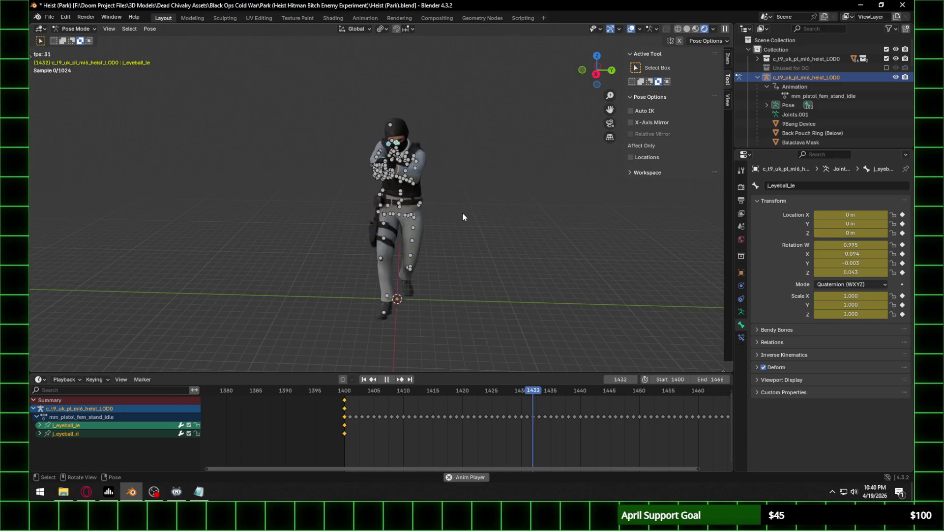
key(space)
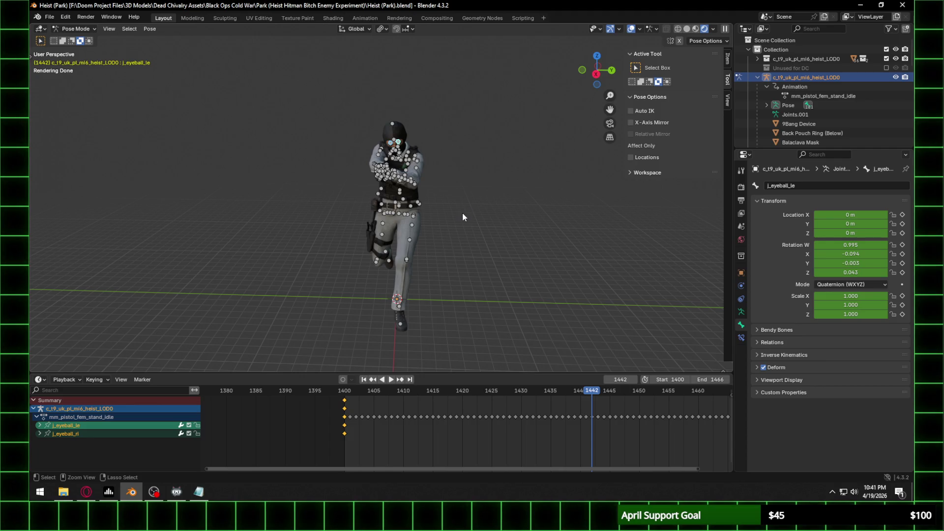
click(350, 392)
key(space)
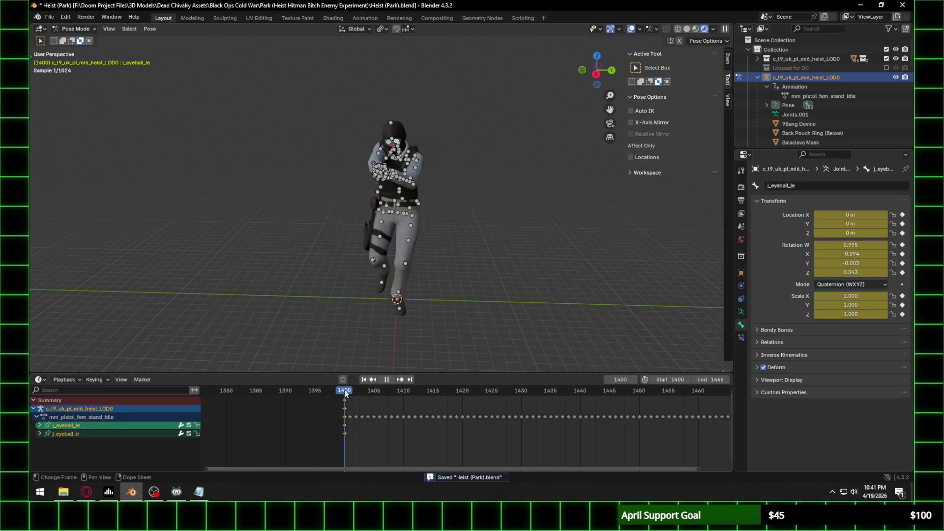
Step: Add a timeline marker at frame 1400 and rename it 'Pistol Walk'
key(m)
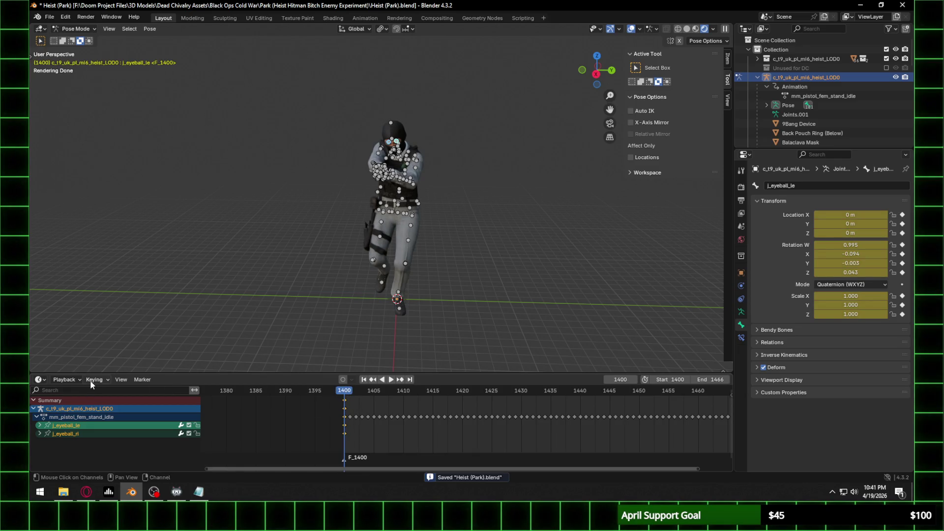
click(142, 379)
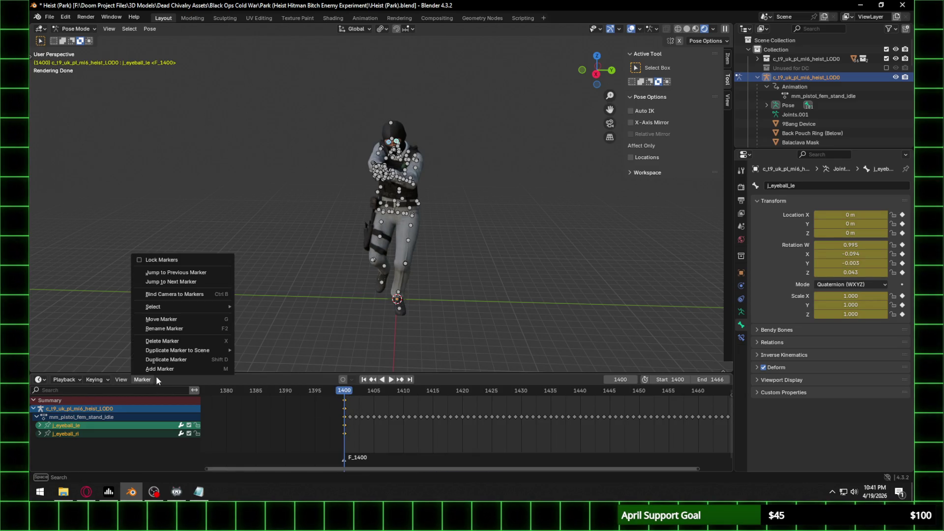
click(198, 328)
text(Pistol Walk)
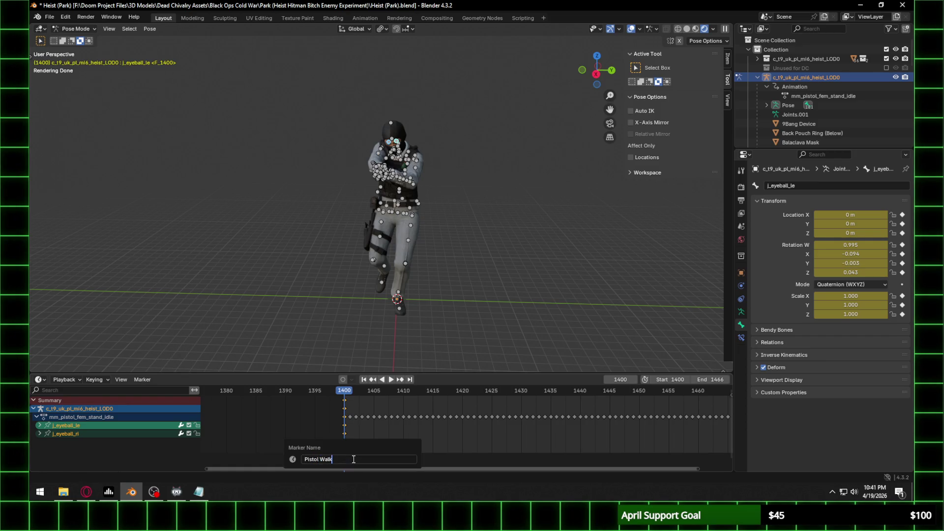
key(space)
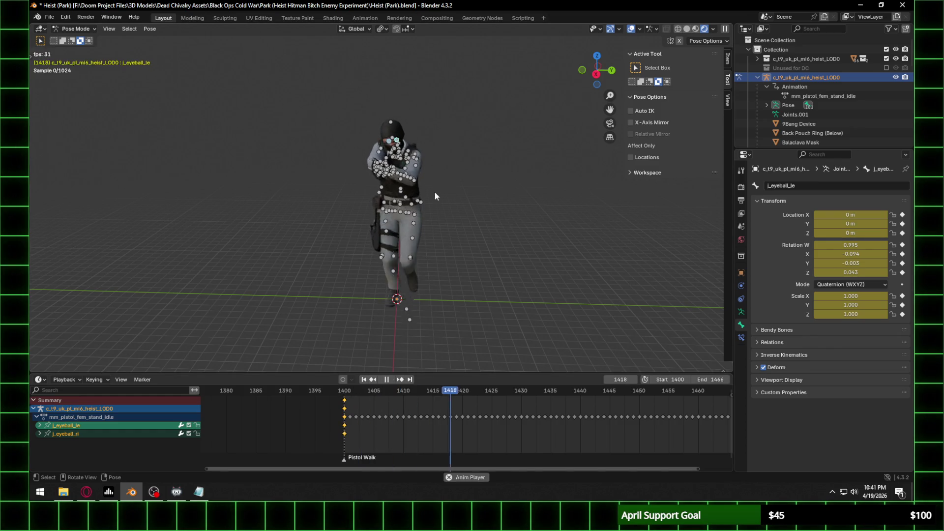
Step: Hide the armature bones and play the animation, zooming in on the character's chest
click(895, 77)
click(596, 74)
scroll(443, 136, up, 4)
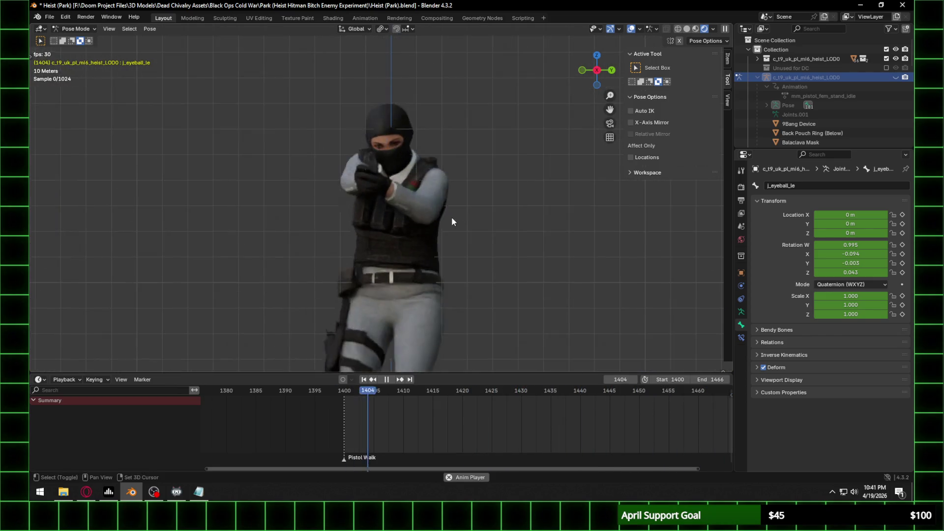
scroll(429, 206, up, 3)
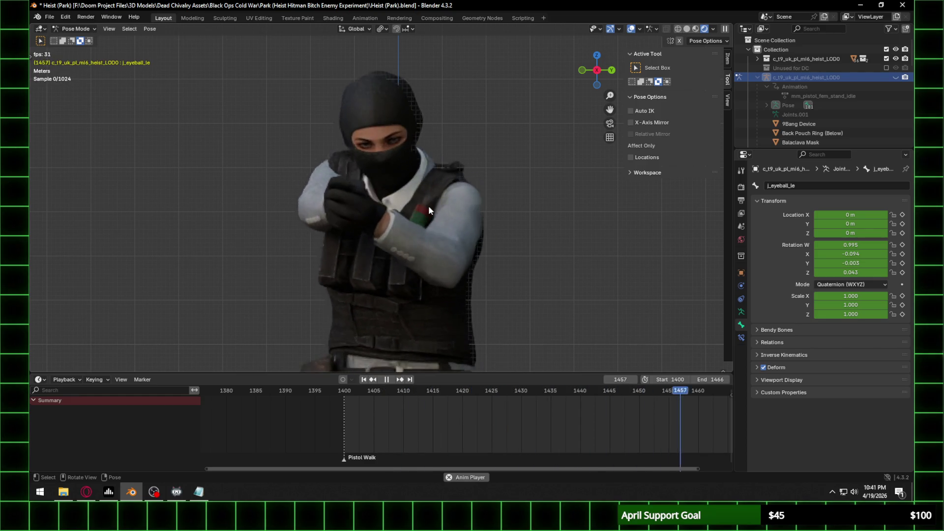
key(space)
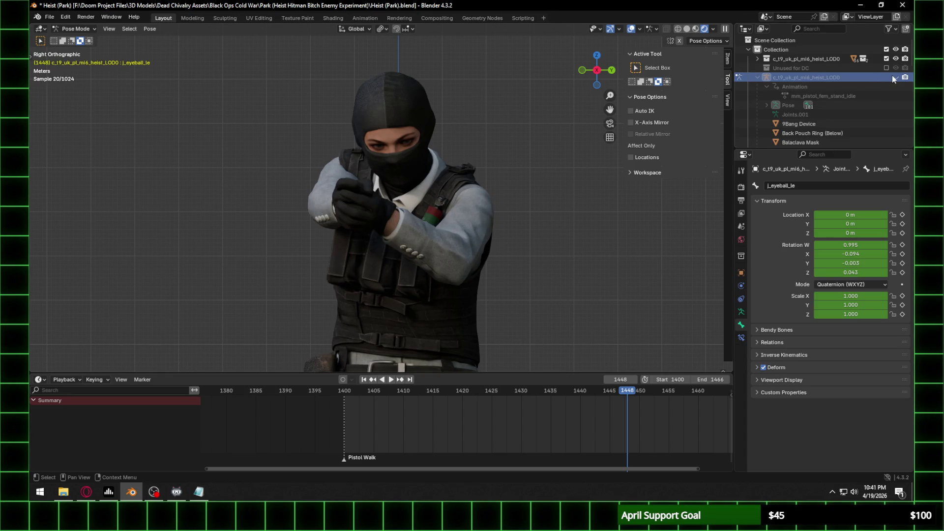
middle_drag(374, 207, 361, 210)
scroll(376, 223, up, 4)
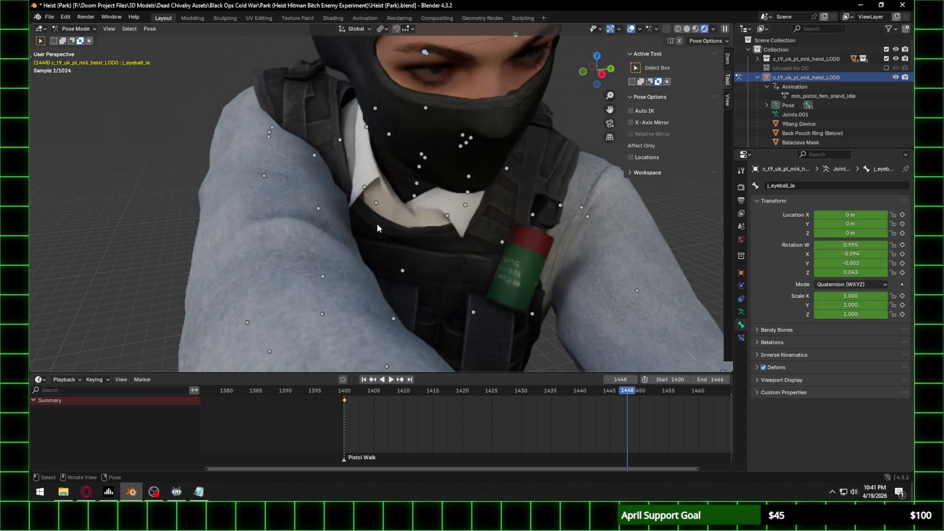
Step: Select the j_clavicle_proc_driver_ri bone at the character's right shoulder
click(314, 156)
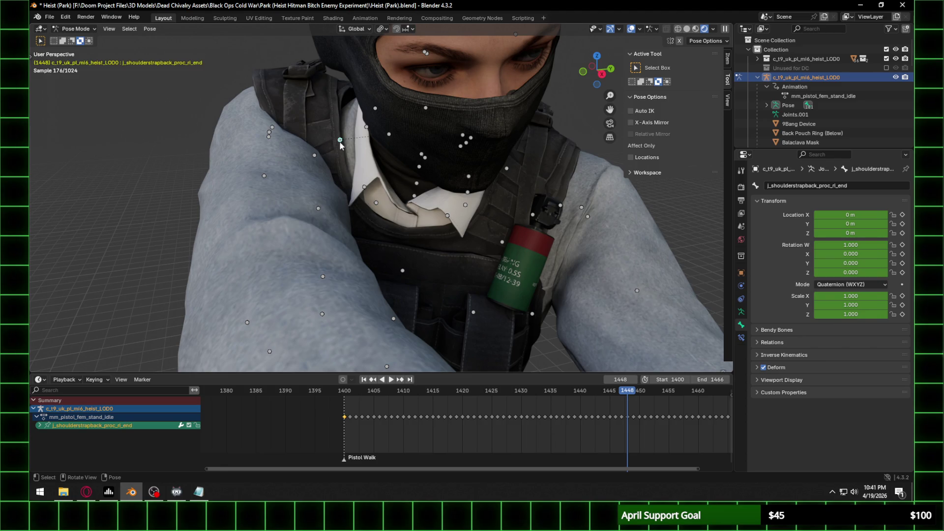
mouse_move(370, 184)
middle_down()
mouse_move(396, 194)
mouse_move(328, 180)
middle_up()
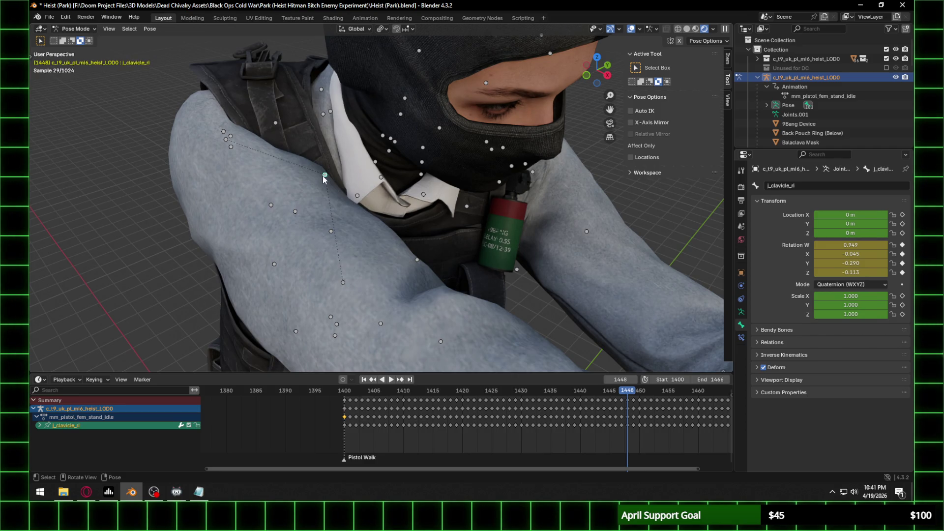
mouse_move(311, 197)
middle_down()
mouse_move(290, 192)
mouse_move(414, 214)
mouse_move(389, 197)
middle_up()
click(332, 204)
click(251, 109)
click(248, 134)
click(271, 136)
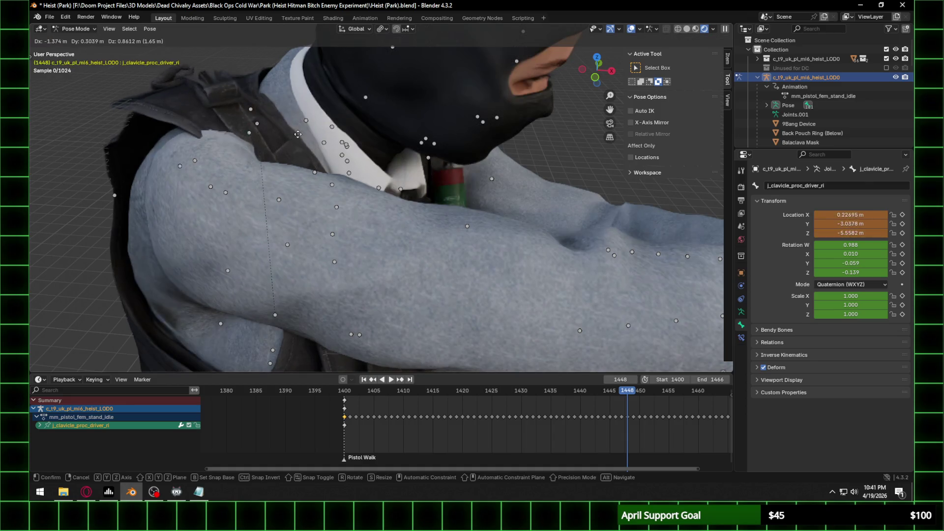
Step: Expand the clavicle driver's animation channels and move the playhead to frame 1402
ctrl+scroll(305, 427, right, 2)
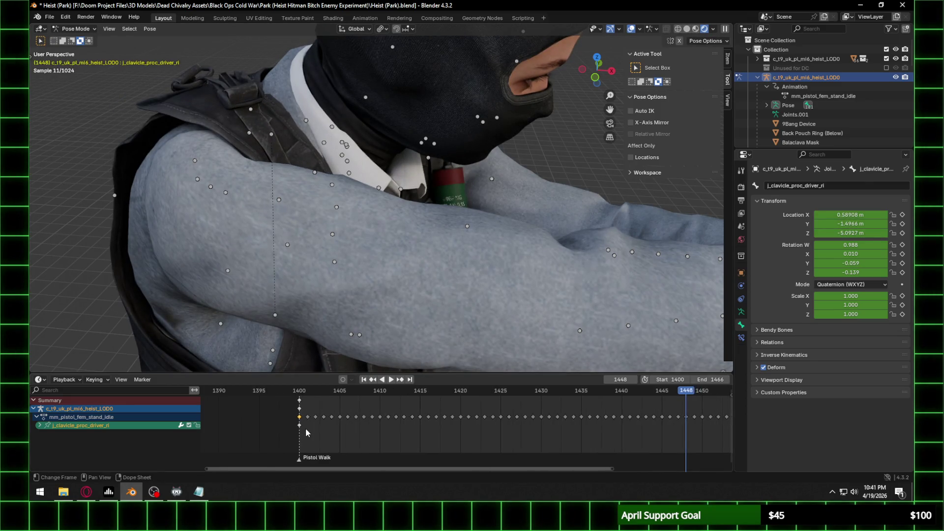
scroll(498, 411, down, 5)
scroll(337, 420, up, 5)
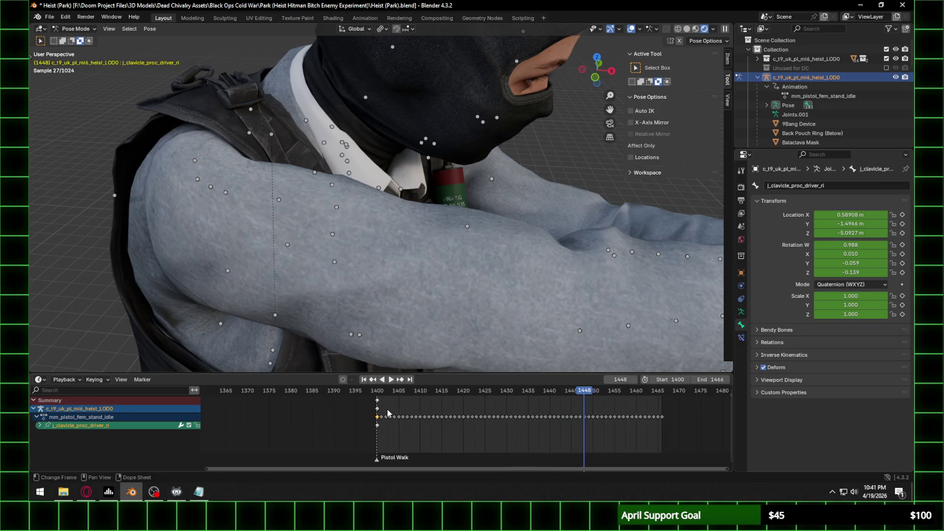
click(40, 426)
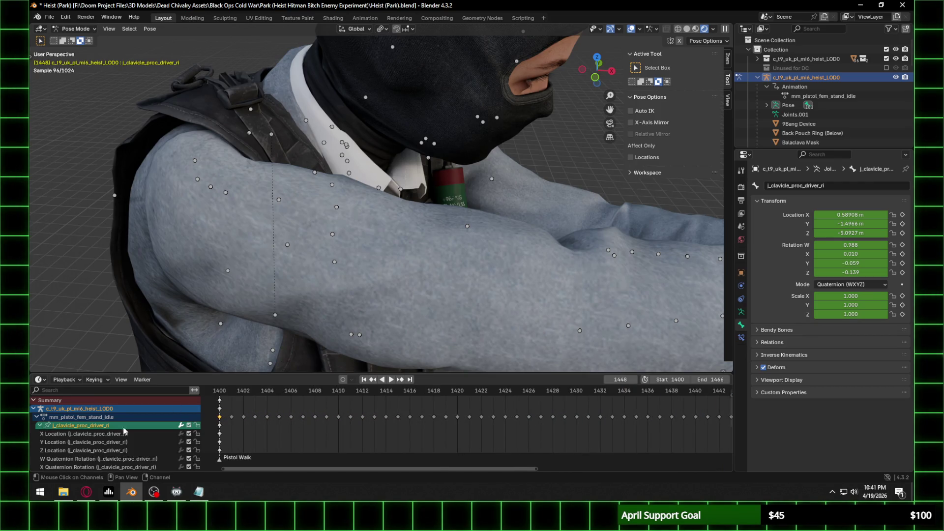
click(229, 396)
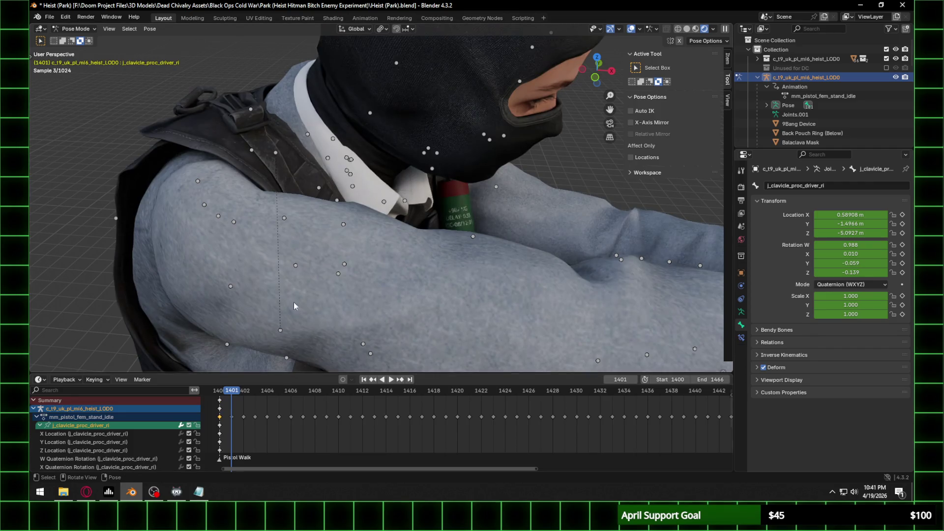
scroll(315, 265, down, 5)
scroll(364, 211, up, 1)
middle_drag(381, 230, 332, 214)
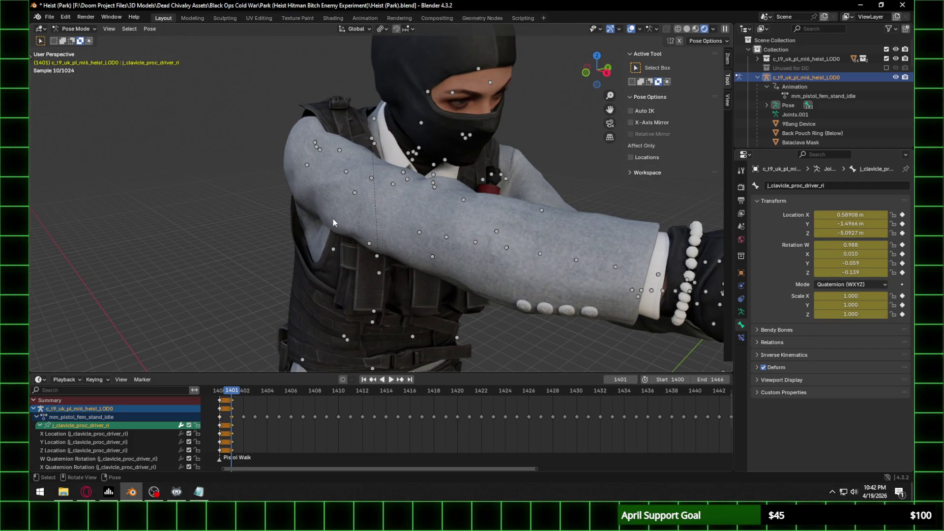
click(244, 389)
Step: Key all channels of the clavicle driver bone on each frame from 1402 to 1409
key(i)
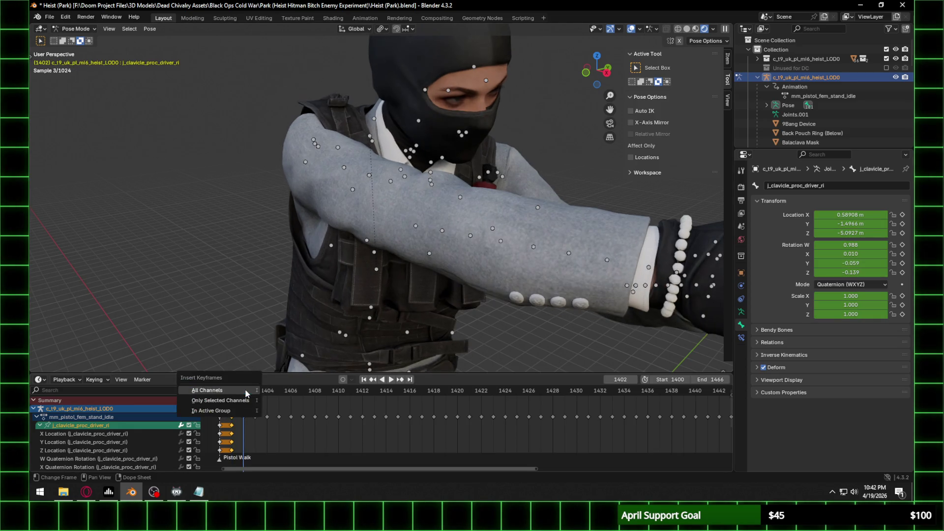
click(245, 389)
drag(245, 390, 255, 394)
key(i)
click(255, 390)
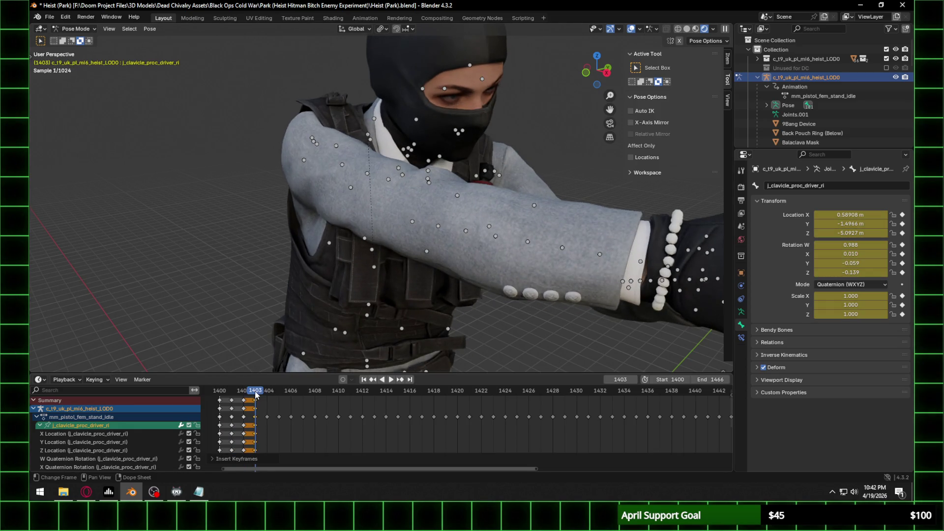
click(264, 391)
key(i)
click(264, 390)
key(i)
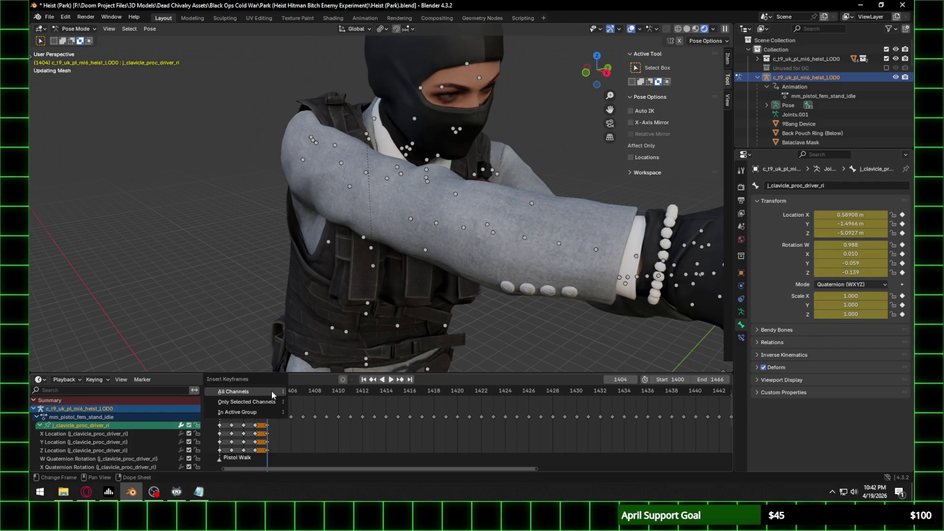
click(271, 391)
key(space)
key(space)
key(i)
click(276, 390)
click(290, 391)
key(i)
click(290, 391)
click(300, 391)
key(space)
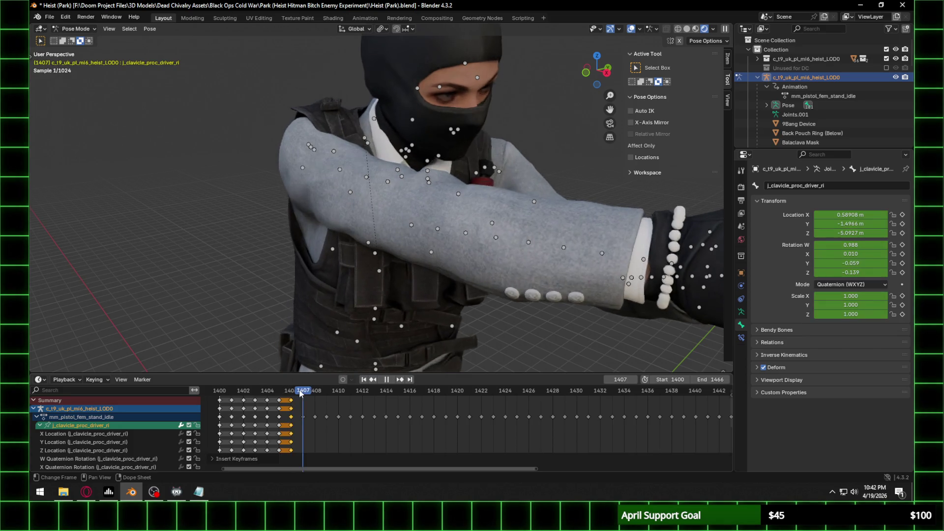
key(i)
click(298, 389)
click(313, 391)
key(i)
click(314, 390)
click(323, 389)
key(i)
click(323, 389)
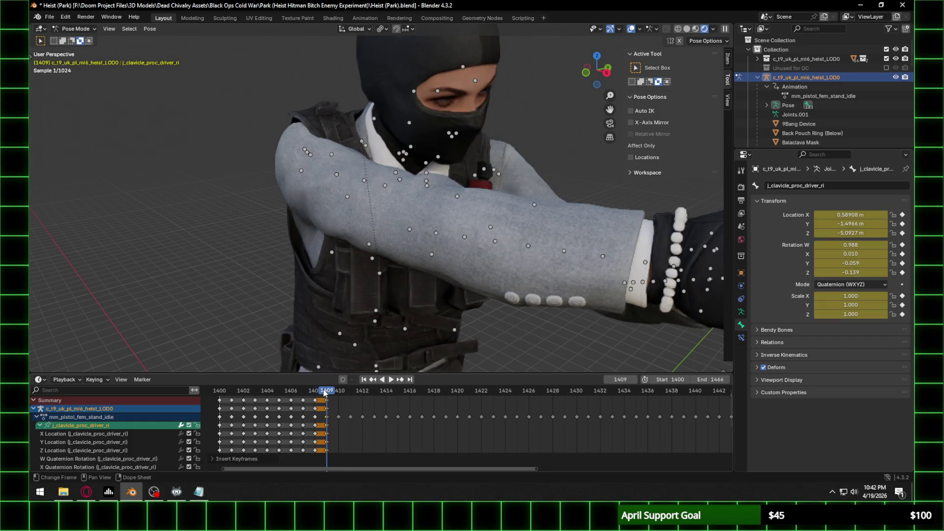
Step: Continue keying all channels frame by frame from 1410 through 1418
click(336, 391)
key(space)
key(i)
click(335, 388)
click(349, 390)
key(i)
click(347, 392)
click(361, 391)
key(i)
click(362, 391)
click(373, 391)
key(i)
click(371, 389)
click(386, 391)
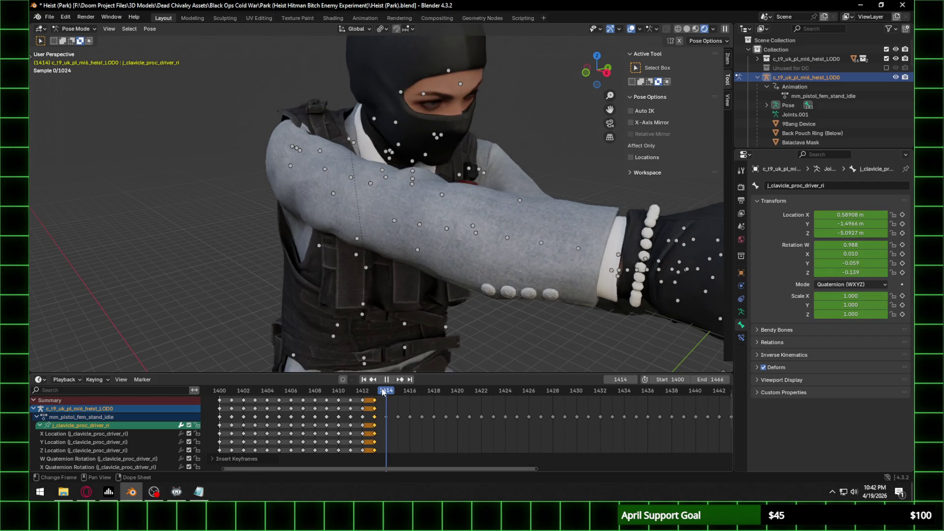
key(i)
click(382, 391)
click(398, 391)
key(i)
click(398, 389)
click(410, 391)
key(i)
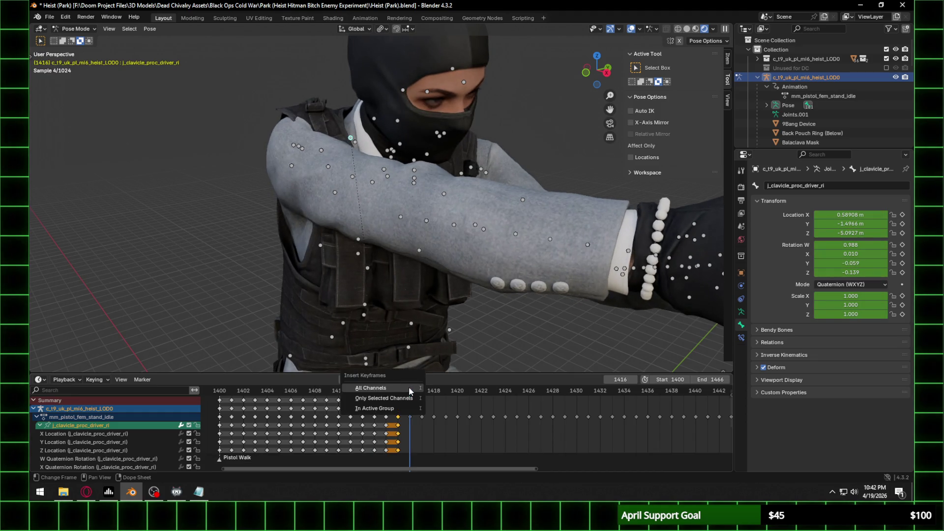
click(409, 388)
click(417, 391)
key(i)
click(417, 389)
click(433, 391)
key(i)
click(433, 389)
Step: Finish keying all channels on frames 1419 through 1427, then return to frame 1413
click(445, 391)
key(i)
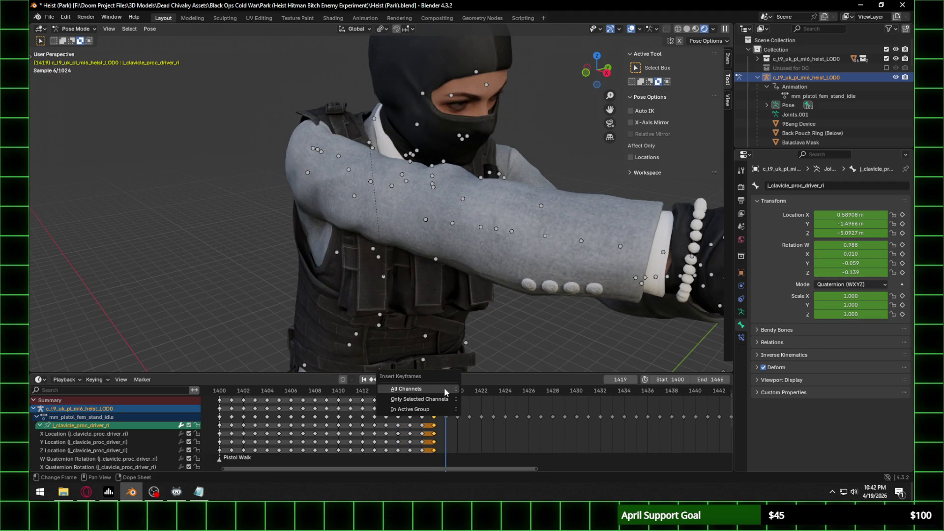
click(445, 390)
click(457, 391)
key(i)
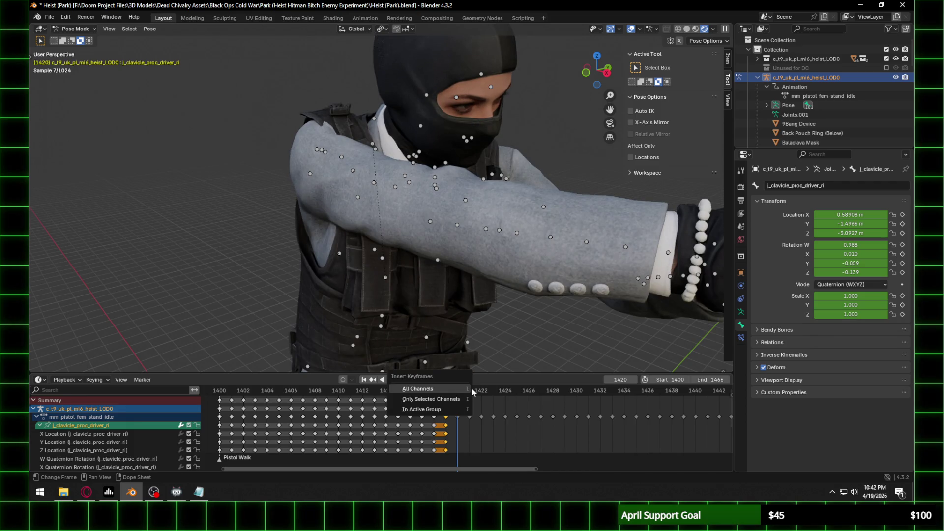
click(470, 388)
click(464, 391)
key(i)
click(464, 388)
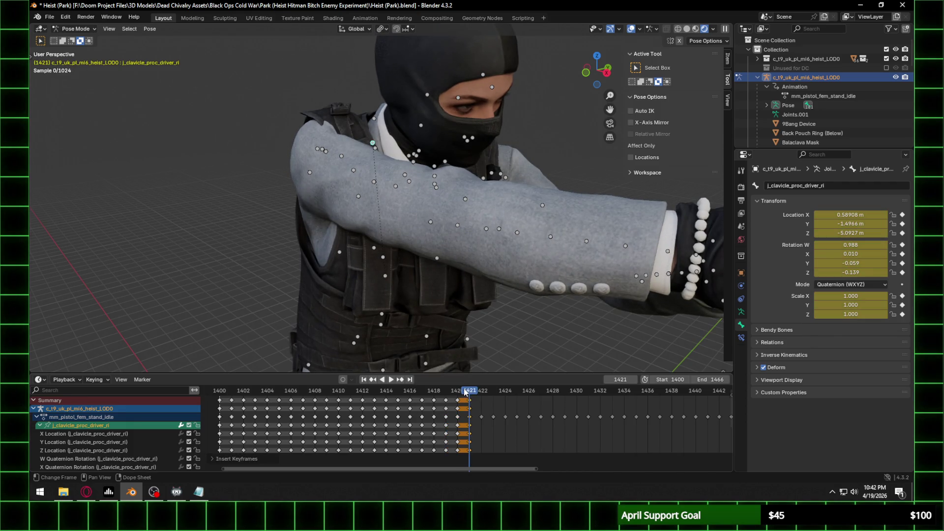
click(481, 390)
key(i)
click(484, 388)
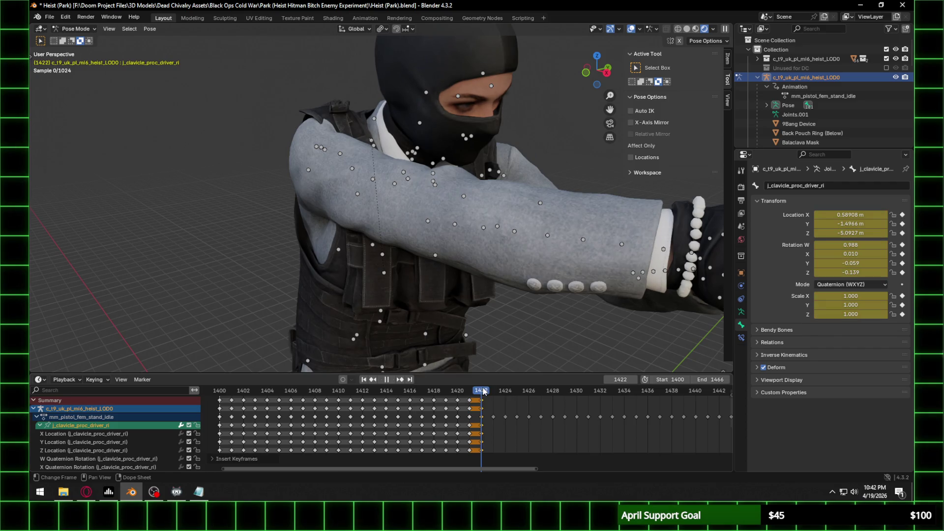
click(493, 390)
key(i)
click(494, 388)
click(506, 391)
key(i)
click(506, 388)
click(517, 390)
key(i)
click(517, 389)
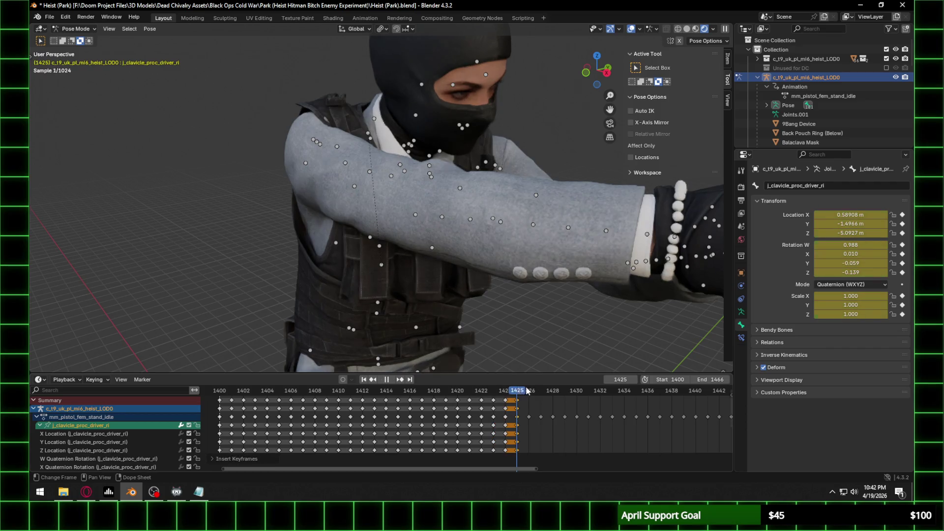
click(528, 391)
key(i)
click(527, 387)
click(537, 390)
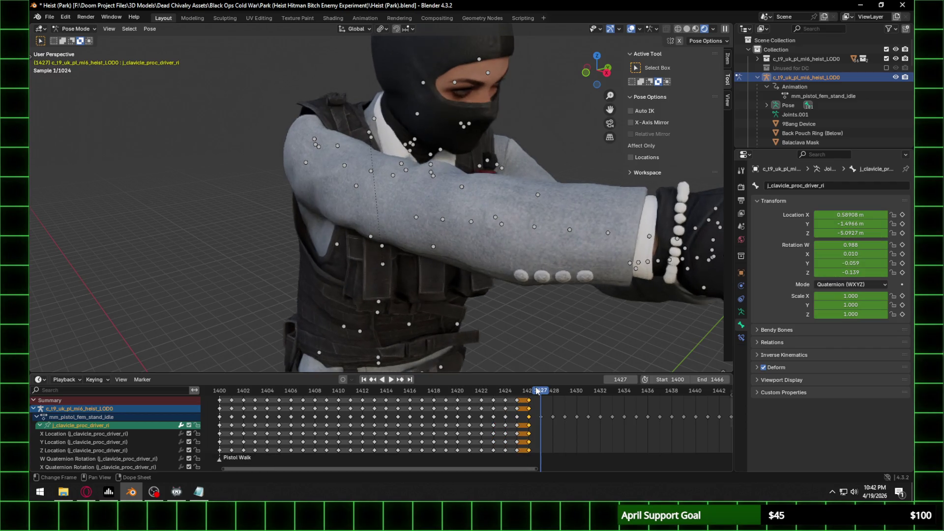
key(i)
click(533, 391)
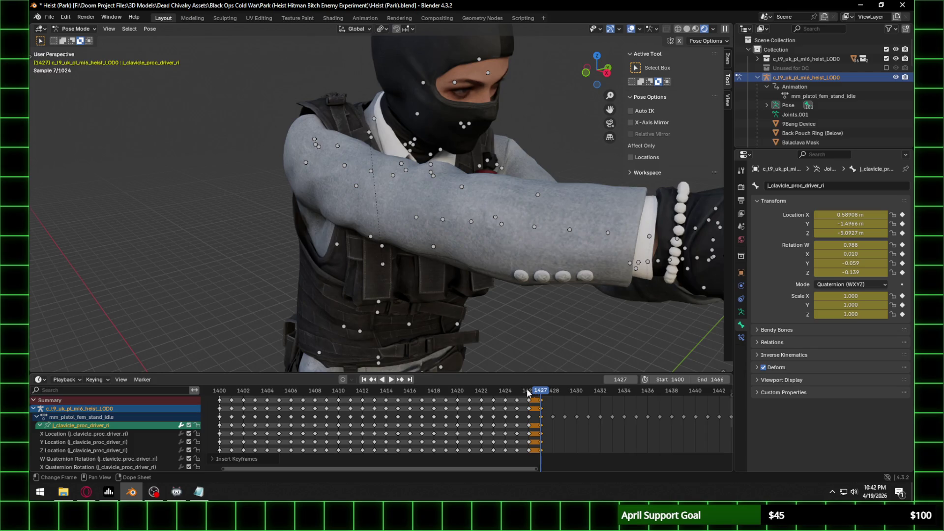
click(374, 391)
scroll(281, 163, up, 3)
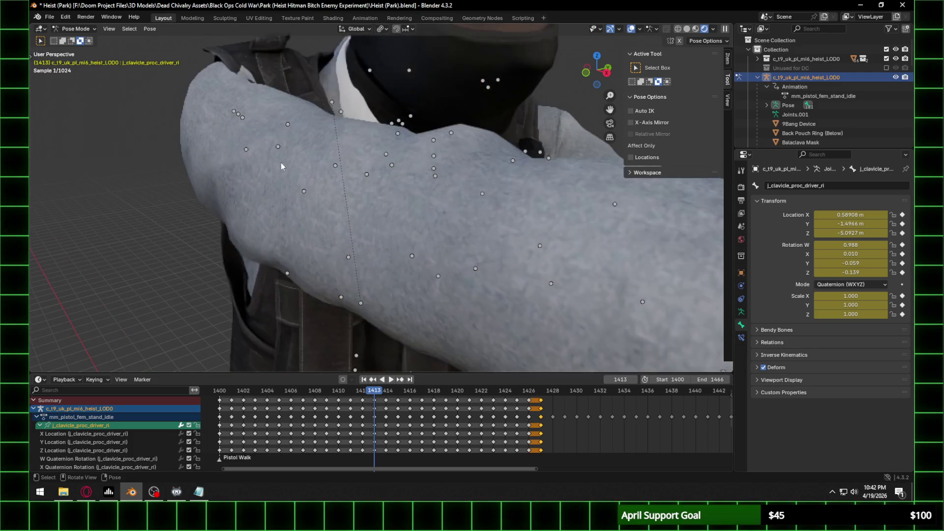
Step: Turn the bottom panel into a taller, wider Graph Editor with the clavicle bone's curves expanded
click(42, 381)
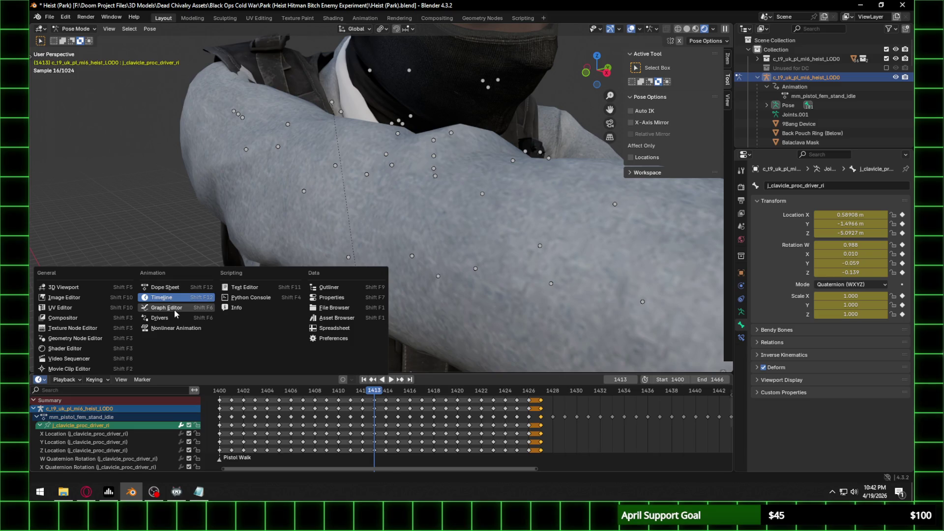
click(174, 309)
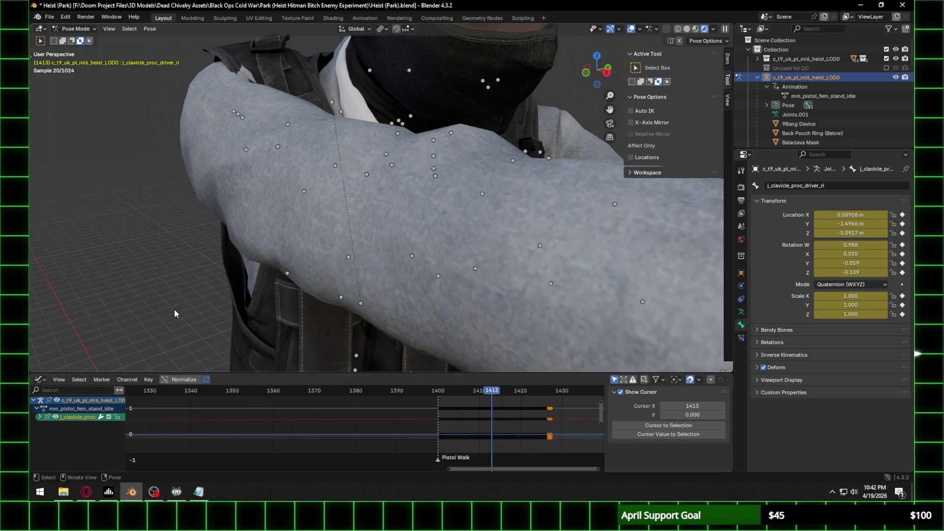
click(39, 418)
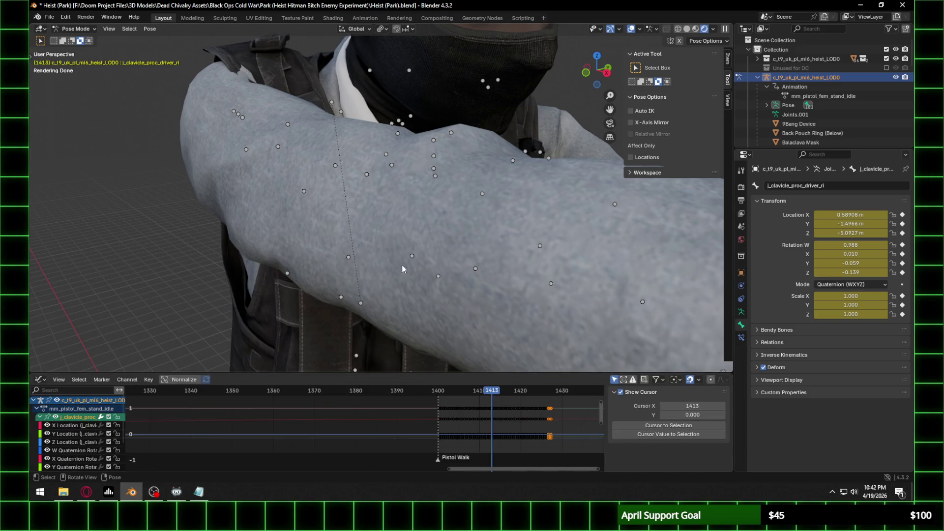
mouse_move(523, 374)
mouse_down()
mouse_move(541, 338)
mouse_move(566, 318)
mouse_up()
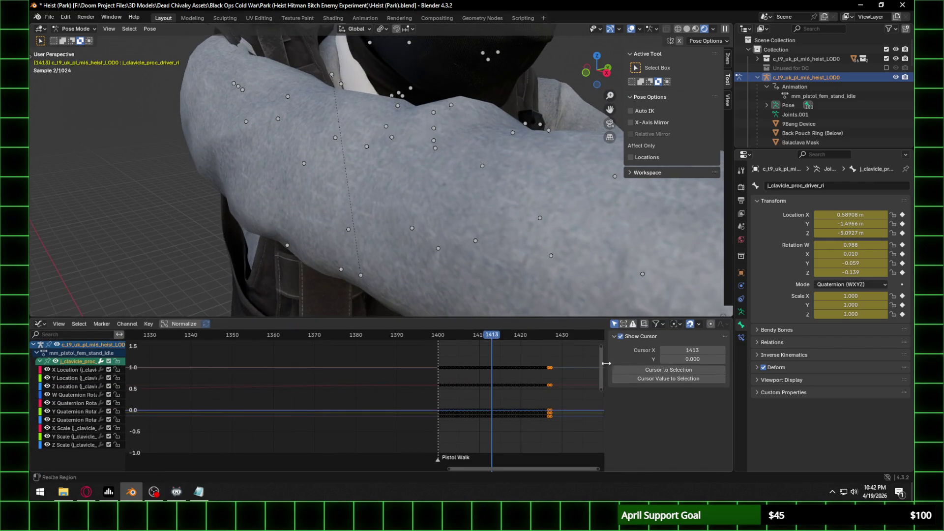
drag(604, 365, 702, 364)
scroll(363, 388, up, 2)
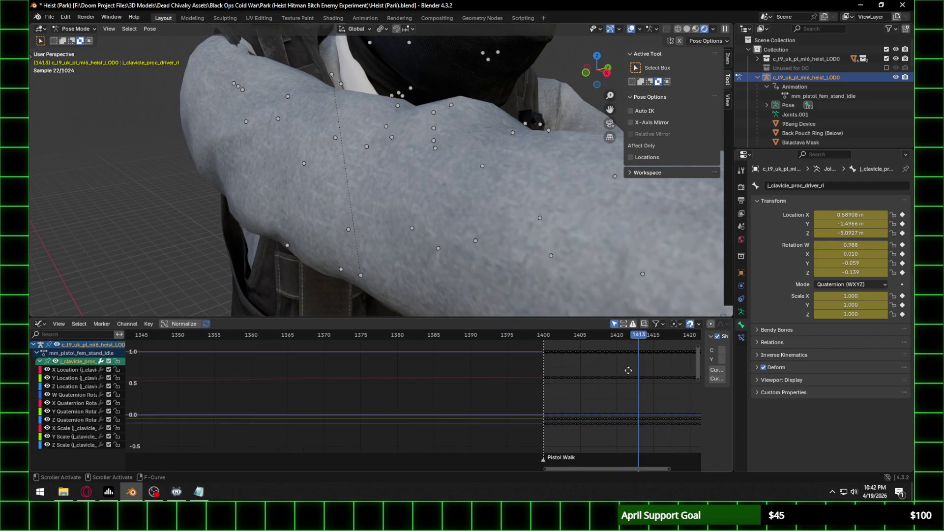
scroll(430, 379, down, 2)
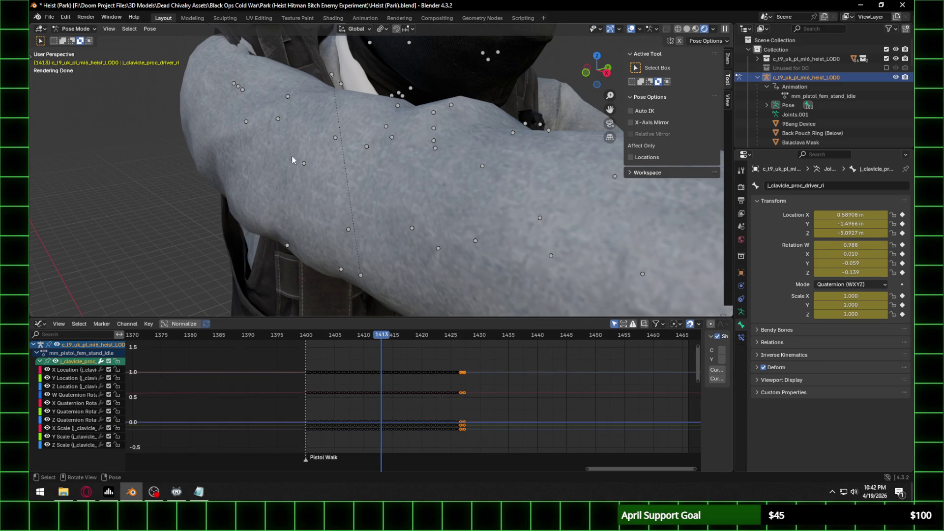
scroll(390, 315, down, 3)
Step: Go to frame 1410 and box-select the curve keys from frame 1410 to 1425
drag(382, 338, 358, 337)
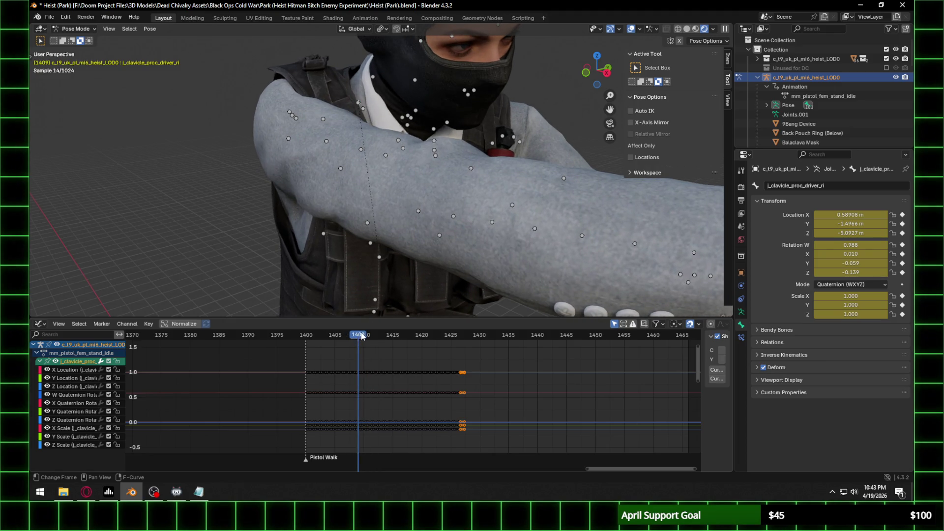
click(366, 335)
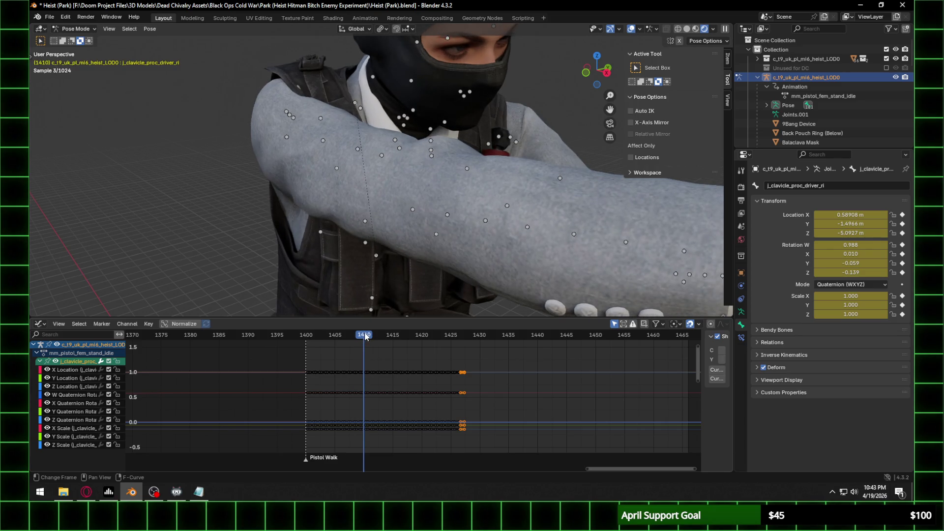
scroll(347, 397, up, 5)
mouse_move(330, 390)
middle_down()
mouse_move(294, 379)
mouse_move(367, 466)
mouse_move(304, 388)
middle_up()
drag(268, 369, 401, 458)
scroll(402, 364, down, 3)
scroll(425, 350, down, 2)
mouse_move(414, 338)
mouse_down()
mouse_move(541, 341)
mouse_move(532, 340)
mouse_up()
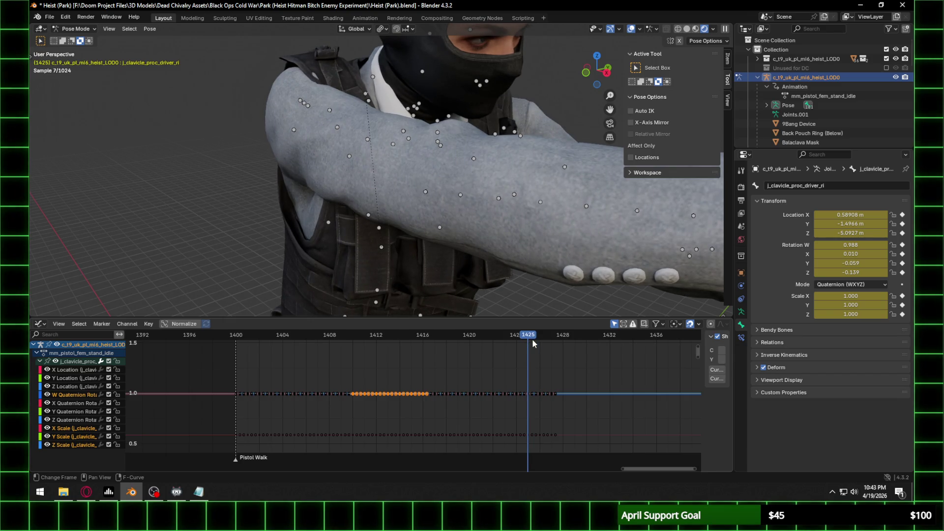
mouse_move(353, 384)
mouse_down()
mouse_move(406, 428)
mouse_move(529, 474)
mouse_up()
Step: Select keys on the X Location and Y Location curves, then return to frame 1410
scroll(413, 408, down, 2)
mouse_move(396, 296)
shift+middle_down()
mouse_move(409, 135)
mouse_move(396, 122)
mouse_move(393, 154)
mouse_move(416, 43)
mouse_move(467, 192)
shift+middle_up()
mouse_move(442, 457)
middle_down()
mouse_move(407, 415)
mouse_move(406, 440)
middle_up()
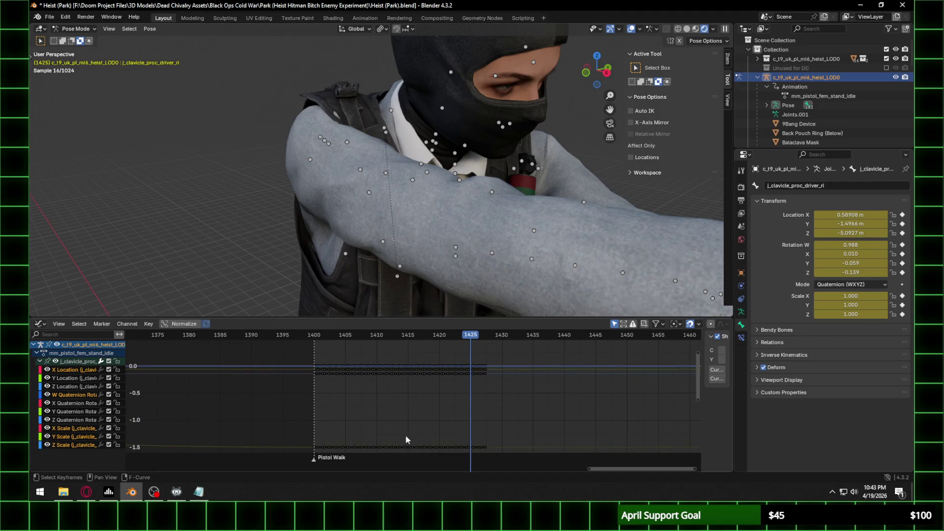
middle_drag(413, 360, 398, 393)
scroll(373, 408, up, 4)
mouse_move(337, 410)
mouse_down()
mouse_move(385, 453)
mouse_move(514, 453)
mouse_up()
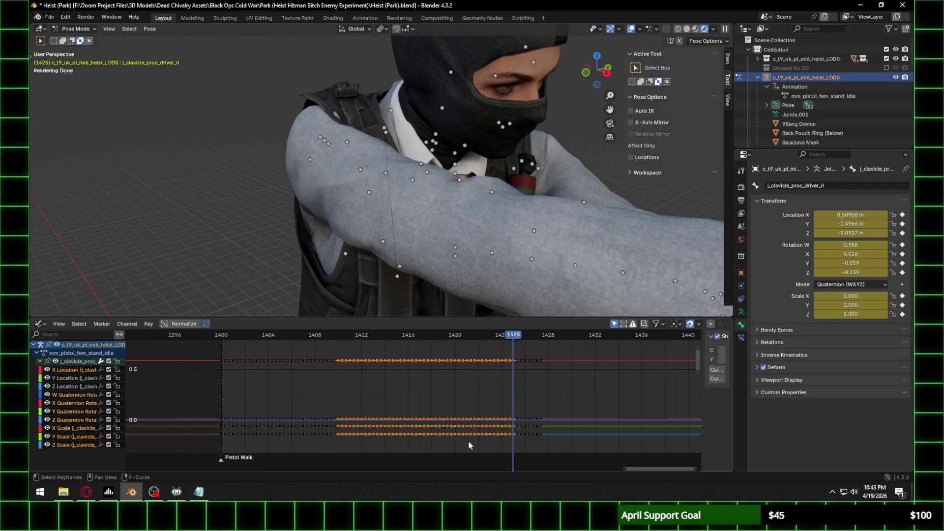
mouse_move(434, 440)
middle_down()
mouse_move(436, 449)
mouse_move(430, 395)
mouse_move(415, 379)
mouse_move(421, 468)
mouse_move(427, 402)
middle_up()
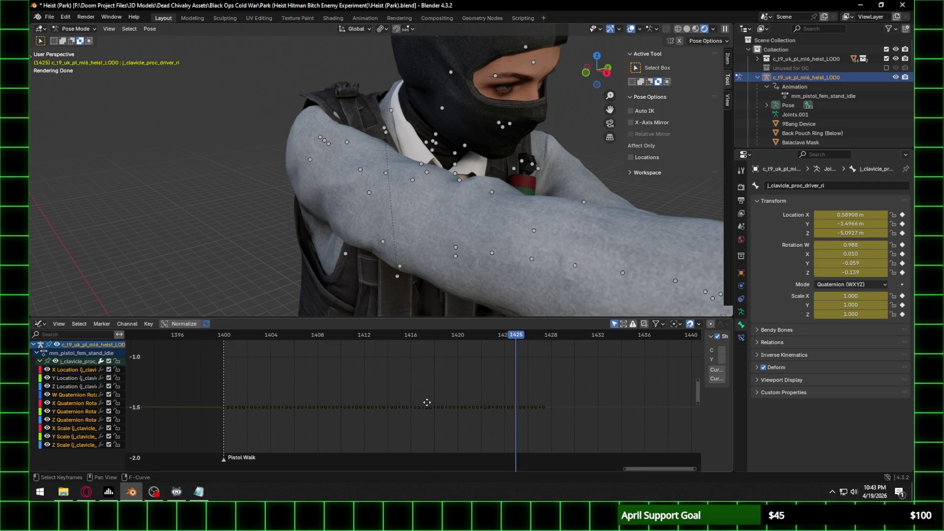
drag(339, 399, 447, 428)
drag(511, 432, 518, 426)
mouse_move(426, 365)
middle_down()
mouse_move(434, 443)
mouse_move(443, 427)
mouse_move(423, 370)
mouse_move(423, 381)
middle_up()
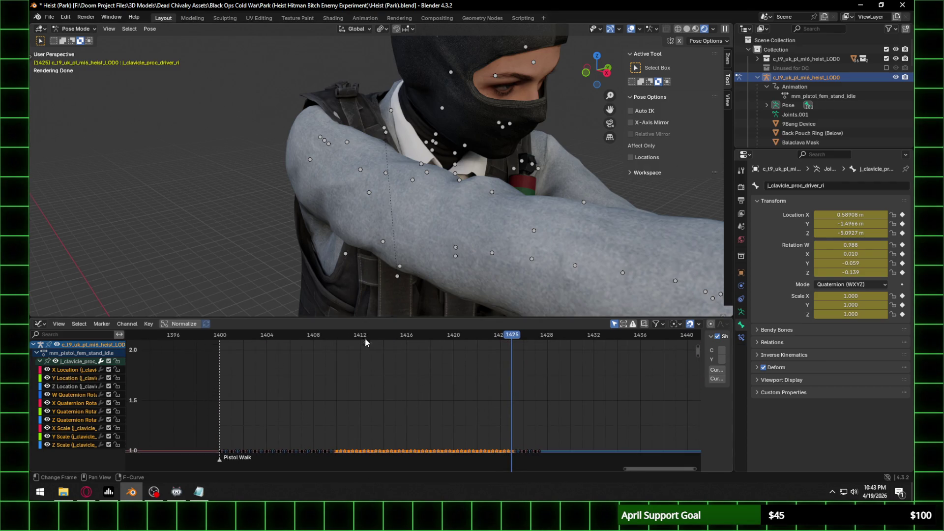
drag(347, 339, 340, 340)
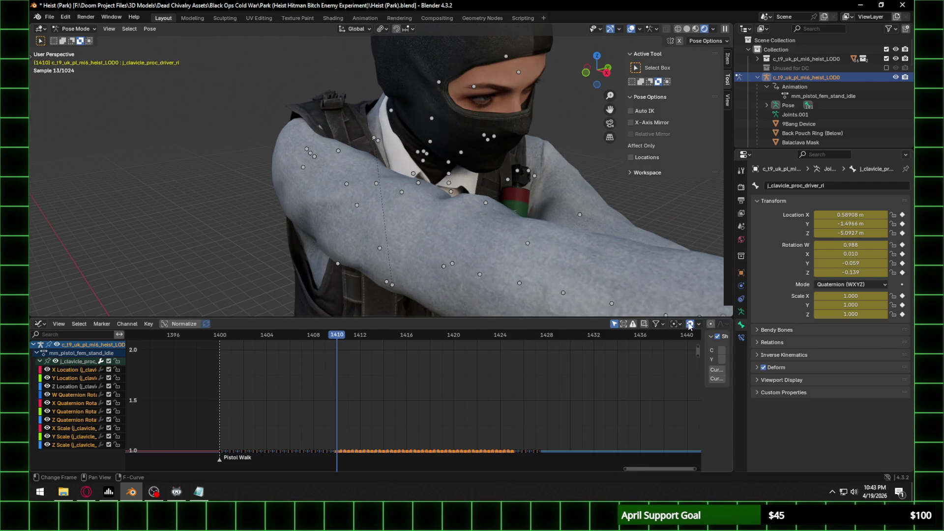
click(41, 324)
Step: Switch back to the Dope Sheet and set the playback range to frames 1410–1425
click(168, 370)
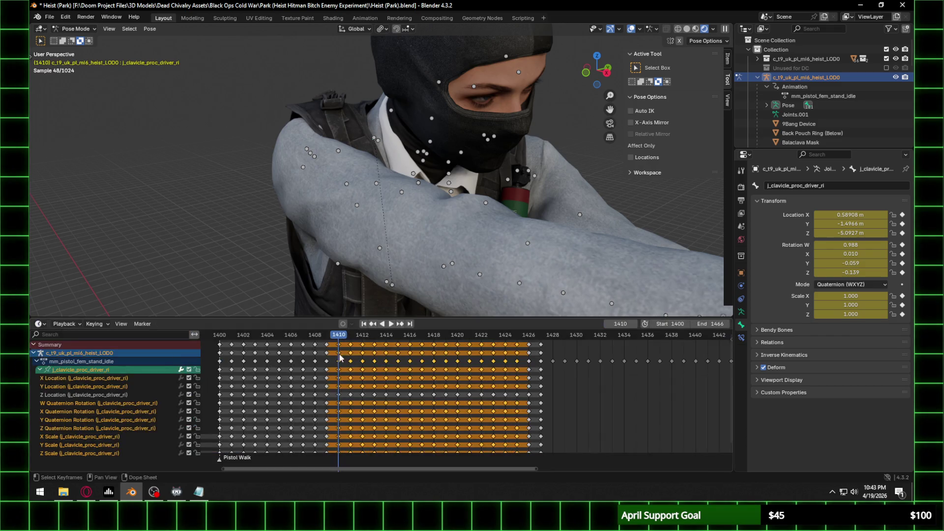
double_click(678, 324)
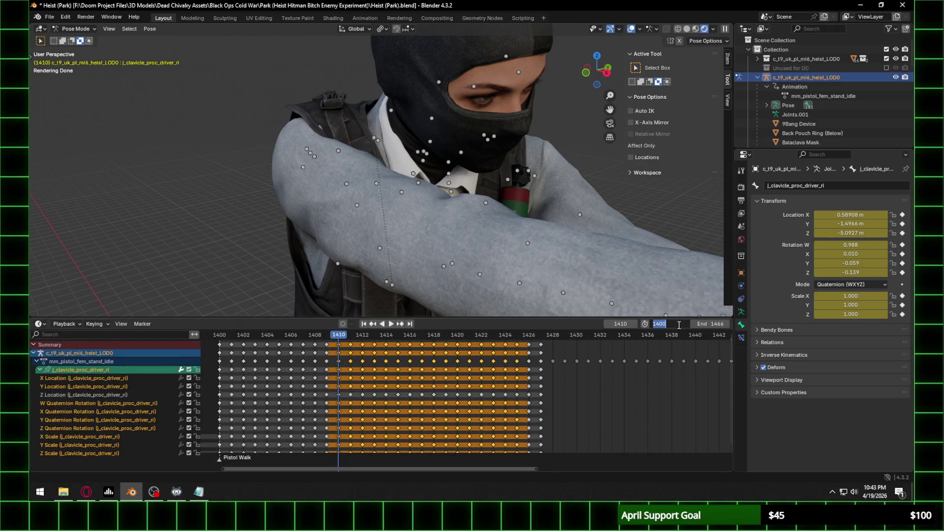
text(1410)
key(Return)
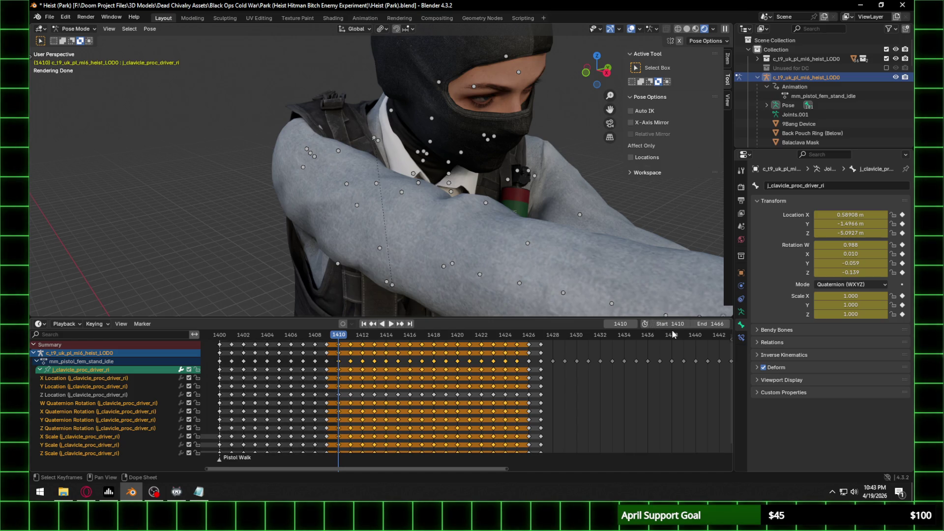
key(space)
key(space)
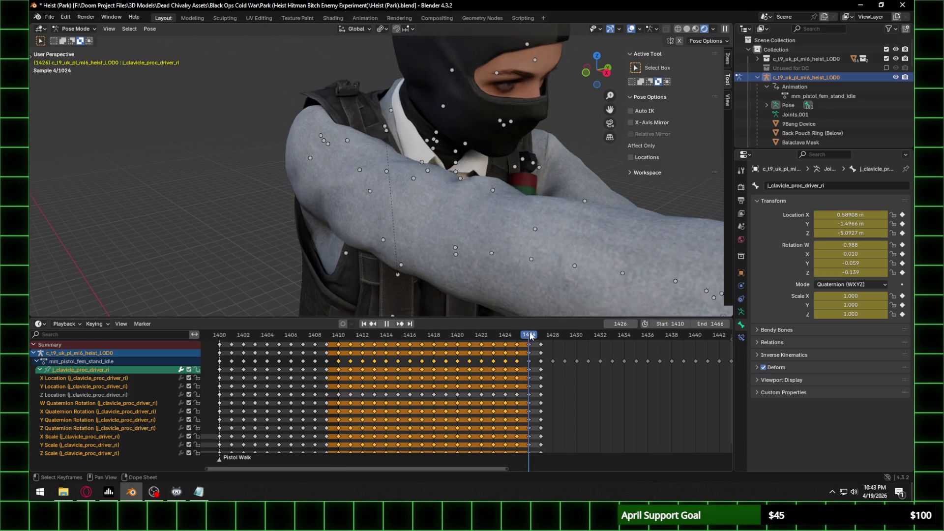
double_click(710, 324)
text(142)
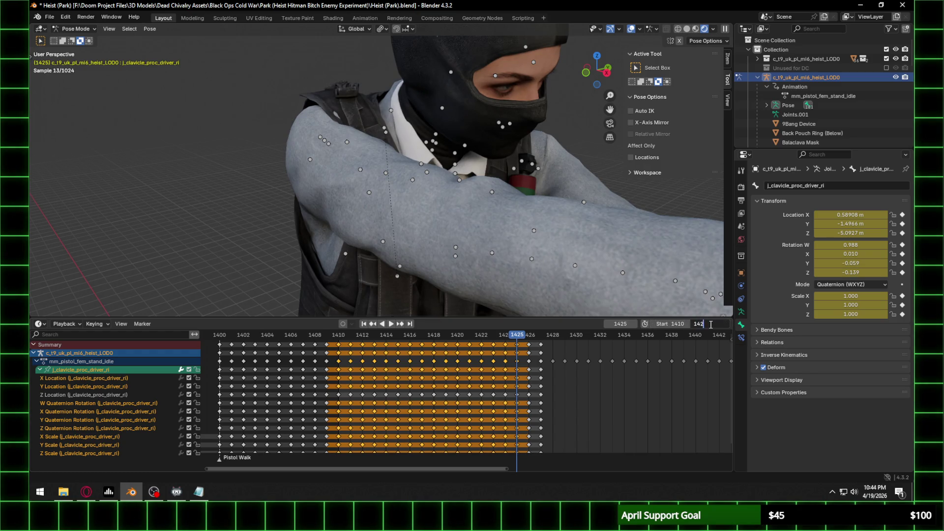
text(5)
key(Return)
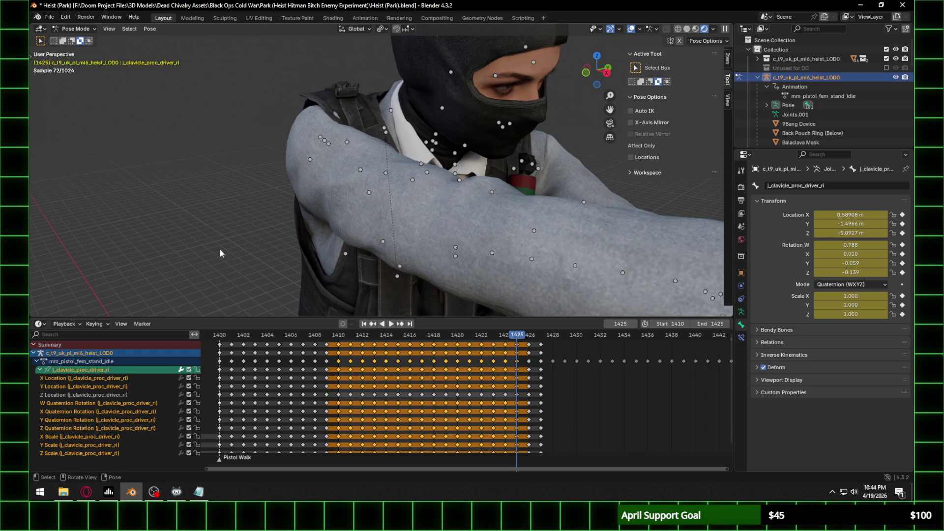
click(40, 324)
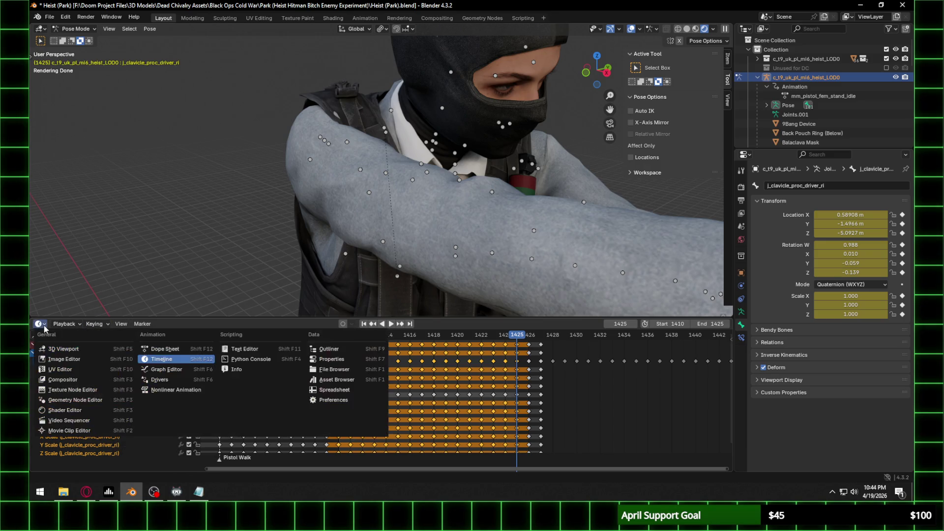
Step: Show the curves in the Graph Editor and lock the X Location and three scale channels
click(166, 369)
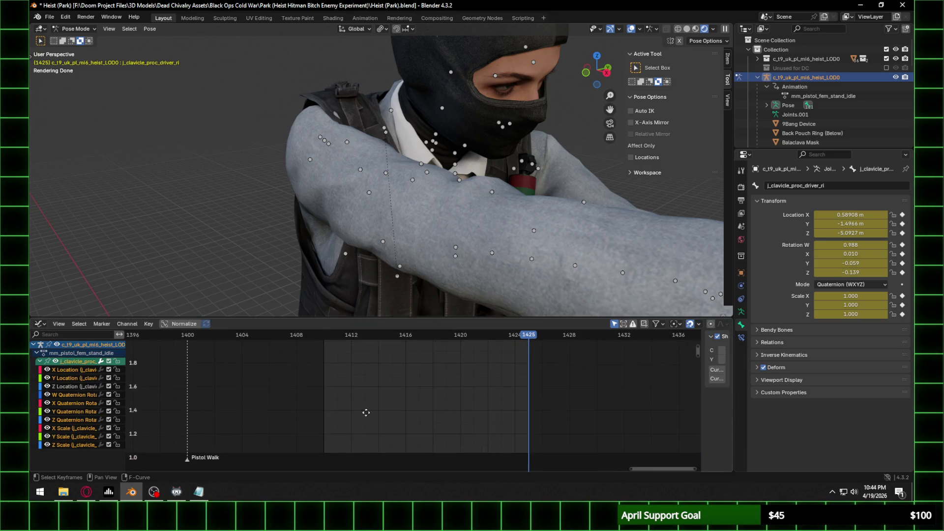
key(Home)
shift+scroll(316, 386, up, 2)
scroll(316, 386, up, 1)
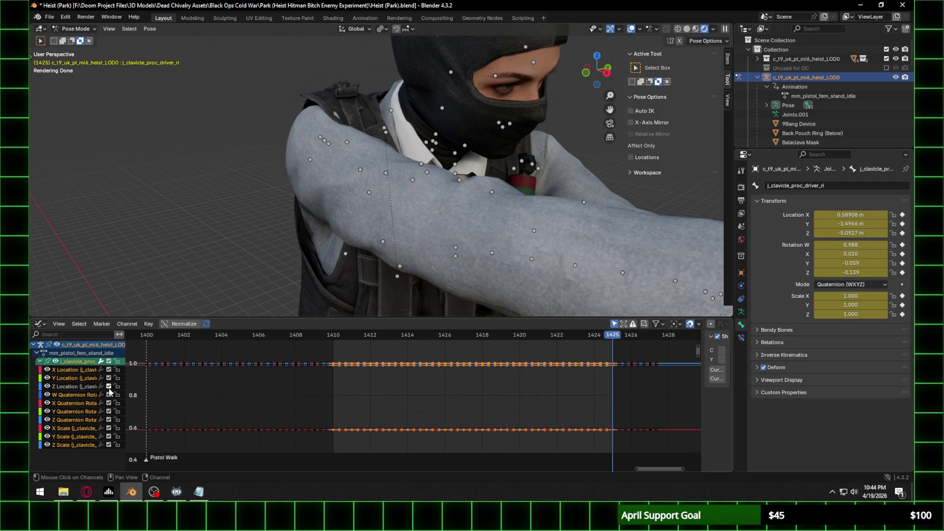
click(117, 370)
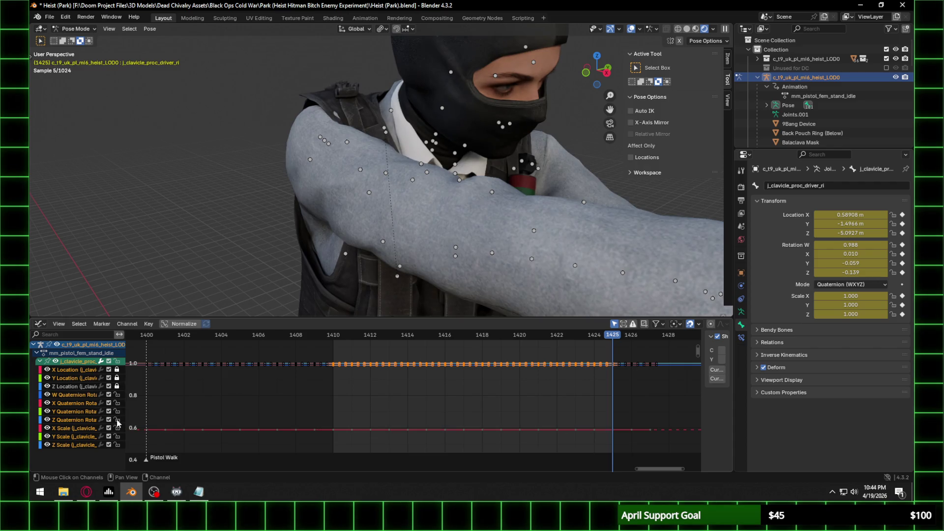
drag(117, 427, 117, 445)
key(Home)
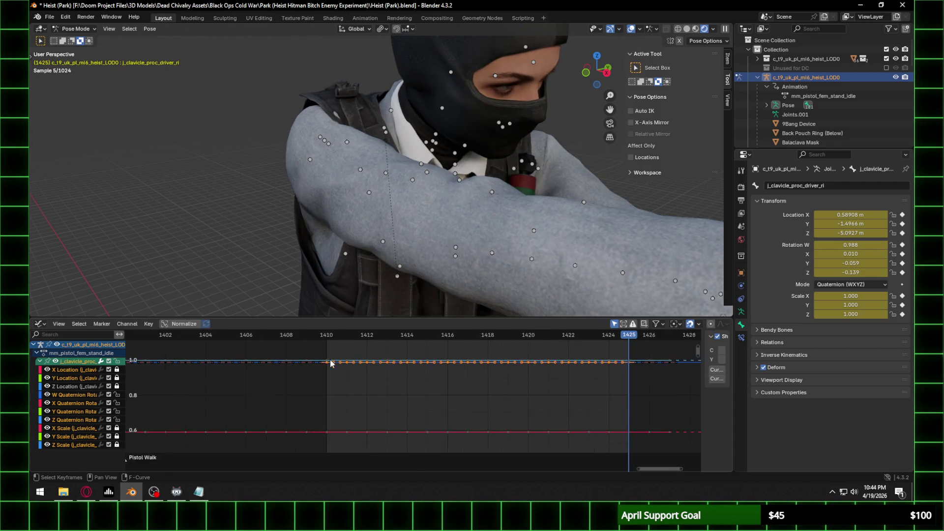
mouse_move(321, 373)
middle_down()
mouse_move(342, 401)
mouse_move(373, 401)
middle_up()
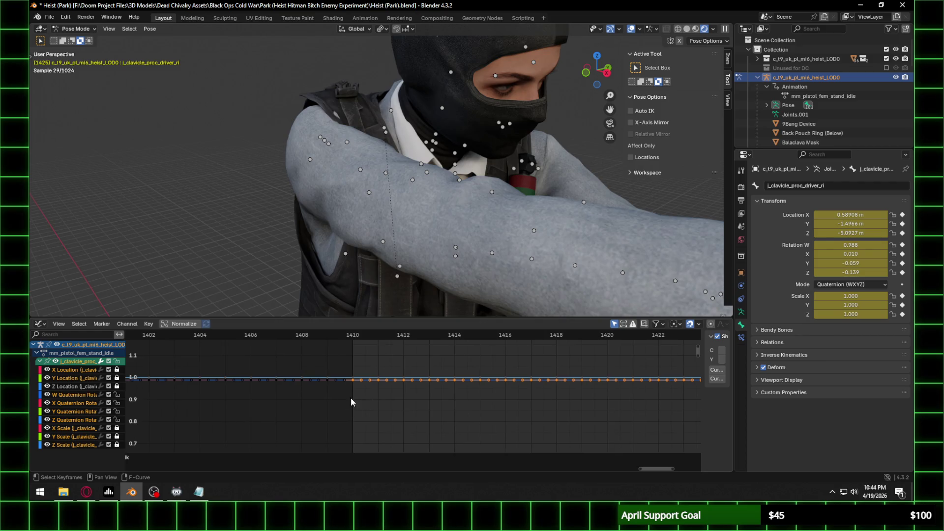
mouse_move(353, 335)
mouse_down()
mouse_move(393, 341)
mouse_move(355, 342)
mouse_up()
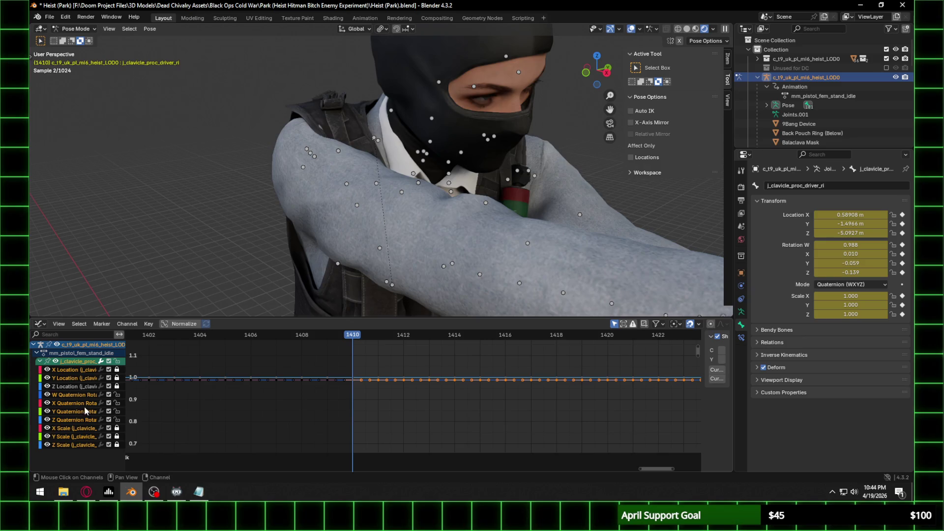
Step: Lock the W, X, Y Quaternion channels and lower the Z Quaternion keys at frames 1410–1412
drag(119, 398, 120, 421)
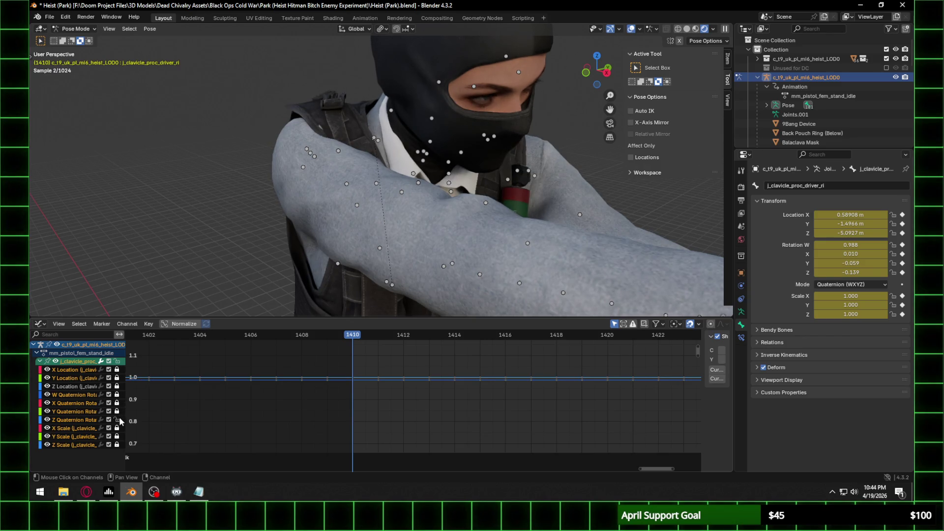
scroll(435, 441, up, 1)
mouse_move(406, 455)
middle_down()
mouse_move(413, 344)
mouse_move(391, 449)
mouse_move(333, 375)
mouse_move(324, 416)
middle_up()
scroll(333, 375, up, 1)
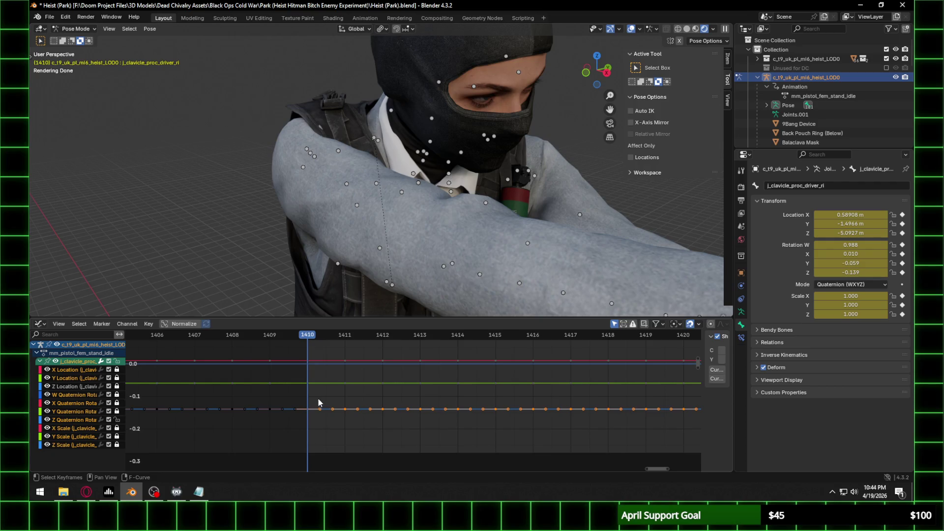
drag(307, 409, 308, 413)
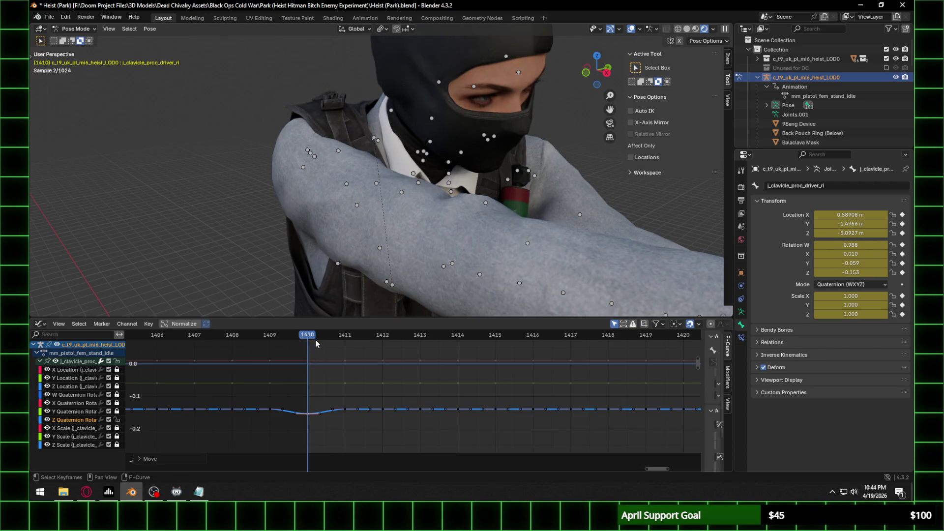
mouse_move(317, 334)
mouse_down()
mouse_move(379, 335)
mouse_move(343, 342)
mouse_up()
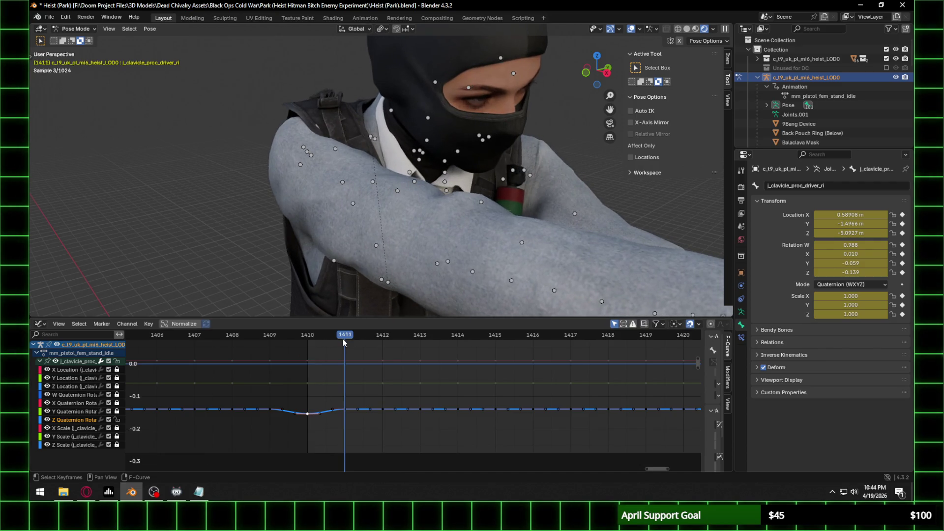
drag(345, 414, 347, 418)
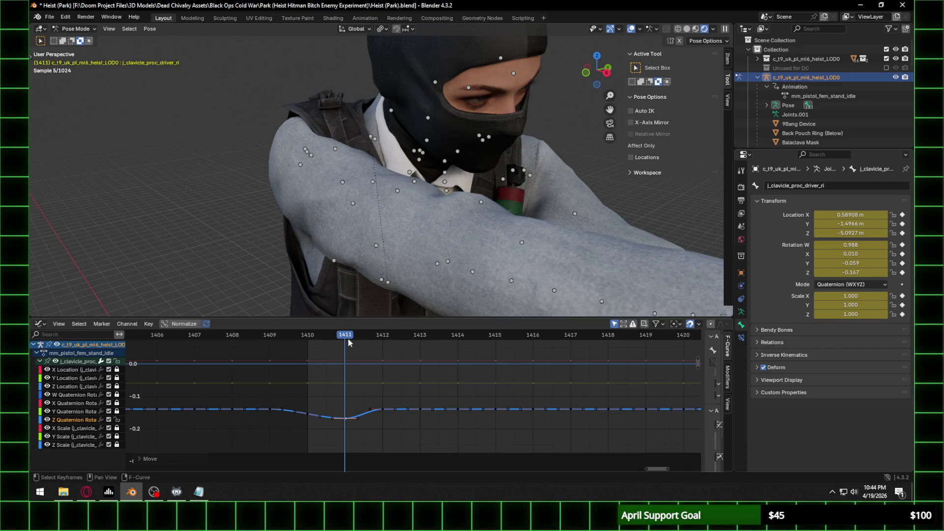
drag(348, 342, 380, 341)
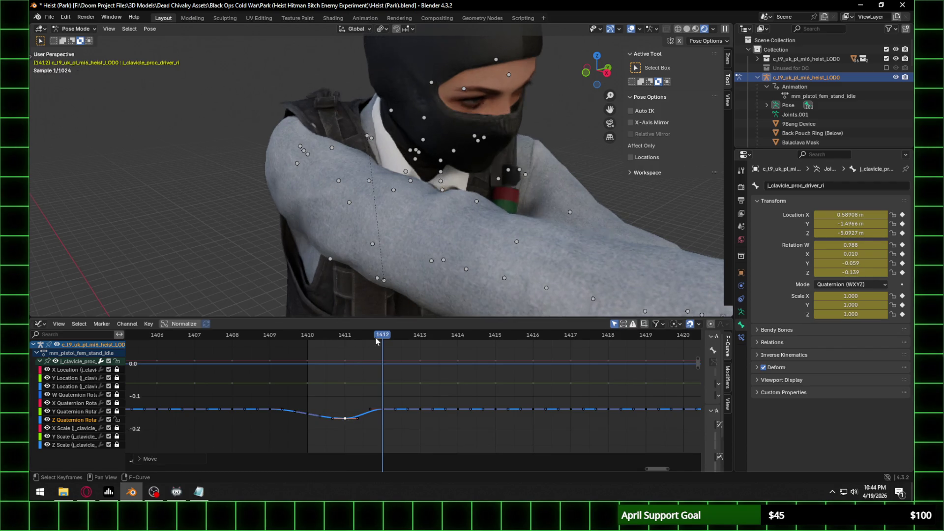
drag(384, 413, 384, 432)
right_click(385, 421)
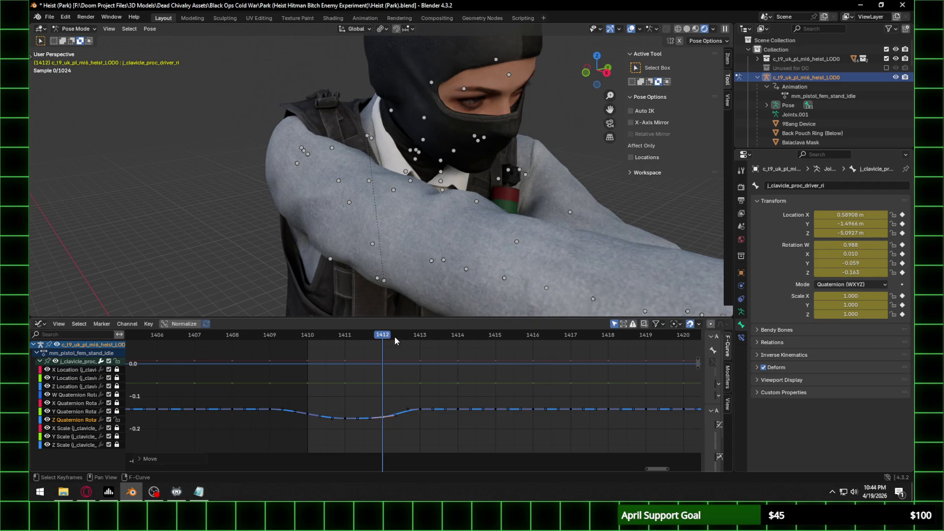
Step: Lower the Z Quaternion keys at frames 1413 and 1414, dipping to -0.207
click(419, 338)
drag(421, 408, 423, 421)
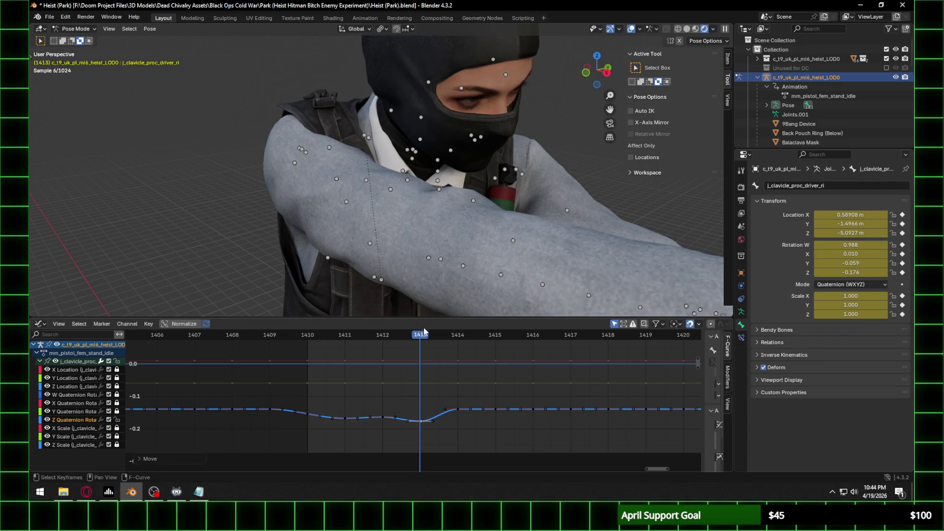
click(452, 339)
drag(458, 411, 460, 433)
middle_drag(510, 426, 438, 429)
click(424, 336)
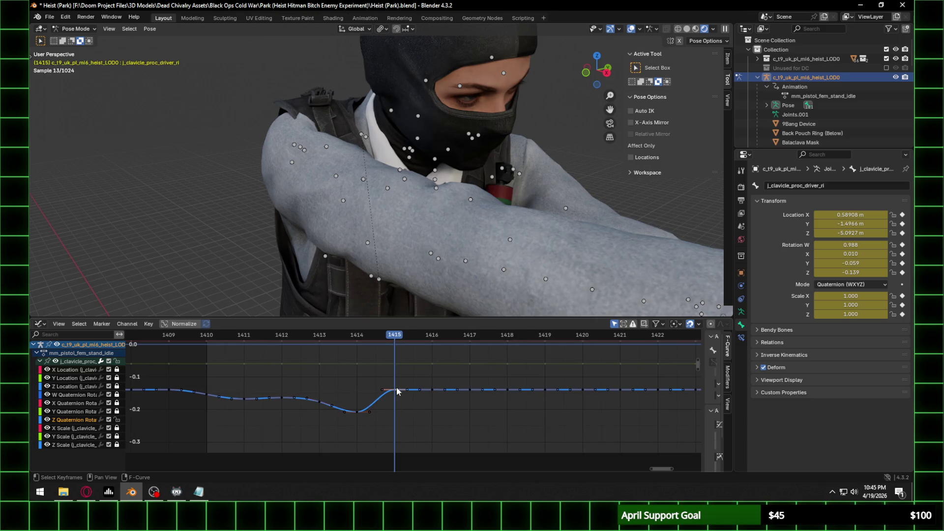
Step: Lower the Z Quaternion keys at frames 1415 through 1418 with G
key(g)
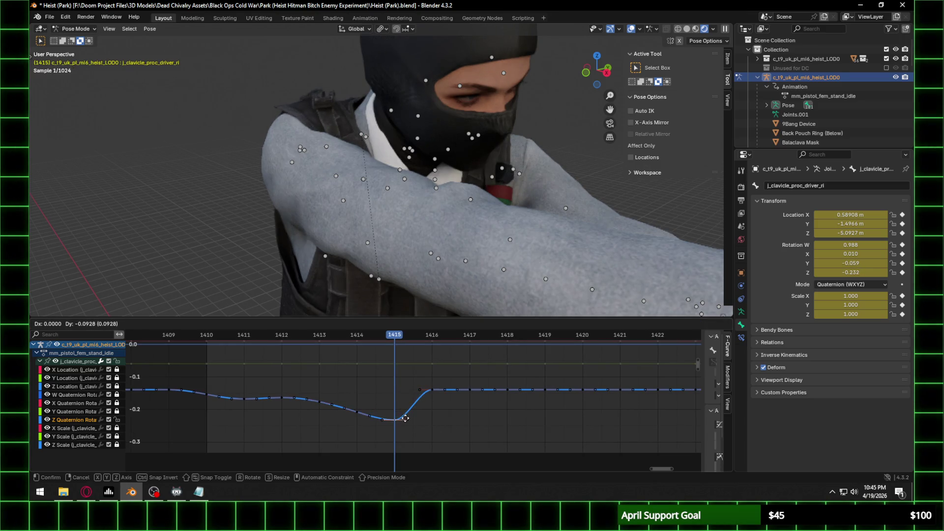
click(405, 418)
key(Right)
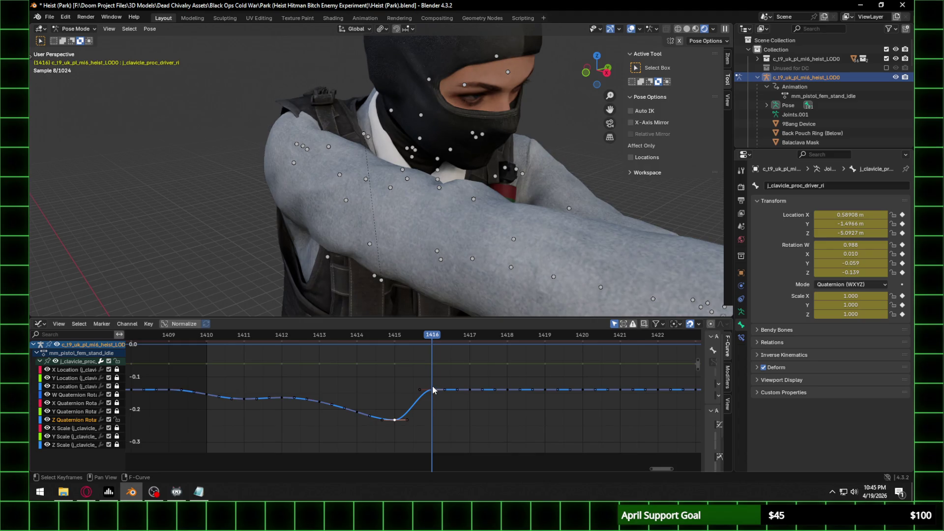
click(433, 389)
key(g)
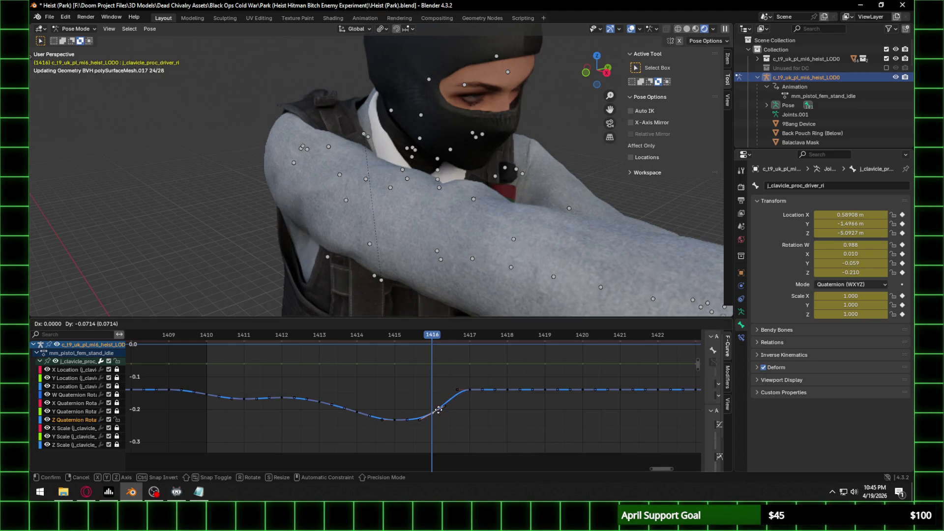
click(439, 412)
click(470, 338)
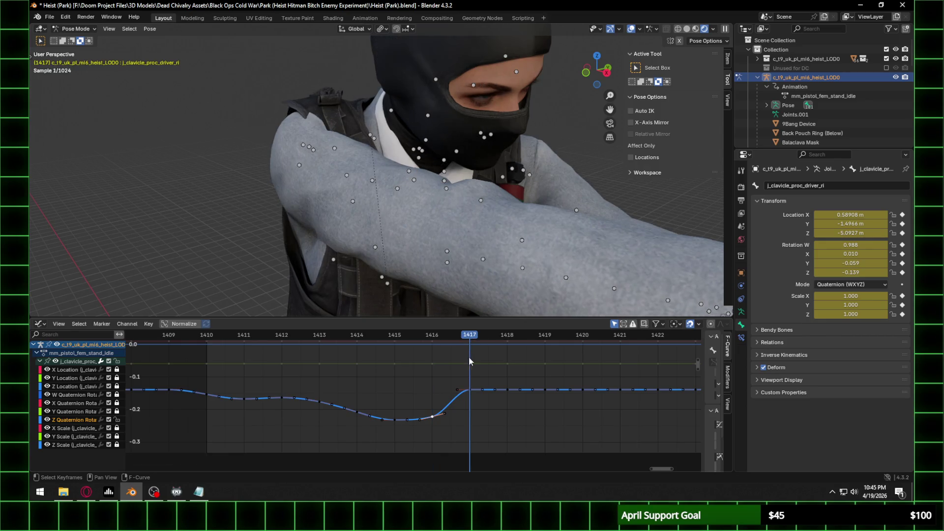
drag(468, 392, 470, 417)
middle_drag(522, 426, 452, 428)
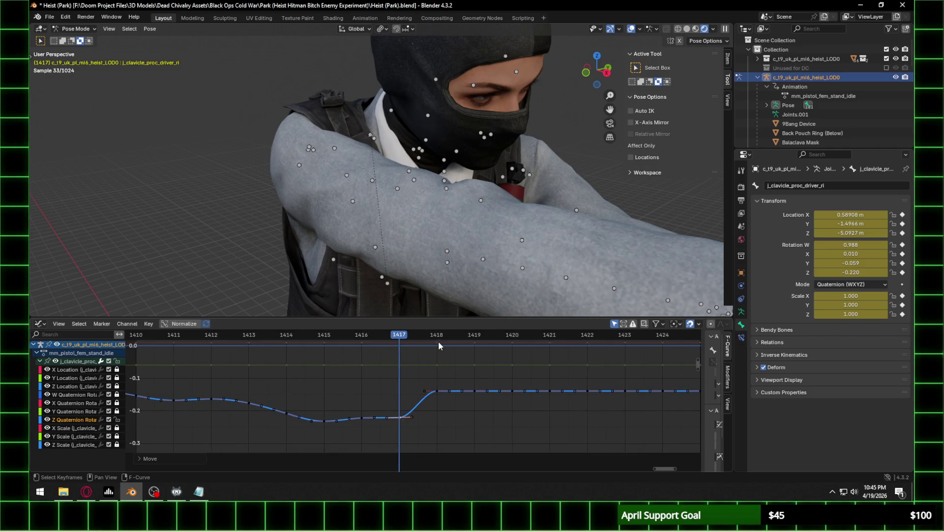
click(433, 341)
click(436, 335)
drag(436, 394, 437, 407)
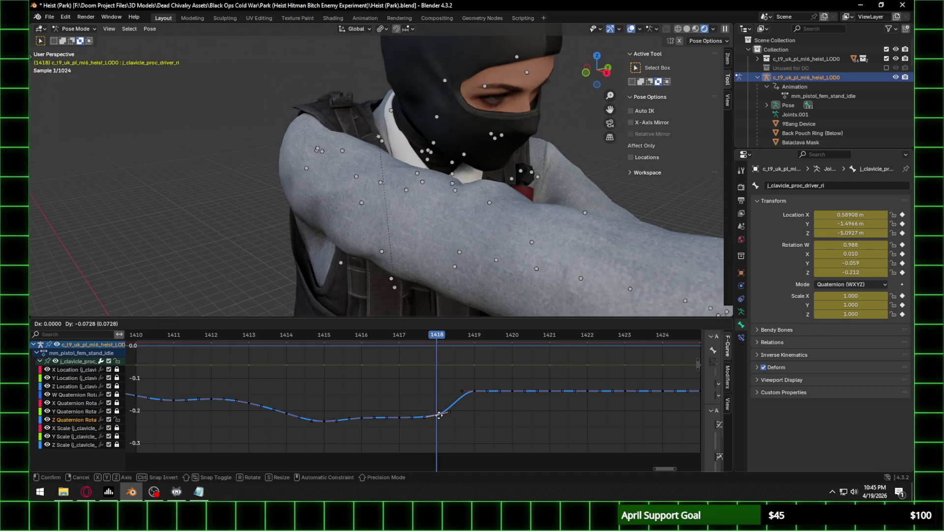
click(438, 418)
Step: Lower the Z Quaternion keys at frames 1419, 1420 and 1421
click(472, 338)
middle_drag(495, 411, 459, 414)
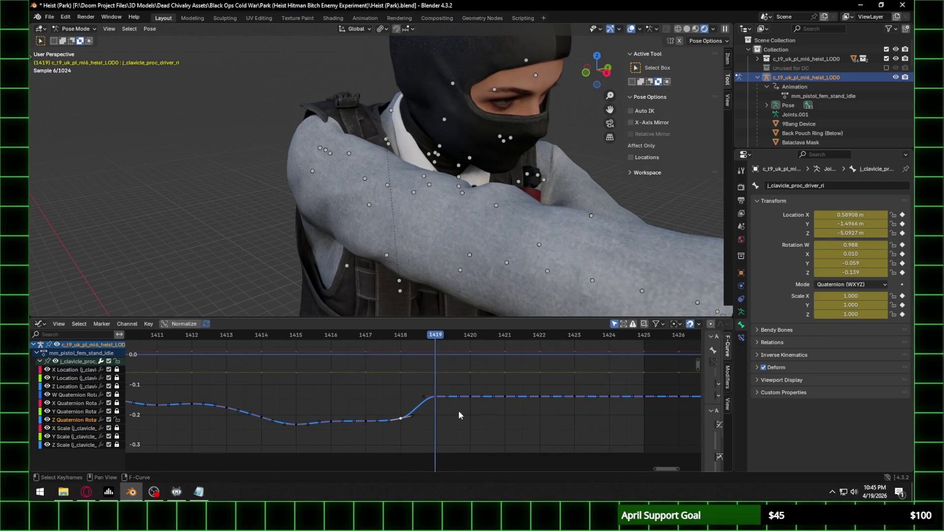
drag(437, 400, 437, 403)
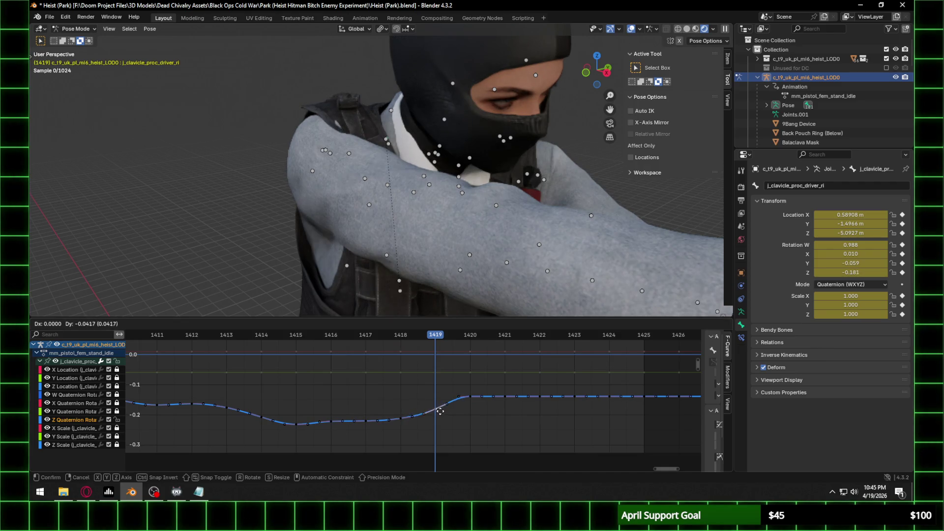
click(442, 415)
click(470, 337)
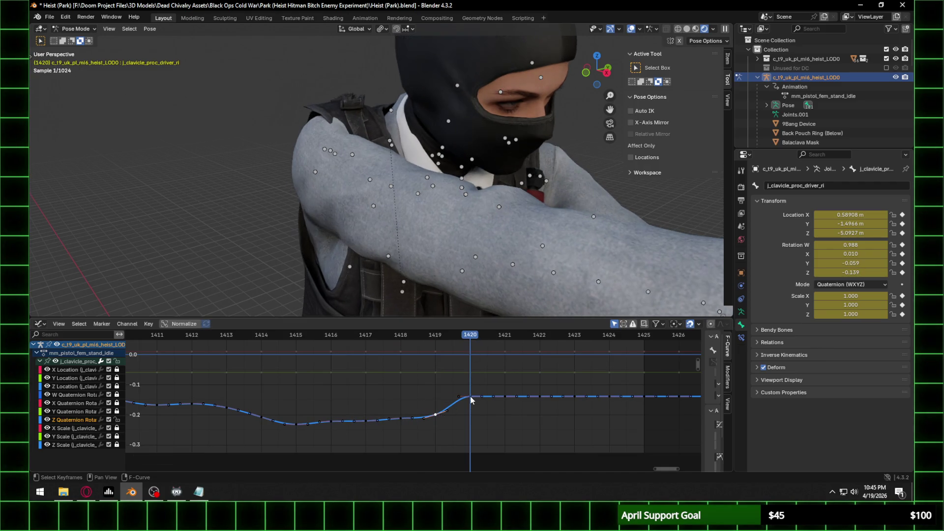
drag(471, 399, 472, 403)
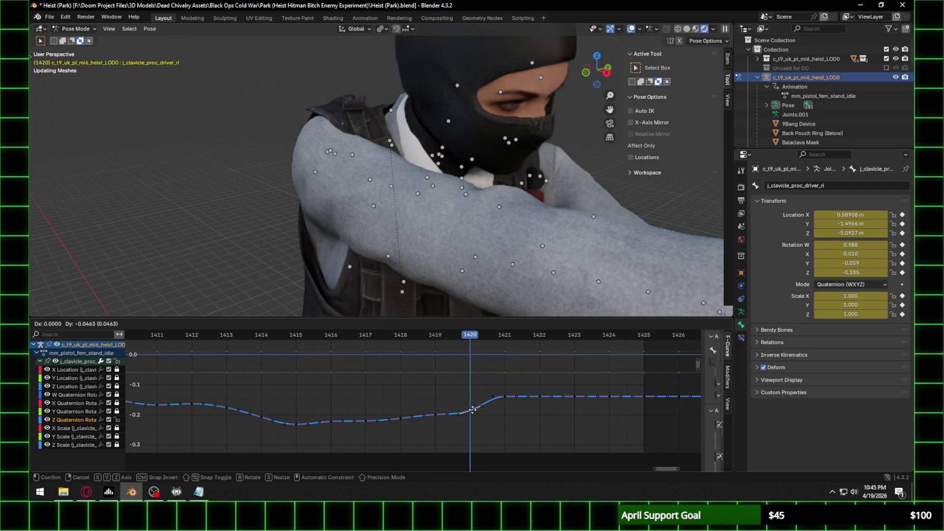
click(473, 415)
click(504, 336)
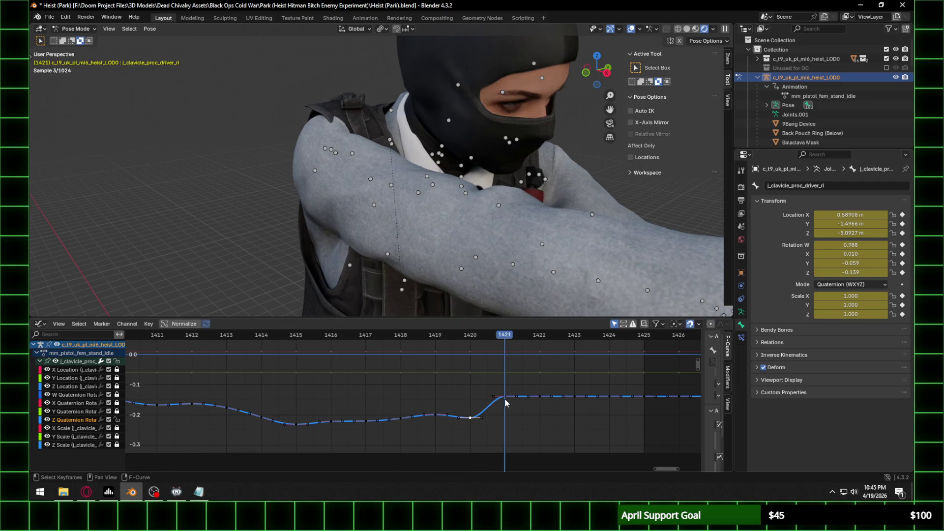
drag(506, 400, 506, 420)
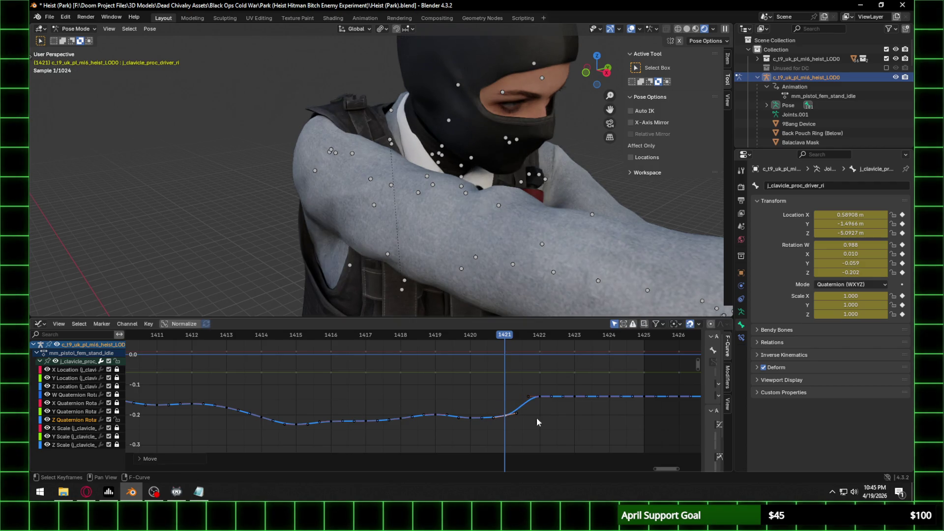
middle_drag(535, 419, 443, 425)
Step: Adjust the Z rotation keys at frames 1422–1424 so the curve stays near -0.2
click(393, 338)
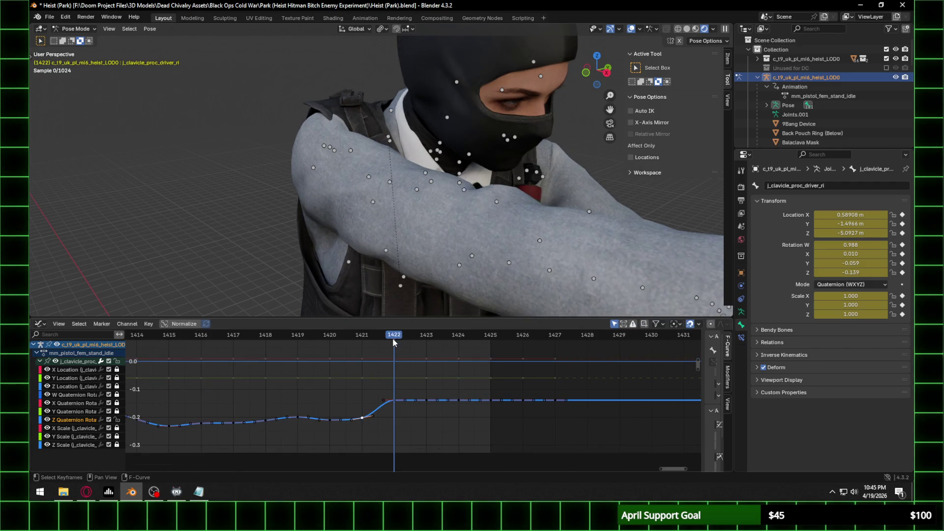
click(399, 404)
click(398, 404)
mouse_move(398, 404)
mouse_down()
mouse_move(430, 422)
mouse_move(459, 403)
mouse_move(461, 417)
mouse_move(491, 401)
mouse_move(491, 410)
mouse_up()
click(427, 335)
click(458, 335)
click(489, 335)
key(Left)
key(Left)
key(Left)
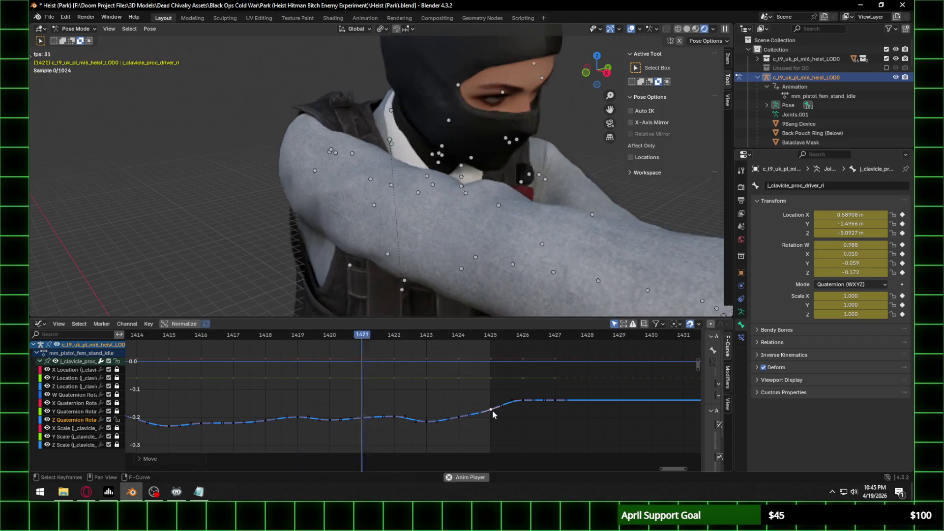
Step: Unlock the X Location and W, X, Y Quaternion channels
key(Right)
key(Right)
key(Right)
scroll(541, 383, down, 7)
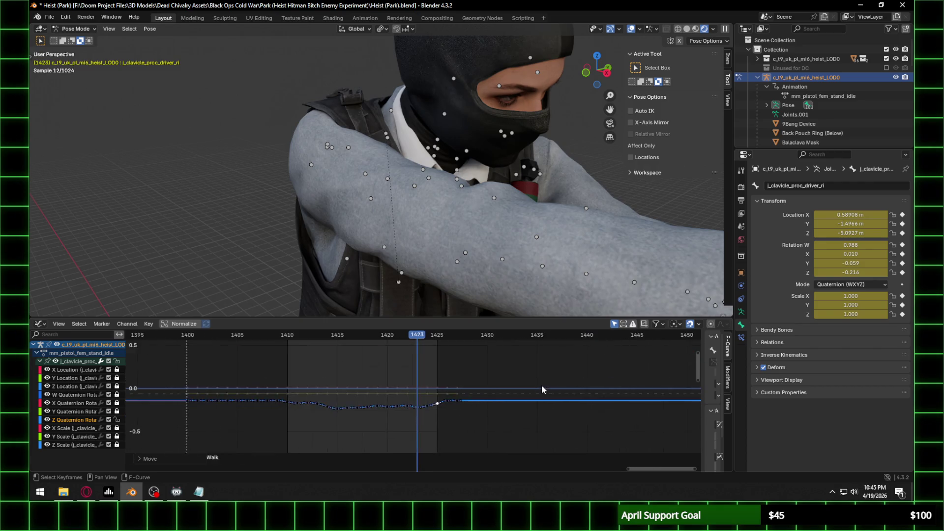
click(44, 326)
click(175, 372)
click(116, 373)
drag(117, 395, 118, 415)
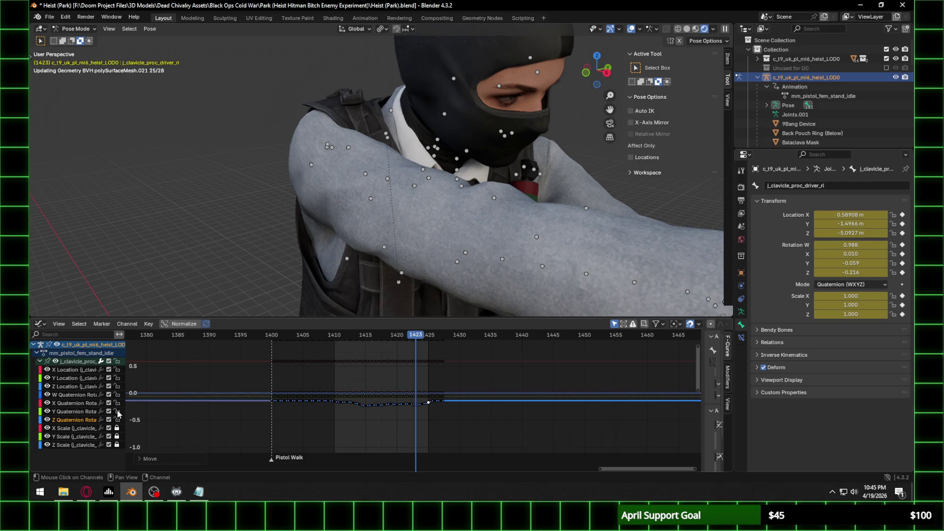
Step: Switch to the Dope Sheet, set playback to frames 1400–1427, and play from the front
click(39, 323)
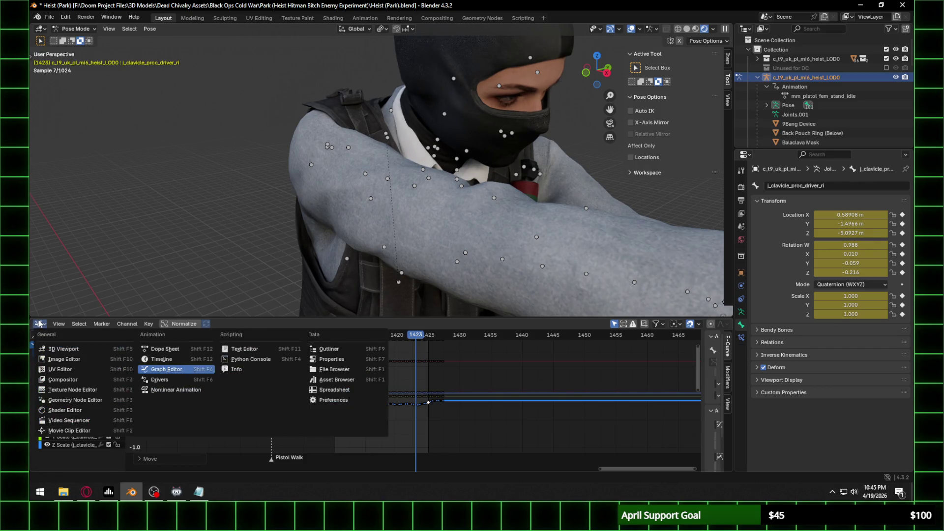
click(174, 360)
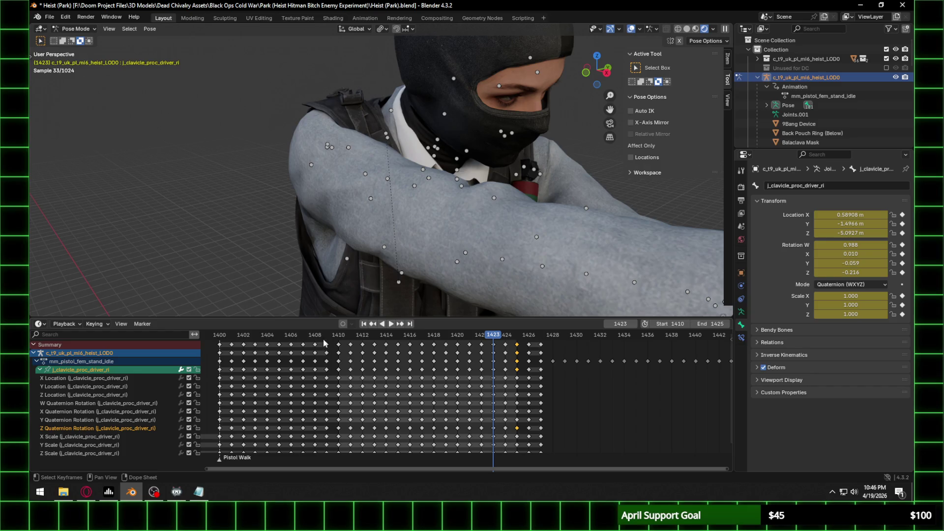
click(219, 336)
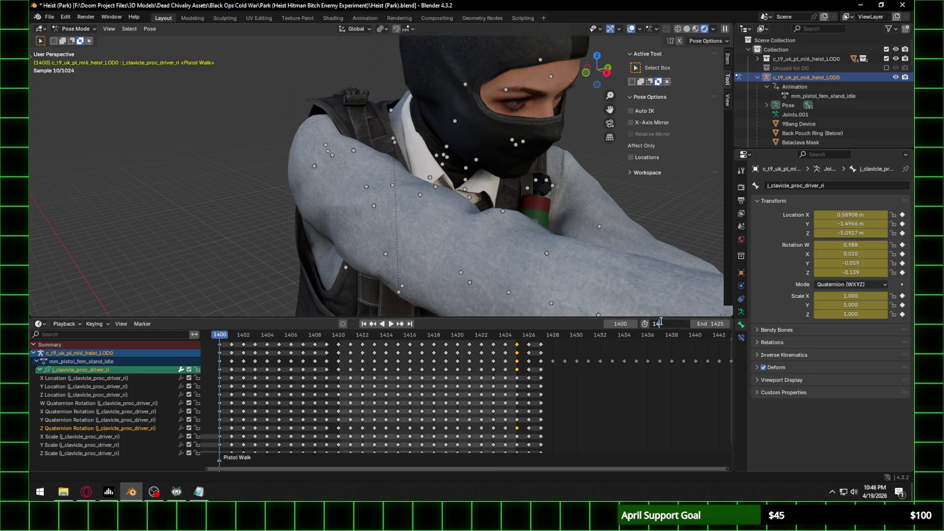
click(669, 323)
text(00)
key(Return)
click(540, 335)
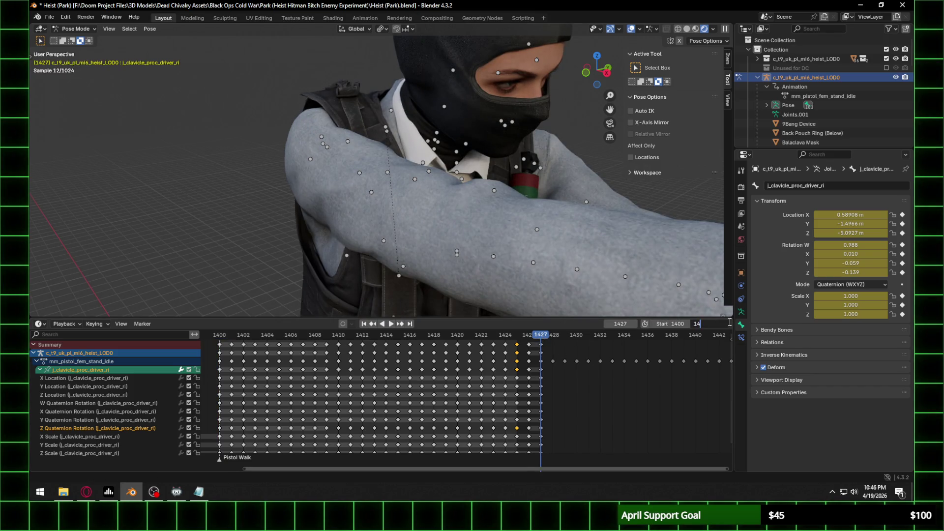
click(709, 323)
text(27)
key(Return)
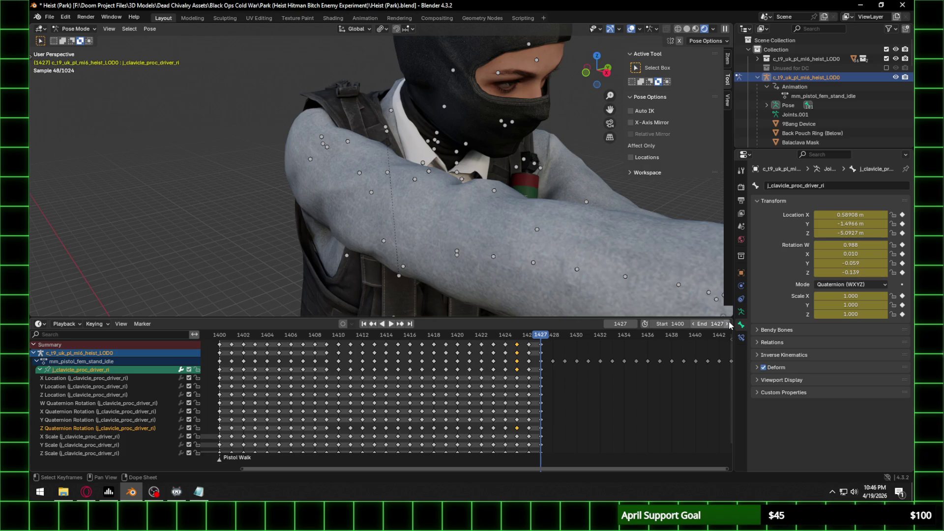
key(space)
scroll(576, 219, down, 8)
mouse_move(479, 199)
middle_down()
mouse_move(465, 187)
mouse_move(440, 190)
mouse_move(464, 172)
middle_up()
scroll(481, 169, down, 3)
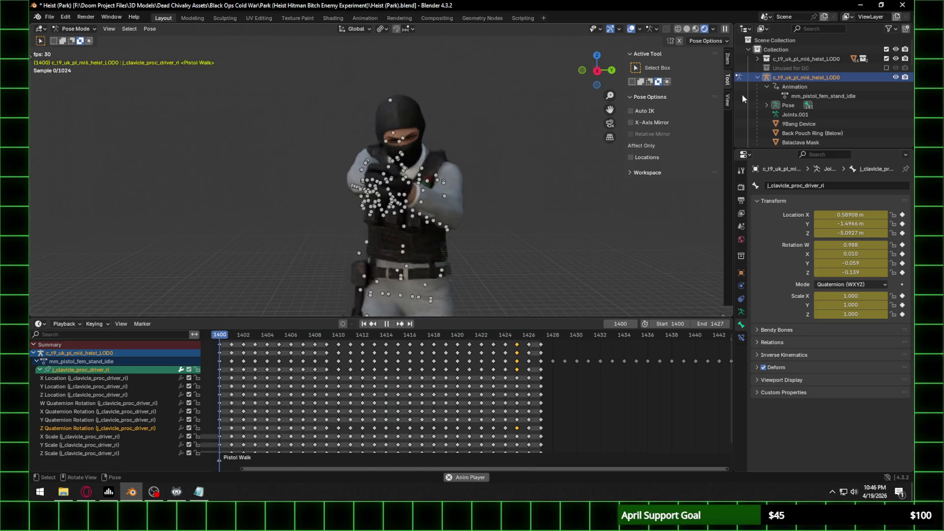
Step: Hide the armature's bones in the Outliner and preview the animation
click(895, 77)
key(space)
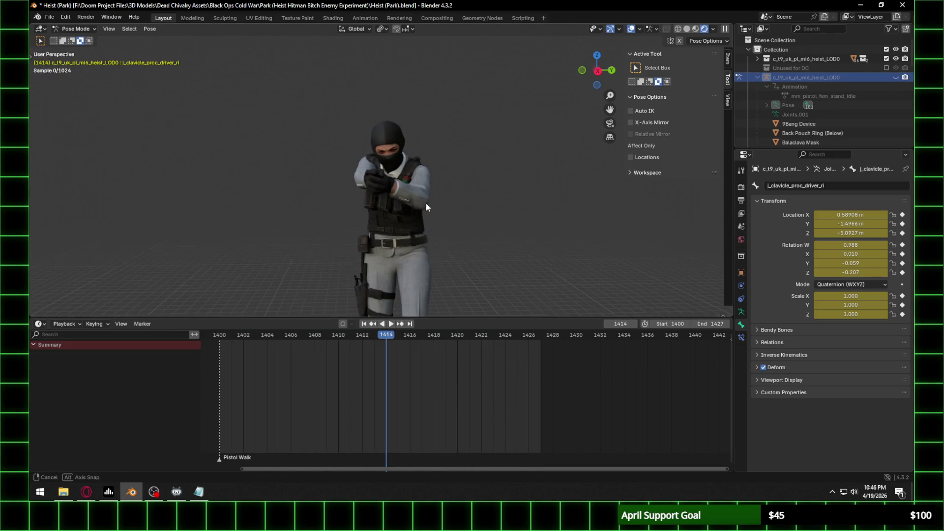
middle_drag(426, 206, 432, 207)
scroll(445, 221, up, 3)
key(space)
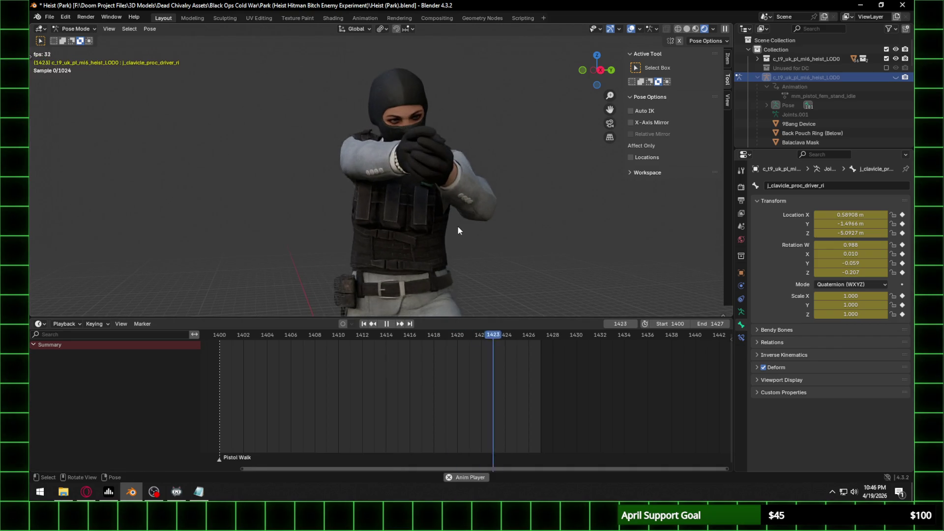
key(space)
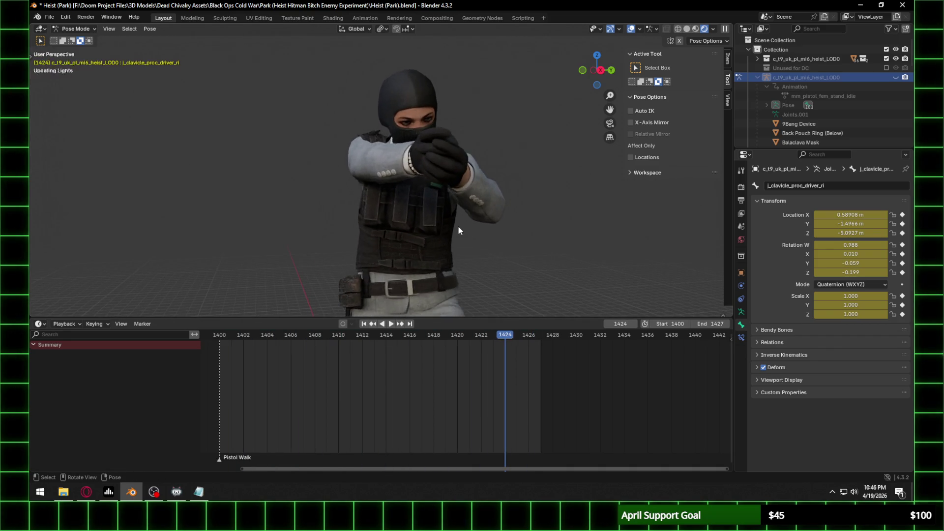
scroll(458, 225, down, 6)
Step: Switch the viewport to Solid shading and play the loop while orbiting the character
click(690, 29)
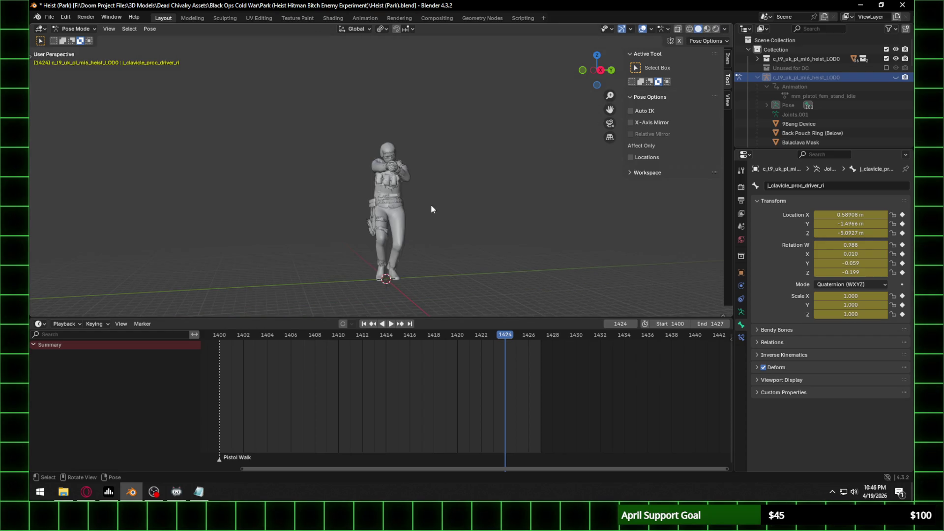
scroll(425, 208, up, 4)
key(space)
mouse_move(426, 208)
middle_down()
mouse_move(433, 235)
mouse_move(456, 245)
mouse_move(479, 221)
middle_up()
scroll(442, 241, up, 3)
scroll(467, 276, down, 5)
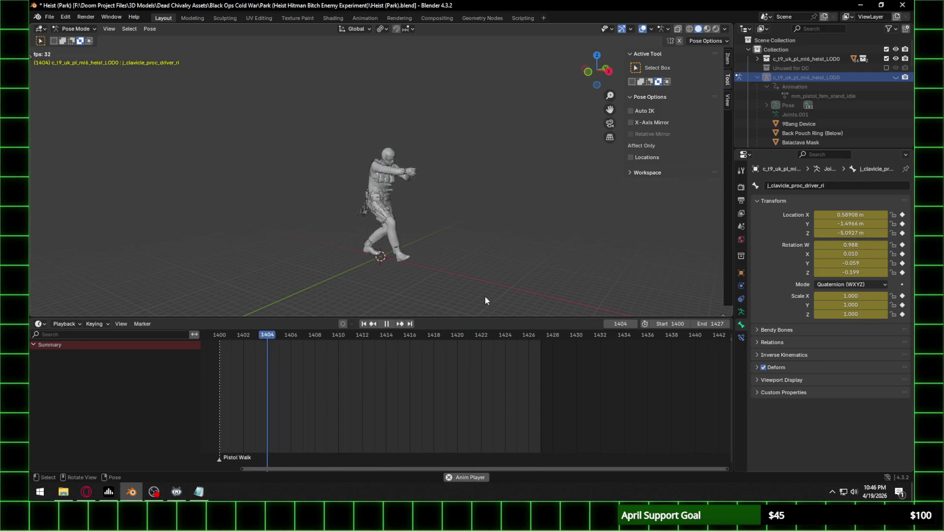
scroll(466, 273, up, 3)
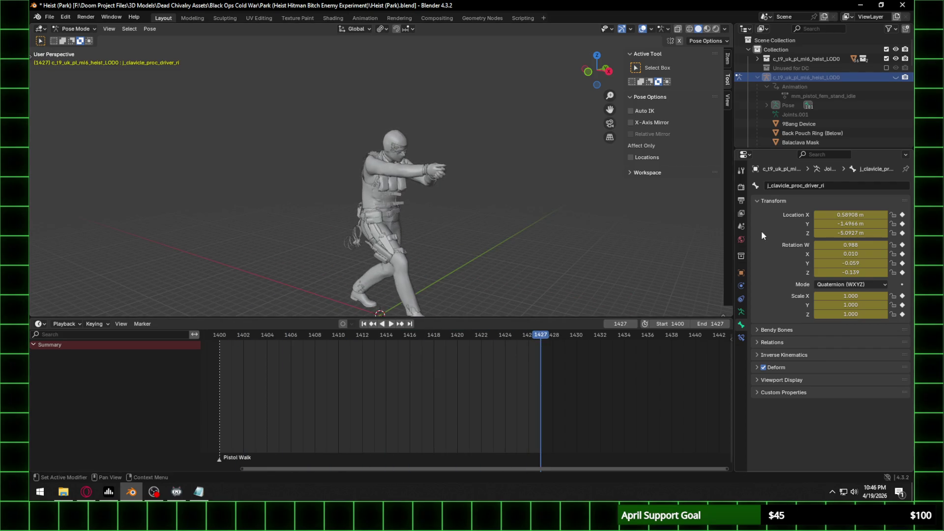
click(740, 201)
Step: Set the scene frame rate to Custom at 15 fps and play the animation
click(844, 271)
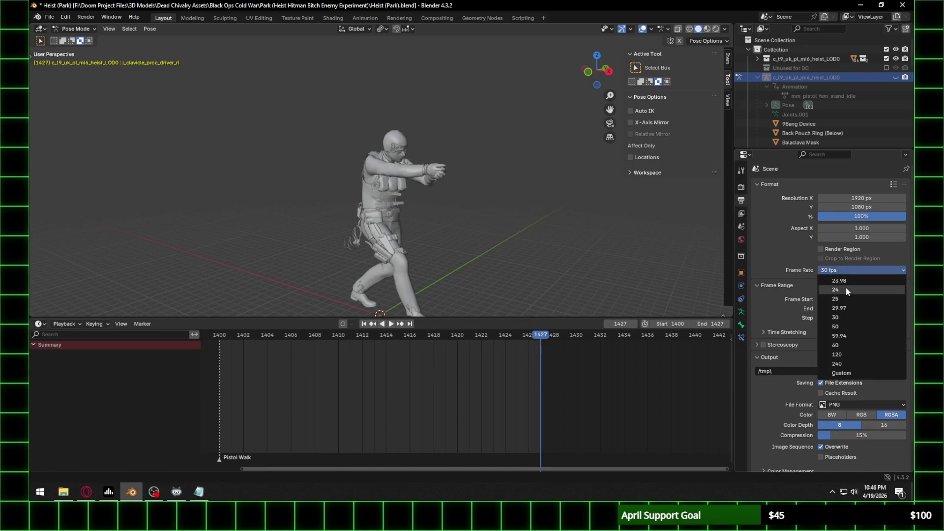
click(842, 271)
click(842, 270)
click(848, 372)
click(849, 279)
text(15)
key(Return)
key(space)
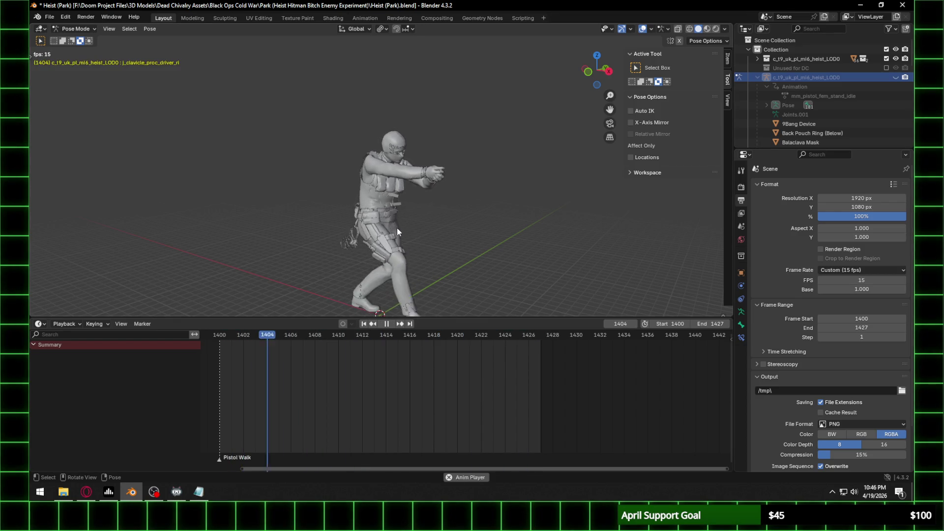
Step: Replay the loop in Rendered shading with the character facing the view
scroll(417, 231, up, 3)
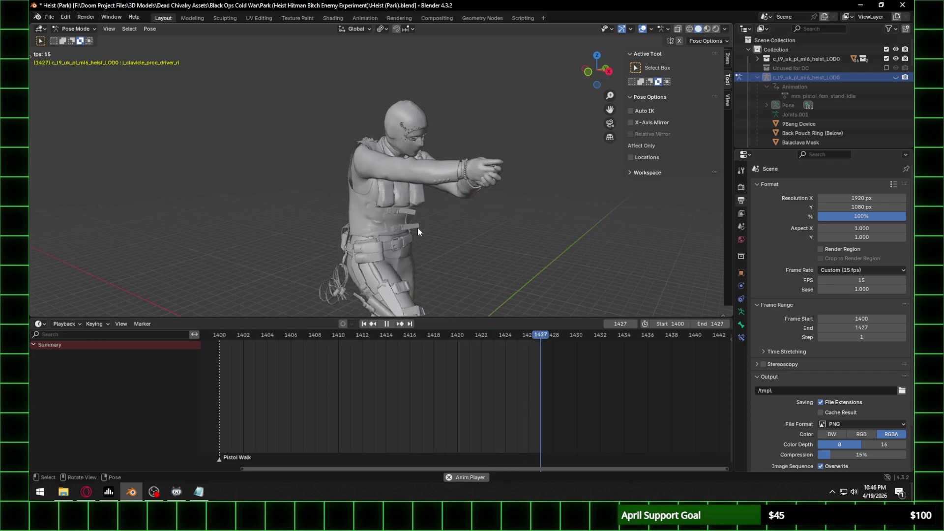
click(715, 29)
key(space)
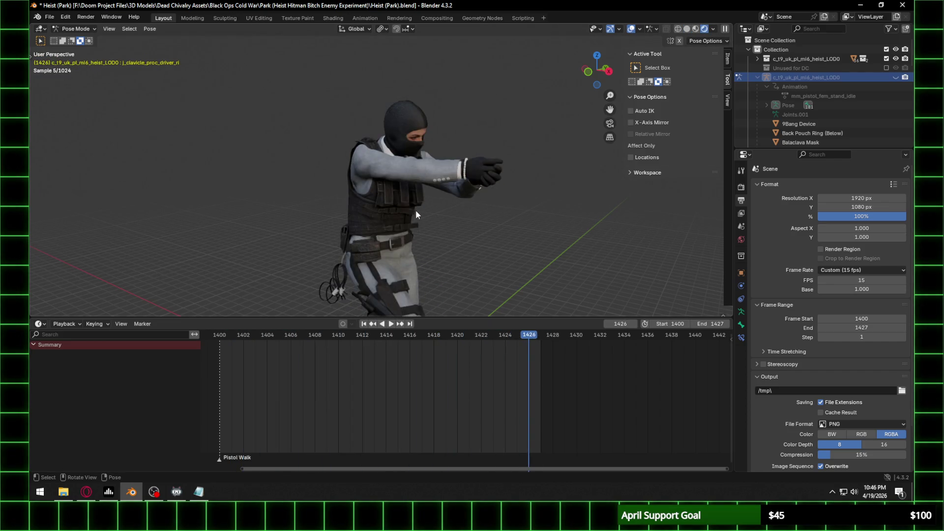
key(space)
scroll(478, 196, down, 2)
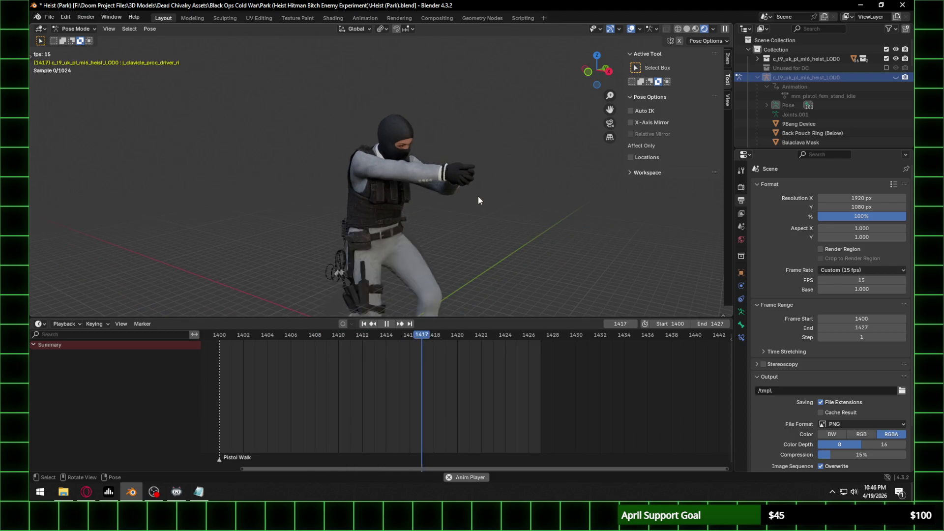
mouse_move(452, 228)
middle_down()
mouse_move(455, 195)
mouse_move(429, 216)
mouse_move(387, 220)
mouse_move(440, 203)
mouse_move(404, 187)
middle_up()
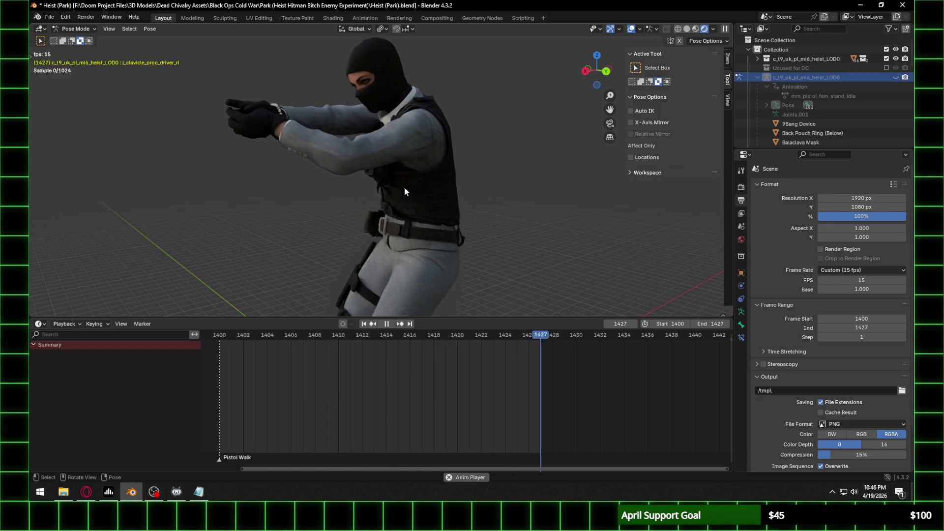
Step: Switch to an orthographic side view and scrub the walk between frames 1400 and 1427
scroll(404, 187, down, 4)
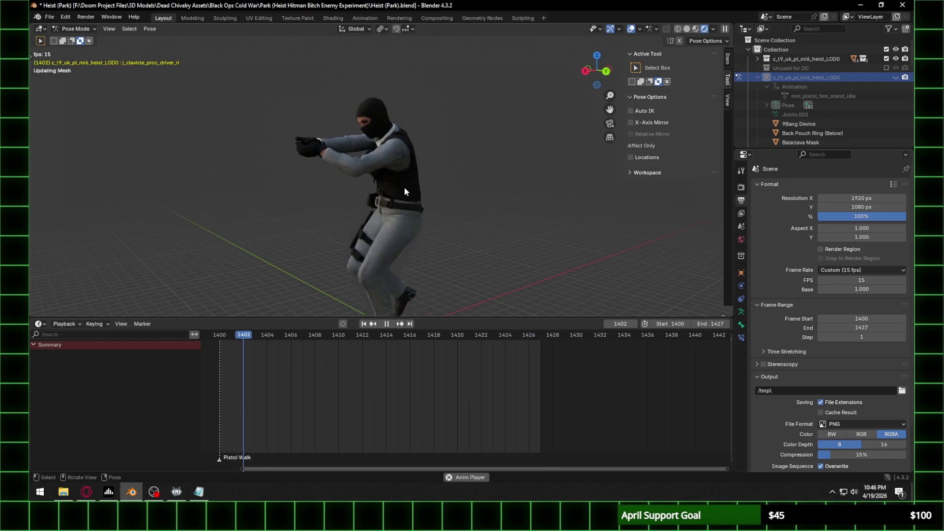
scroll(405, 191, up, 5)
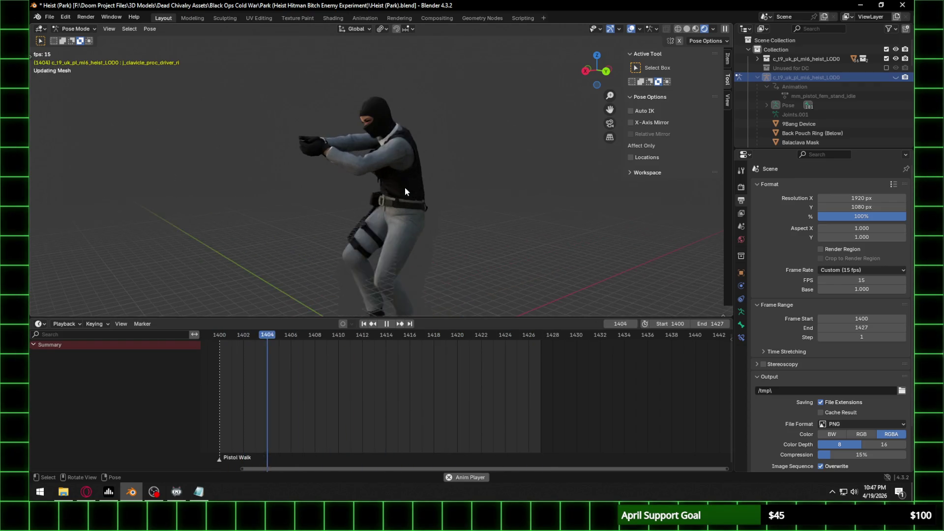
mouse_move(405, 188)
middle_down()
mouse_move(466, 193)
mouse_move(520, 182)
middle_up()
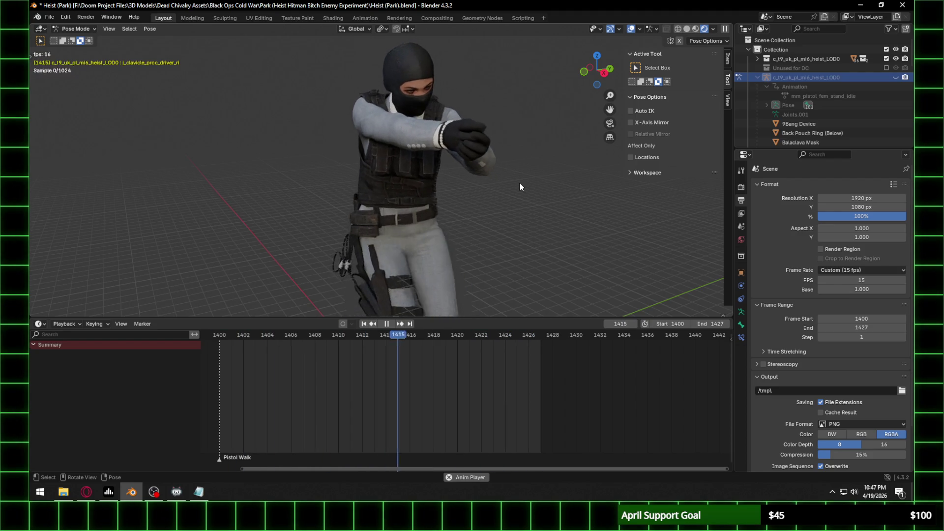
scroll(516, 167, down, 5)
click(595, 70)
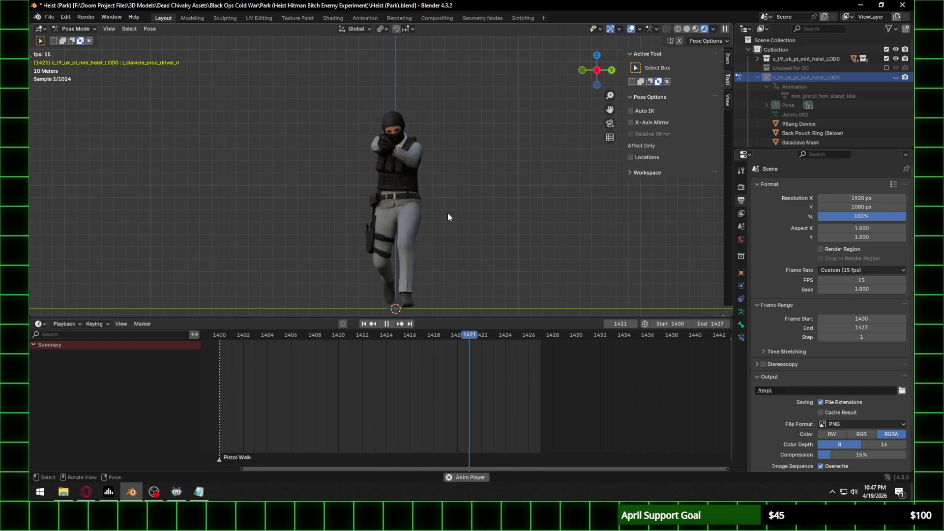
key(space)
drag(517, 334, 541, 337)
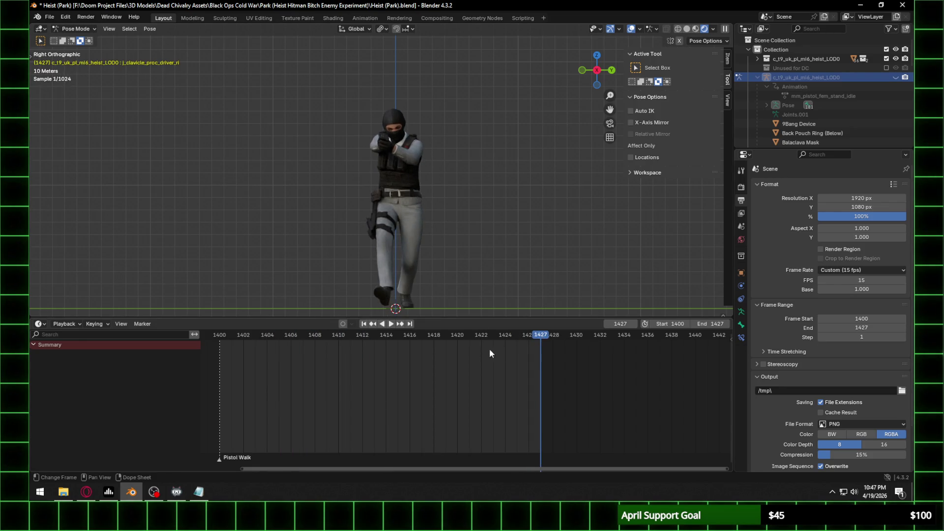
key(space)
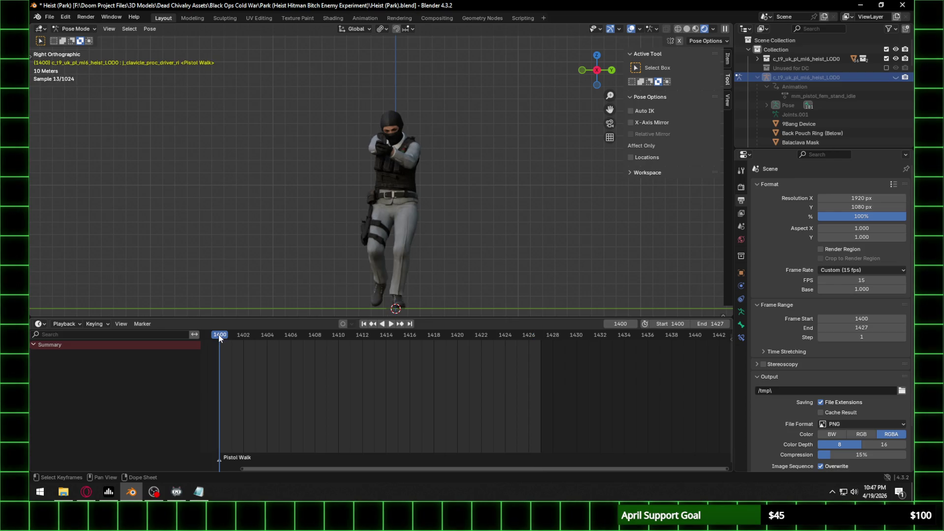
click(539, 336)
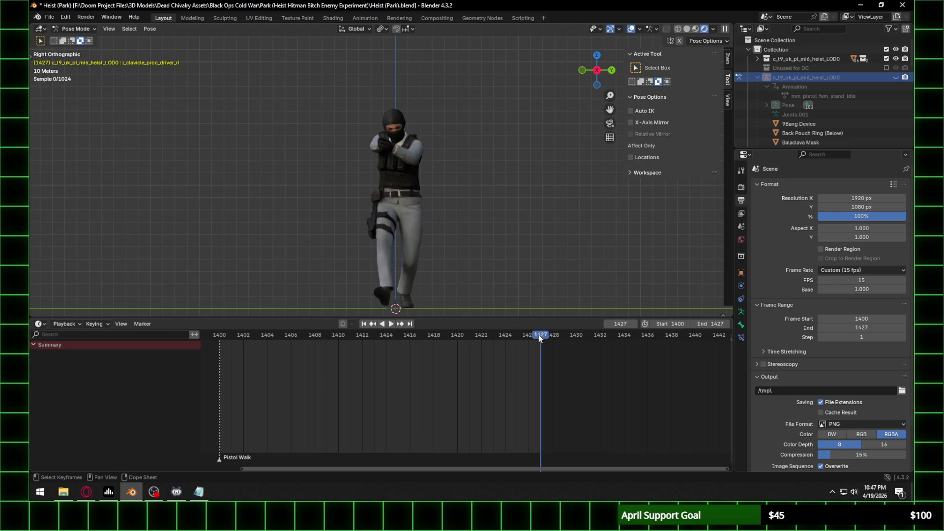
mouse_move(539, 337)
mouse_down()
mouse_move(482, 335)
mouse_move(493, 333)
mouse_up()
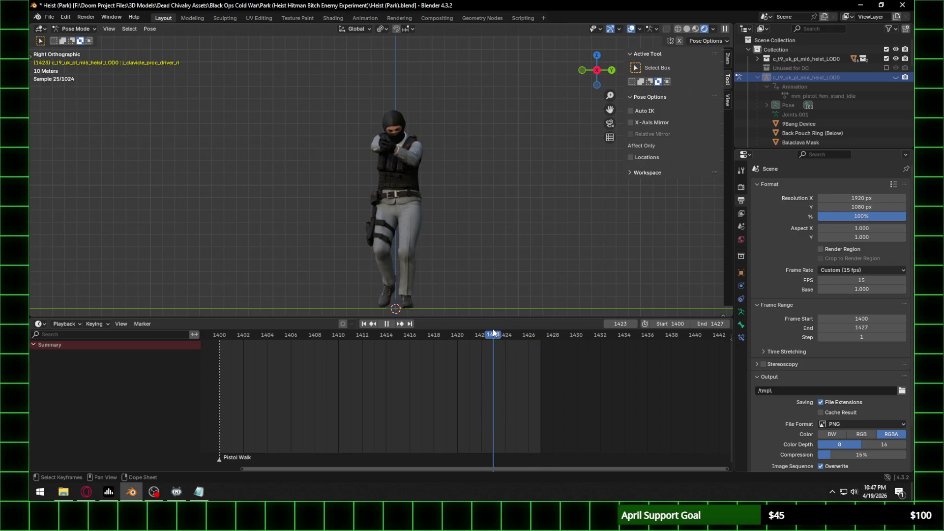
click(220, 334)
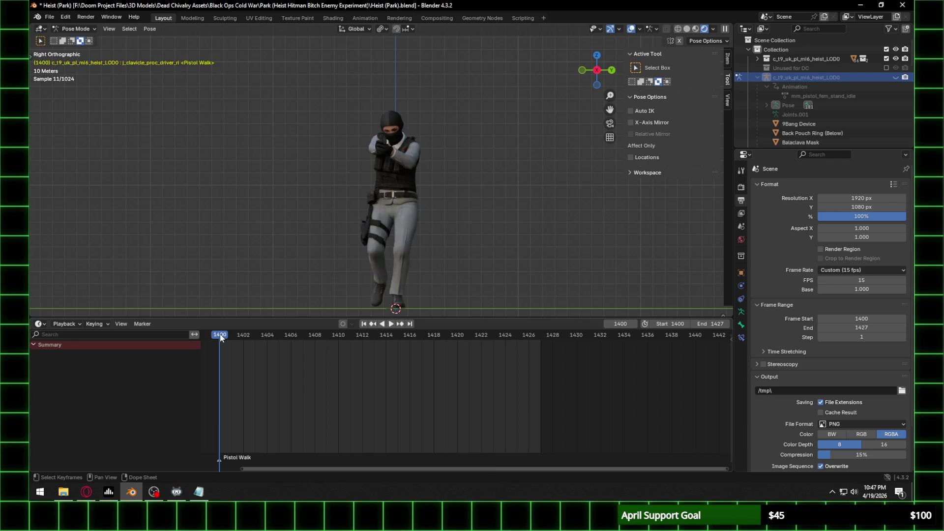
click(495, 334)
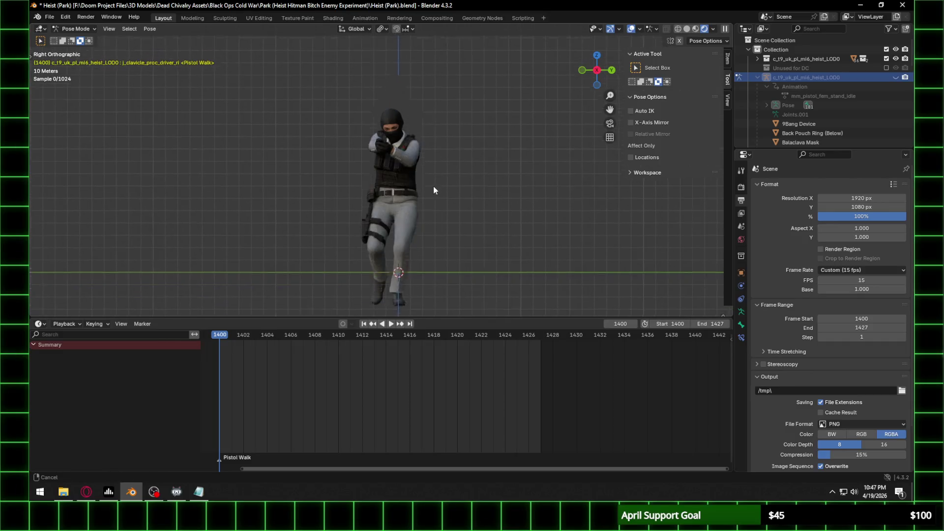
Step: Frame the character's legs and compare the walk pose at frames 1400, 1422 and 1424
shift+middle_drag(432, 186, 431, 166)
scroll(467, 265, up, 2)
drag(502, 335, 504, 338)
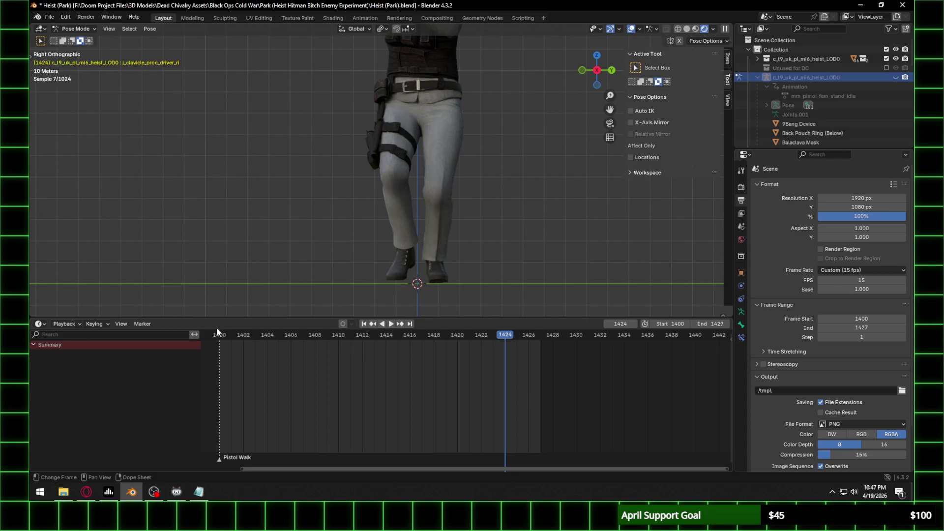
drag(219, 338, 221, 337)
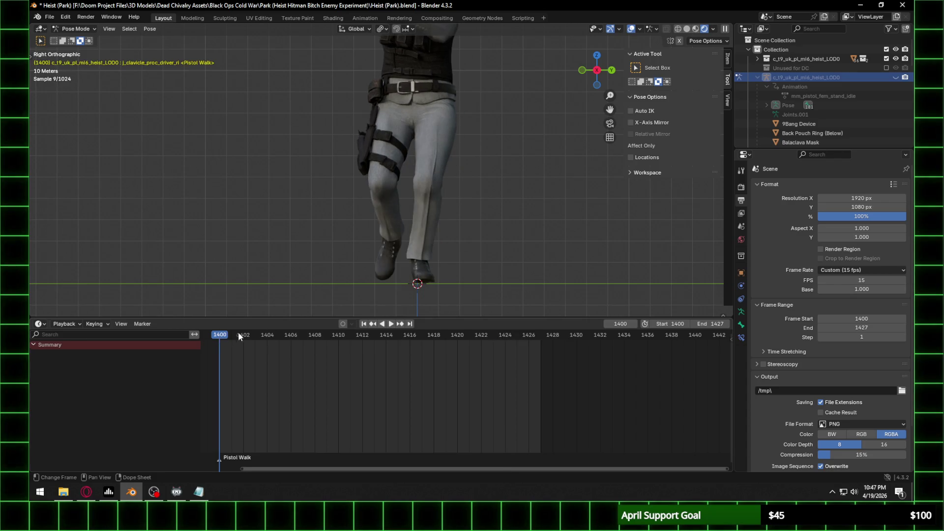
click(506, 335)
click(485, 336)
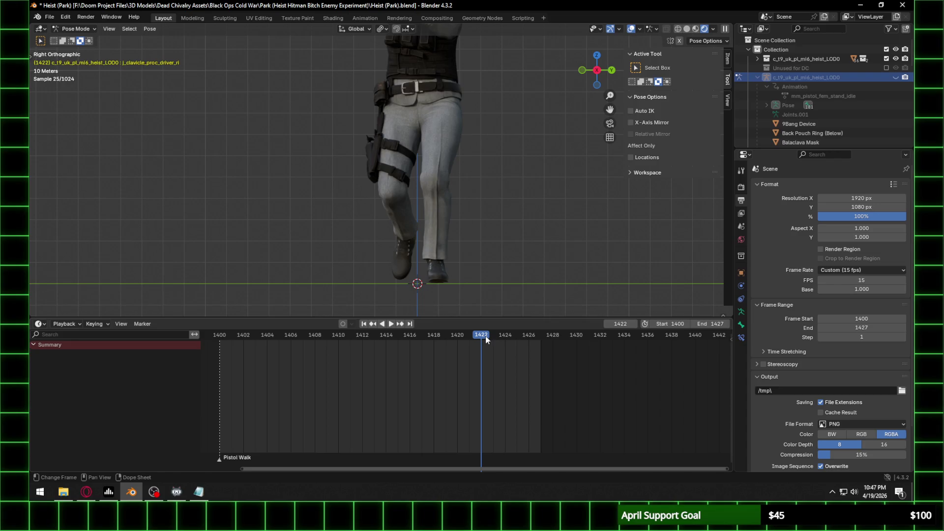
click(219, 338)
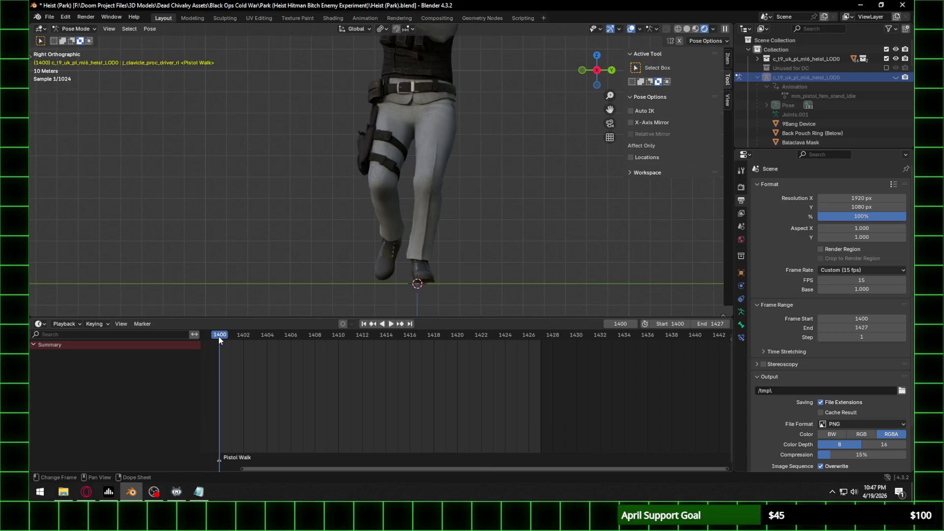
Step: Compare frames 1400 and 1422 with the torso in view, then unhide the armature
click(455, 335)
drag(457, 335, 494, 338)
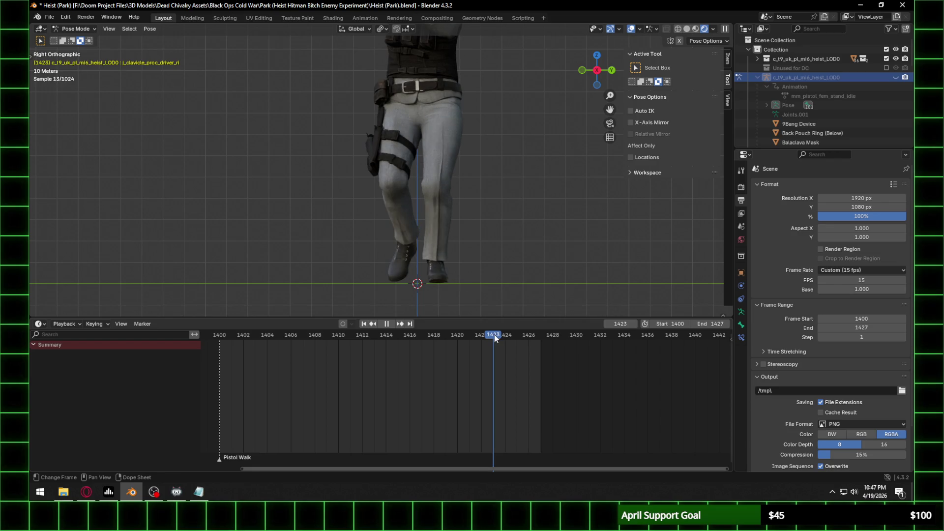
click(220, 335)
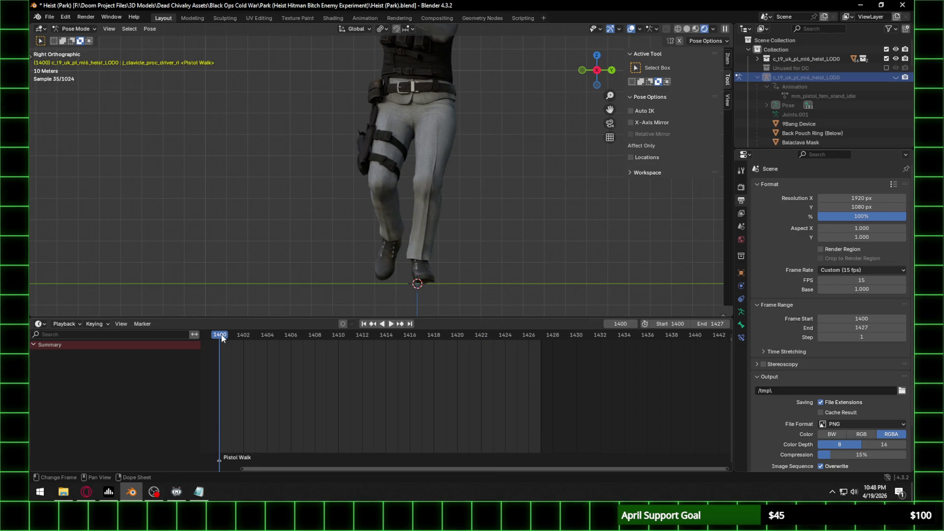
mouse_move(485, 143)
shift+middle_down()
mouse_move(451, 114)
mouse_move(450, 223)
mouse_move(421, 111)
shift+middle_up()
click(480, 335)
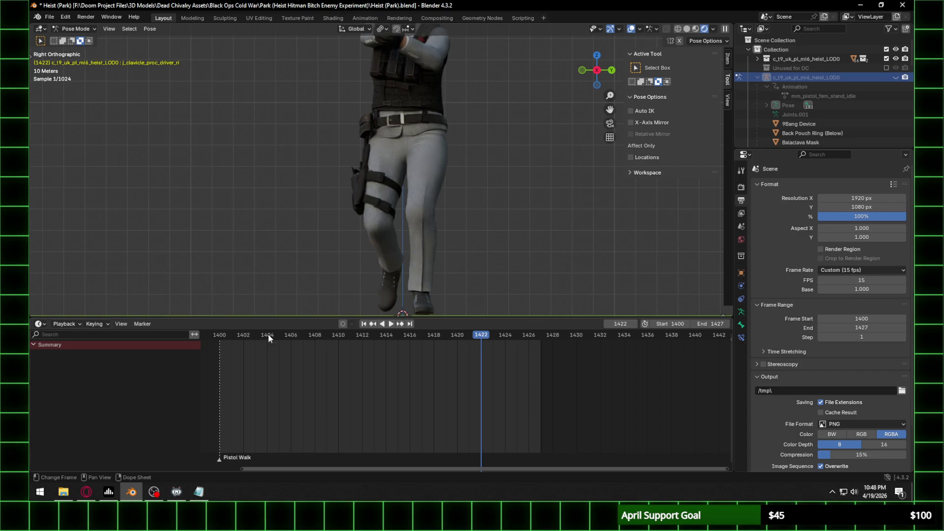
click(218, 336)
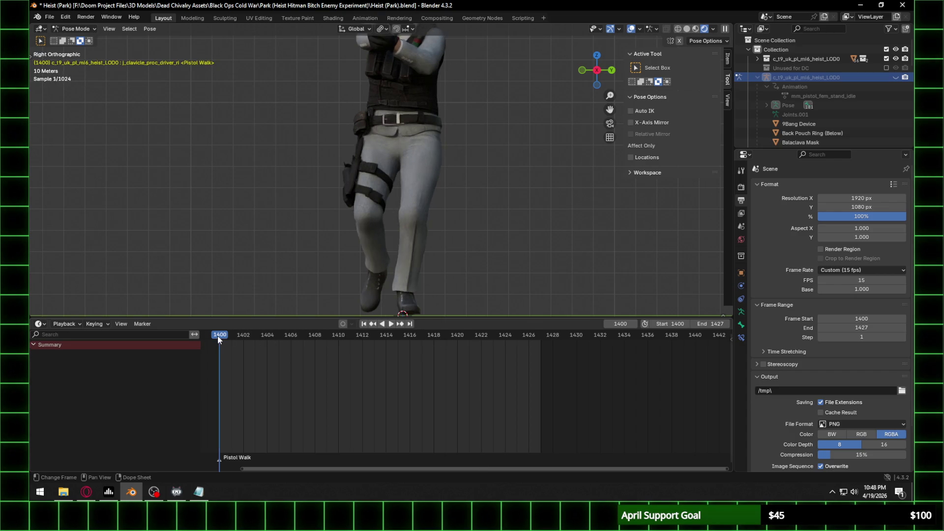
click(481, 337)
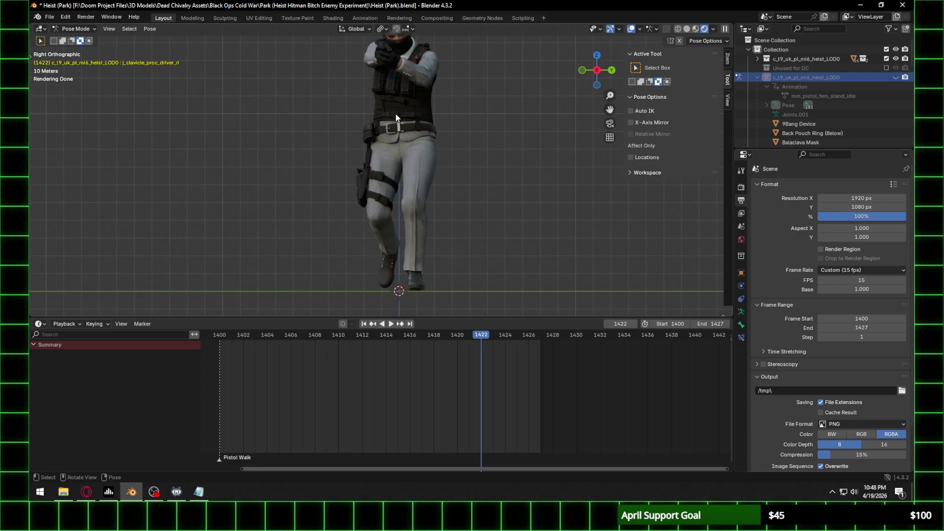
click(895, 77)
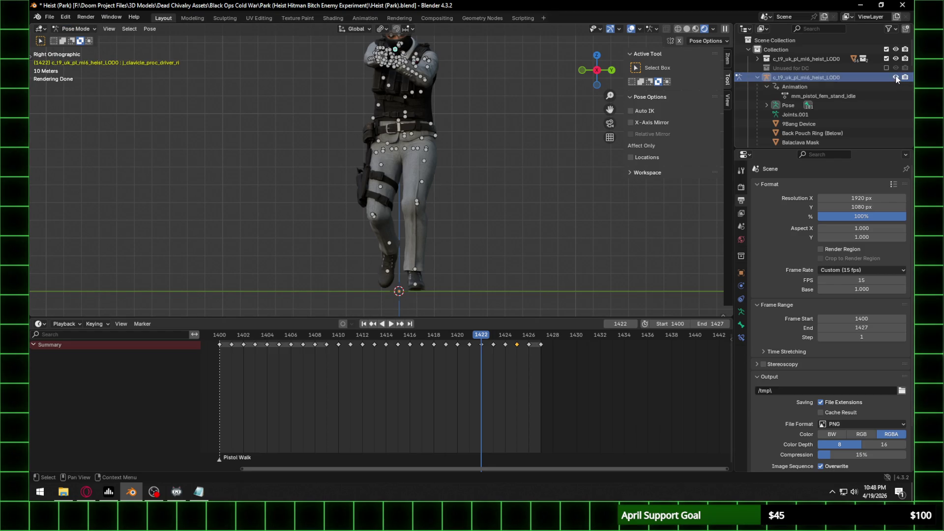
Step: Select the tag_origin bone, copy its frame-1400 keyframe and expand its Dope Sheet channels
click(399, 291)
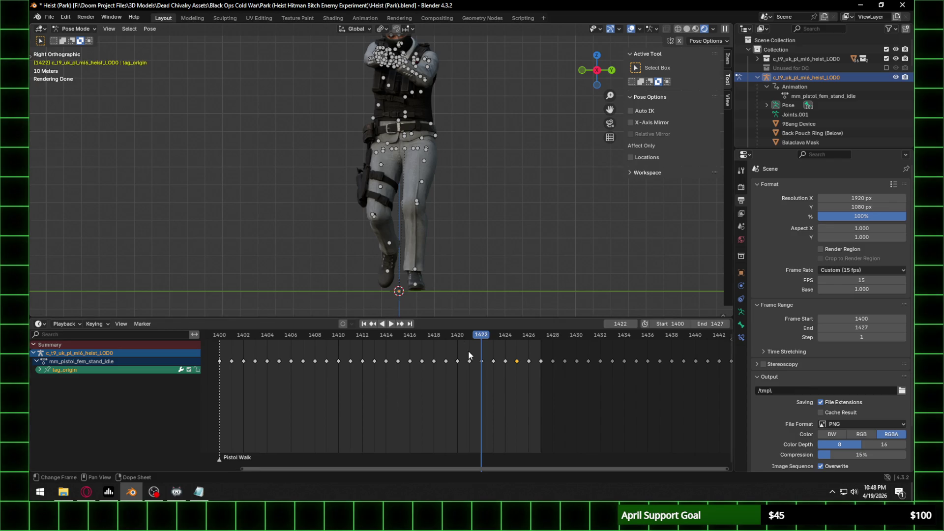
scroll(432, 379, down, 2)
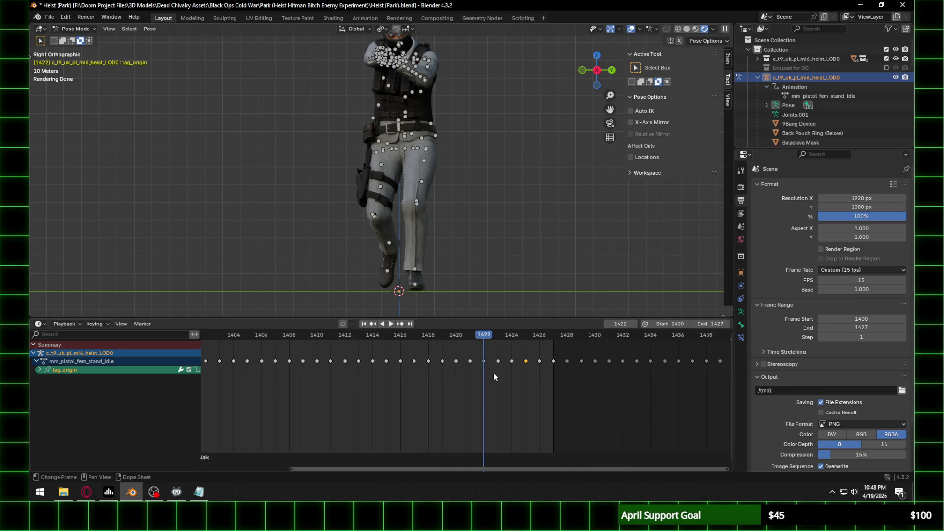
click(255, 361)
key(ctrl+c)
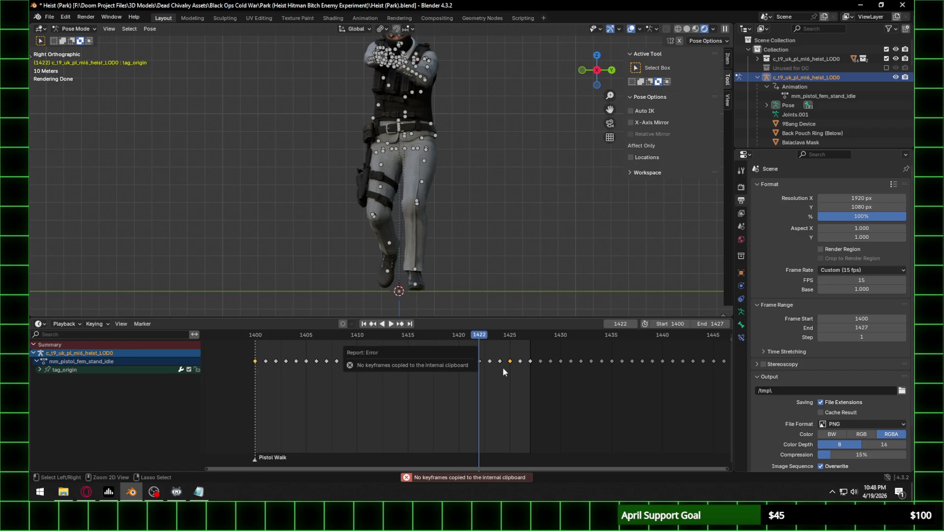
click(39, 369)
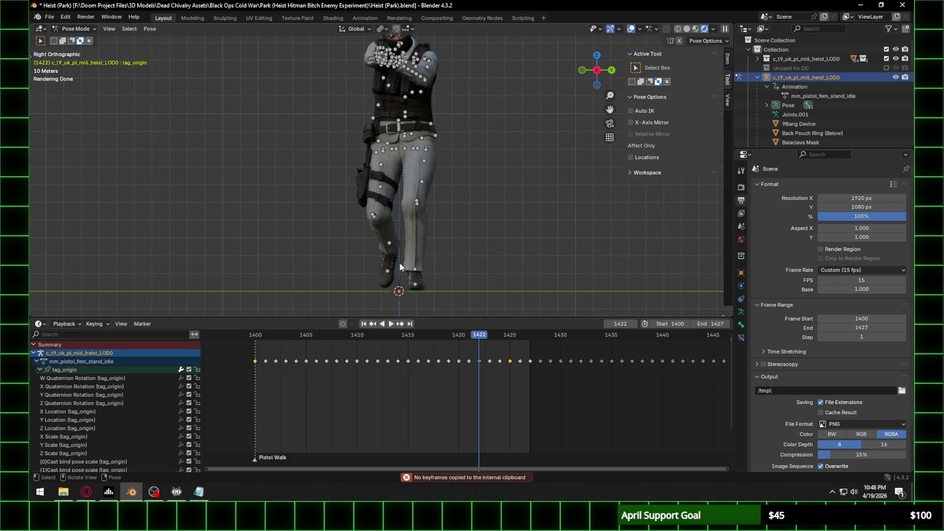
click(401, 294)
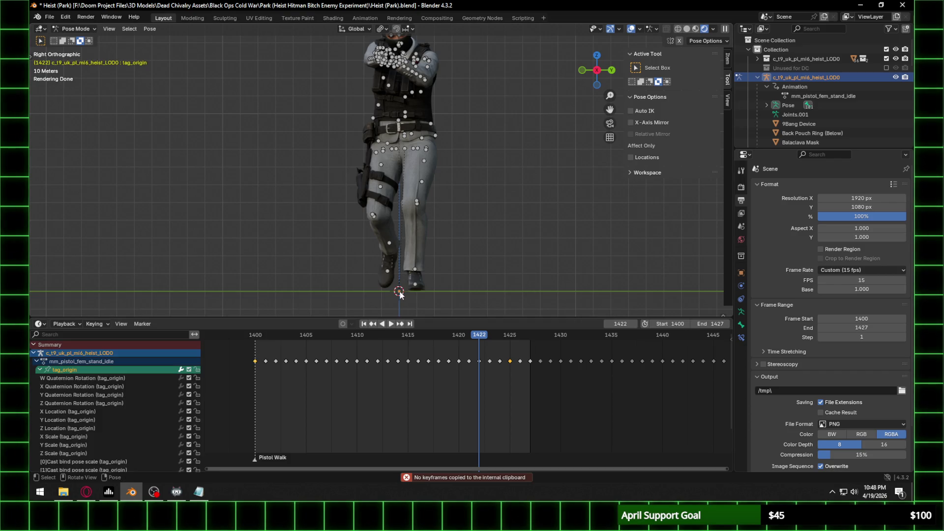
click(255, 361)
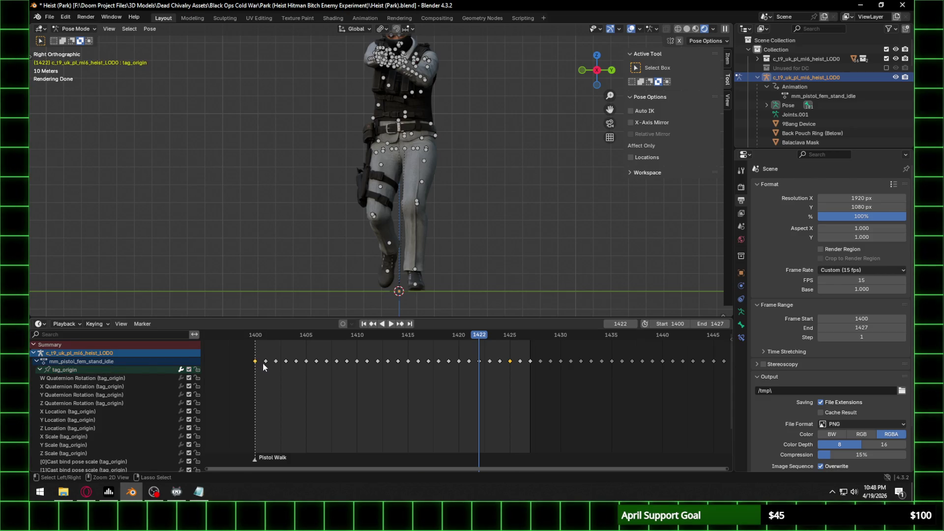
Step: Play and scrub the Pistol Walk between frames 1400 and 1422
mouse_move(477, 336)
mouse_down()
mouse_move(467, 336)
mouse_move(479, 336)
mouse_up()
click(256, 335)
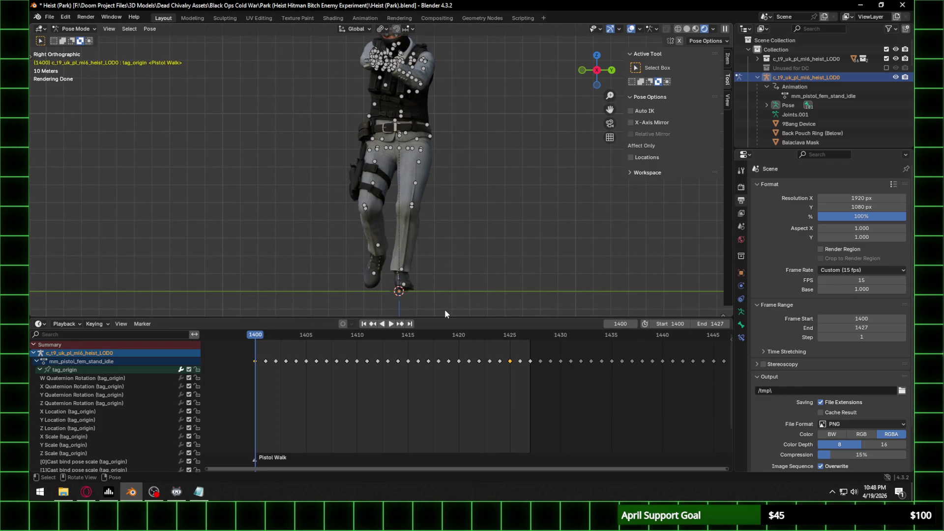
click(494, 335)
click(408, 334)
key(space)
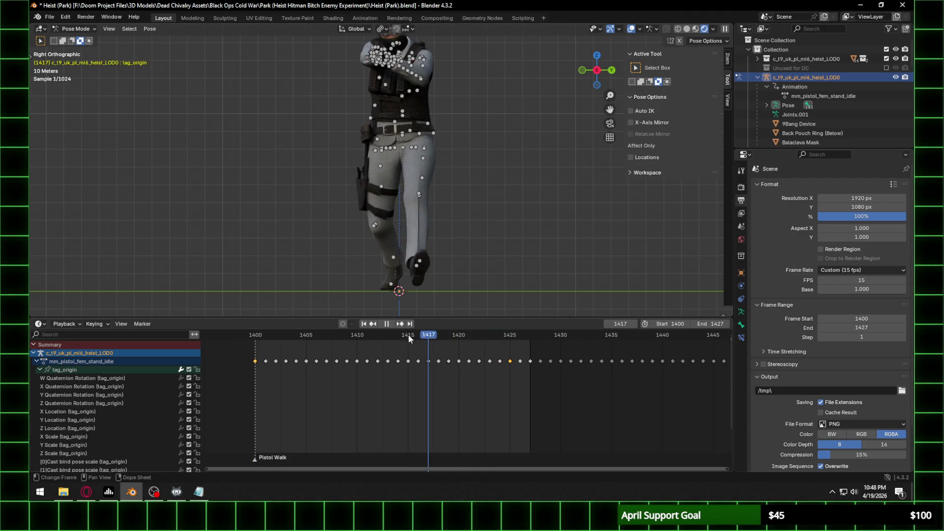
mouse_move(443, 334)
mouse_down()
mouse_move(480, 334)
mouse_move(250, 342)
mouse_move(528, 343)
mouse_up()
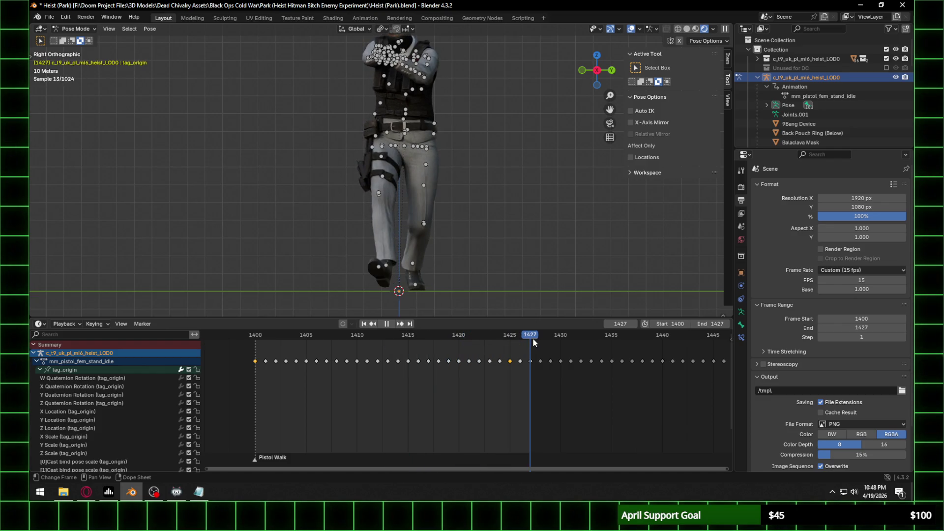
click(255, 335)
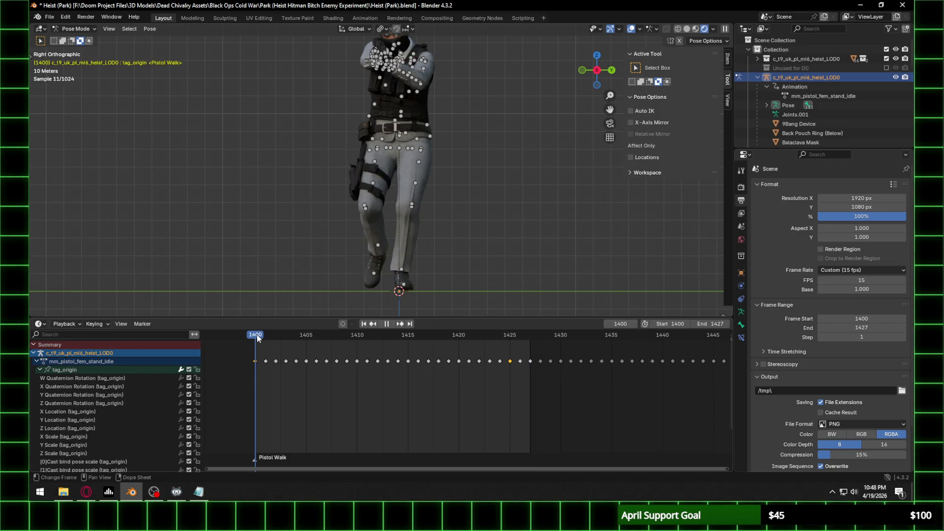
Step: Scrub to frame 1466 and set the scene's End frame to 1446
scroll(540, 384, down, 3)
drag(617, 336, 622, 337)
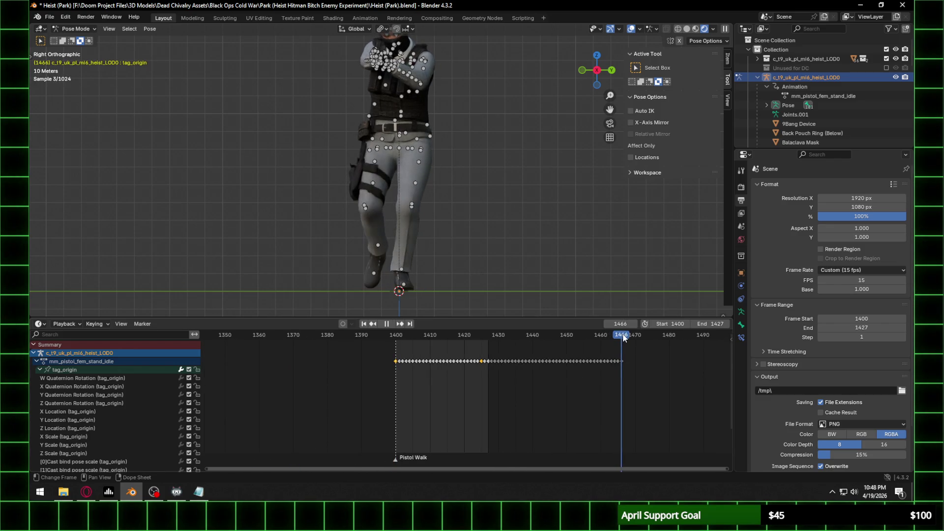
text(1446)
key(Return)
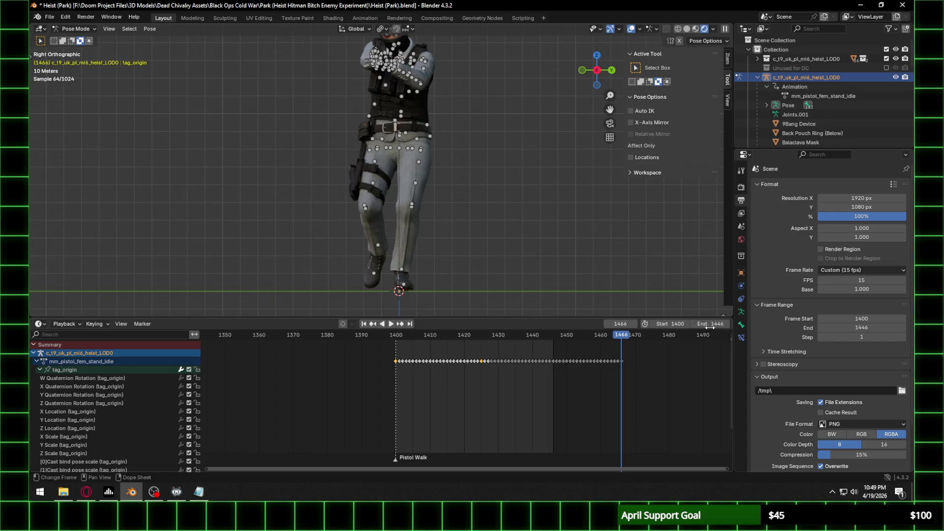
Step: Set the end frame to 1466 and play the extended walk
key(space)
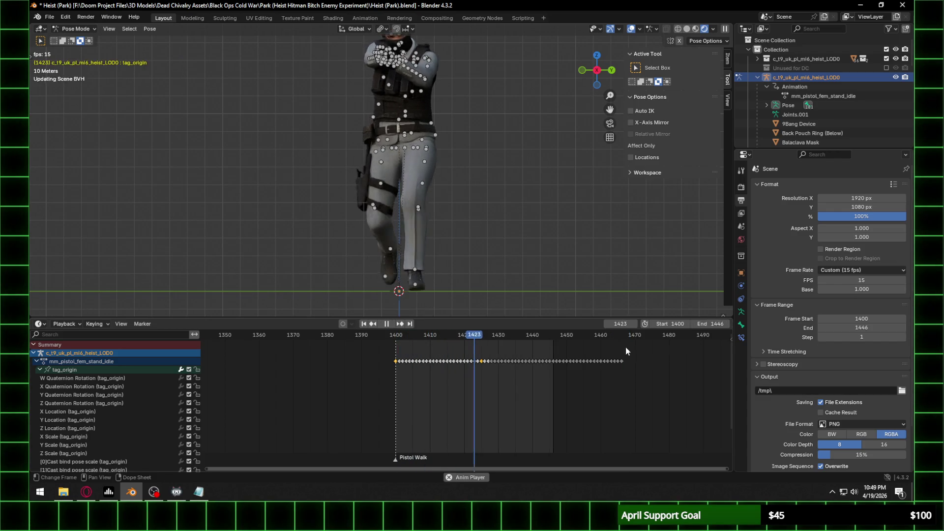
drag(621, 335, 623, 339)
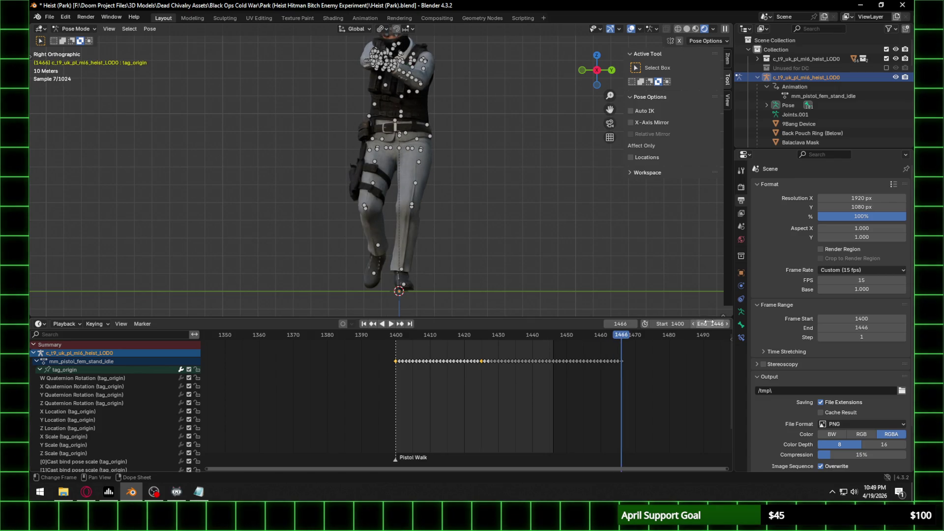
text(1466)
key(Return)
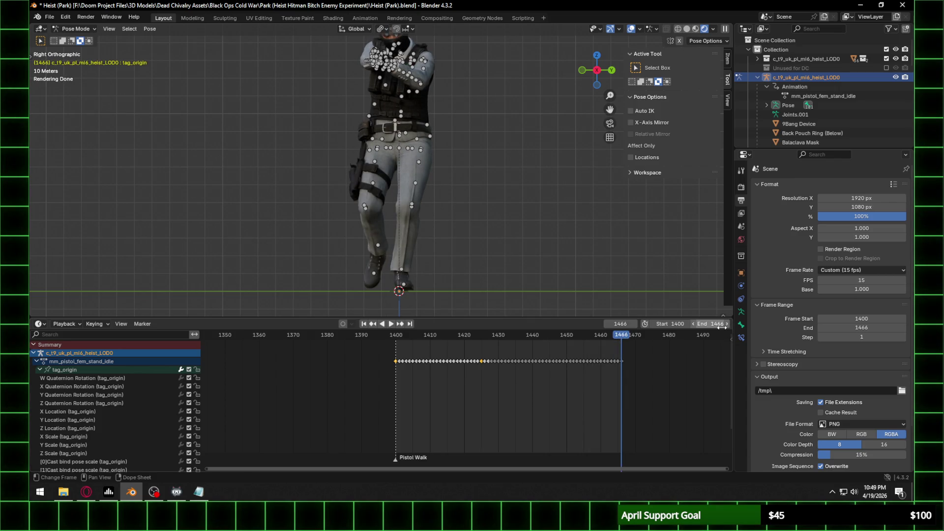
key(space)
Step: Orbit around the character to review the walk, then hide the armature with H
middle_drag(442, 160, 500, 183)
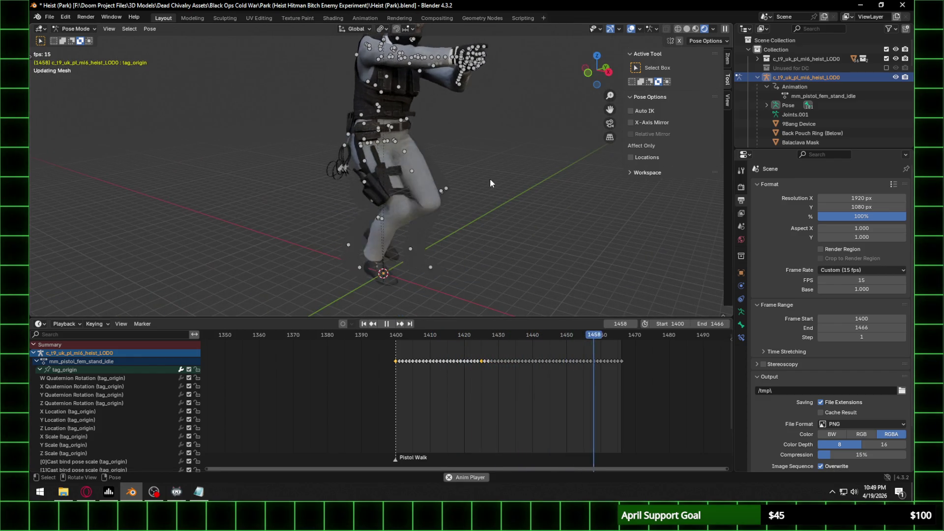
click(601, 70)
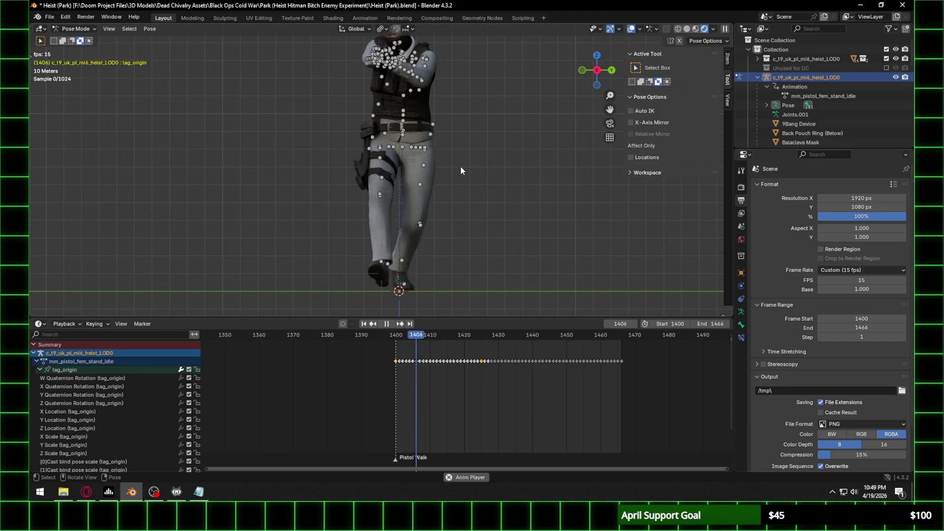
scroll(413, 108, down, 2)
middle_drag(412, 112, 455, 129)
scroll(455, 131, up, 5)
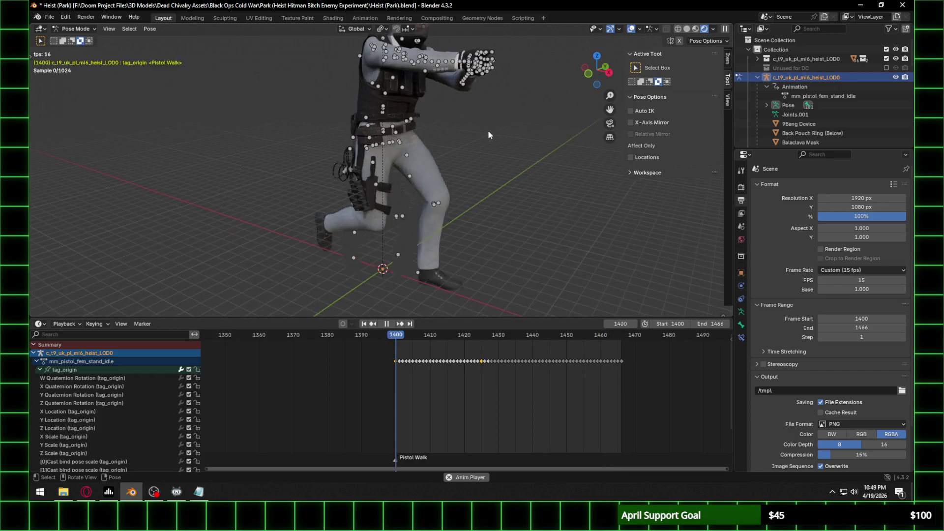
scroll(488, 129, down, 3)
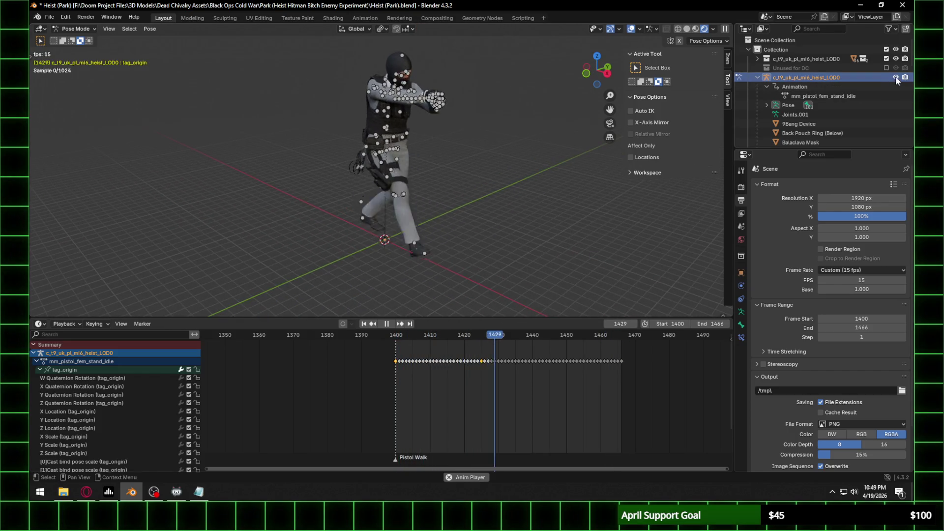
key(h)
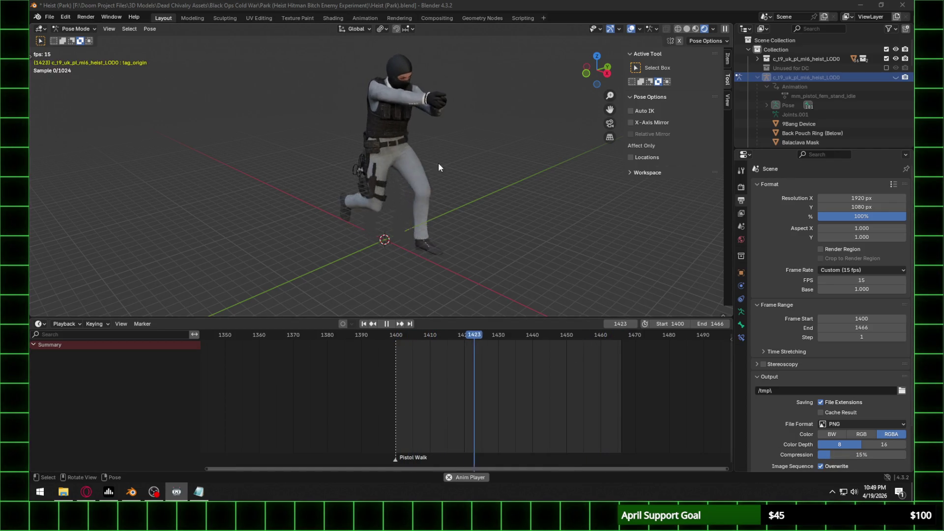
Step: Stop playback and save the Heist (Park) scene with Ctrl+S
click(445, 139)
key(space)
key(ctrl+s)
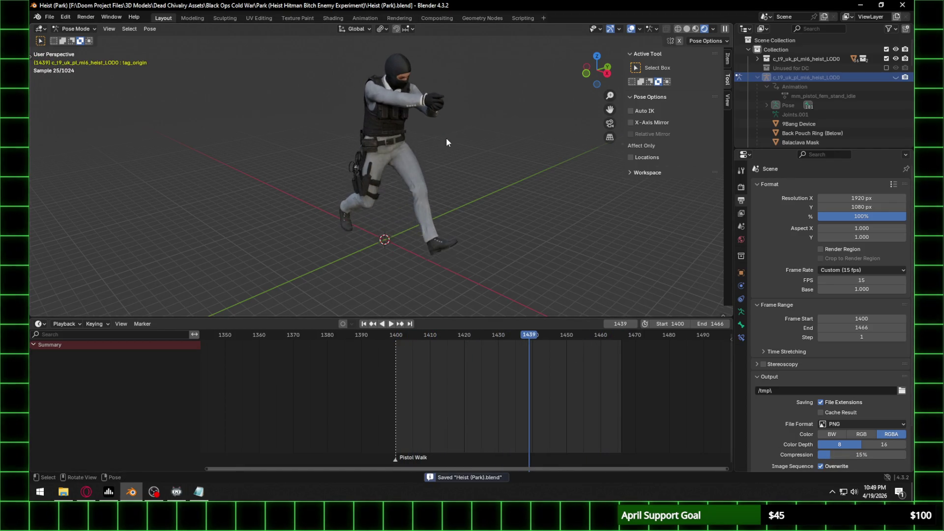
scroll(447, 137, up, 5)
mouse_move(460, 122)
middle_down()
mouse_move(441, 111)
mouse_move(436, 187)
middle_up()
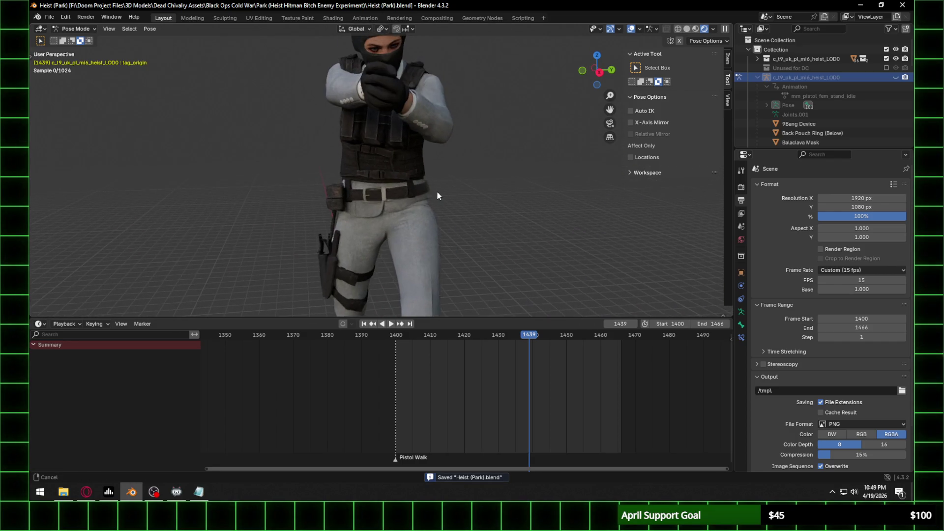
Step: Play the Pistol Walk and review the pose from the right-side view
key(space)
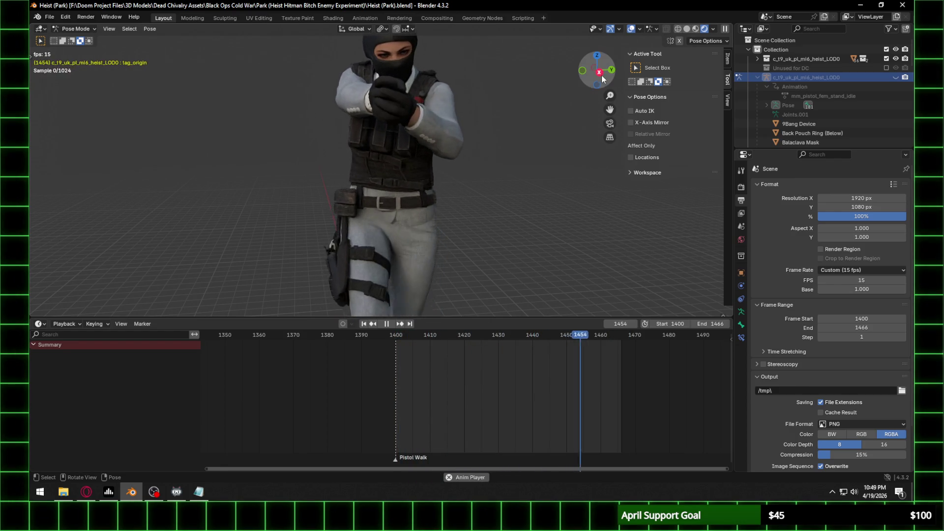
key(KP_3)
key(space)
mouse_move(436, 118)
middle_down()
mouse_move(433, 152)
mouse_move(405, 184)
middle_up()
scroll(405, 184, up, 3)
click(49, 16)
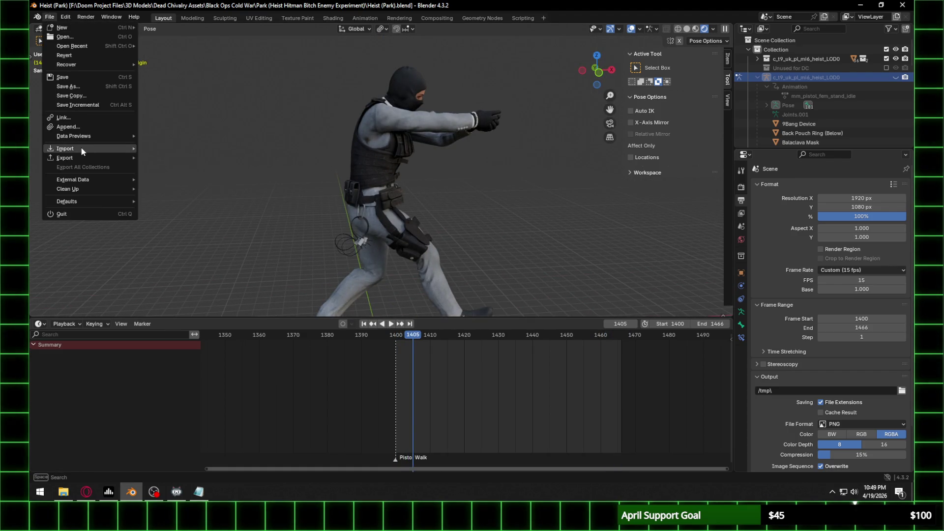
click(63, 493)
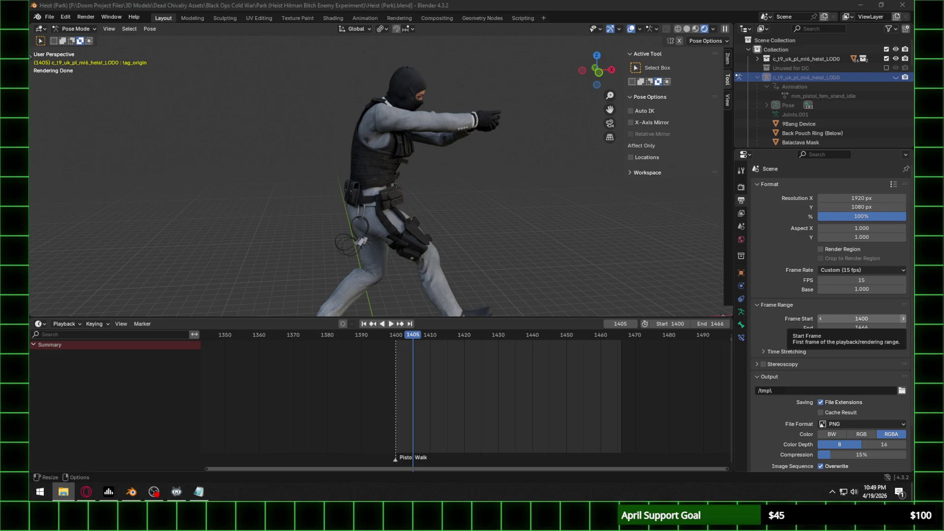
Step: Import the HK45 pistol FBX file from its folder via File > Import > FBX
click(50, 18)
mouse_move(101, 150)
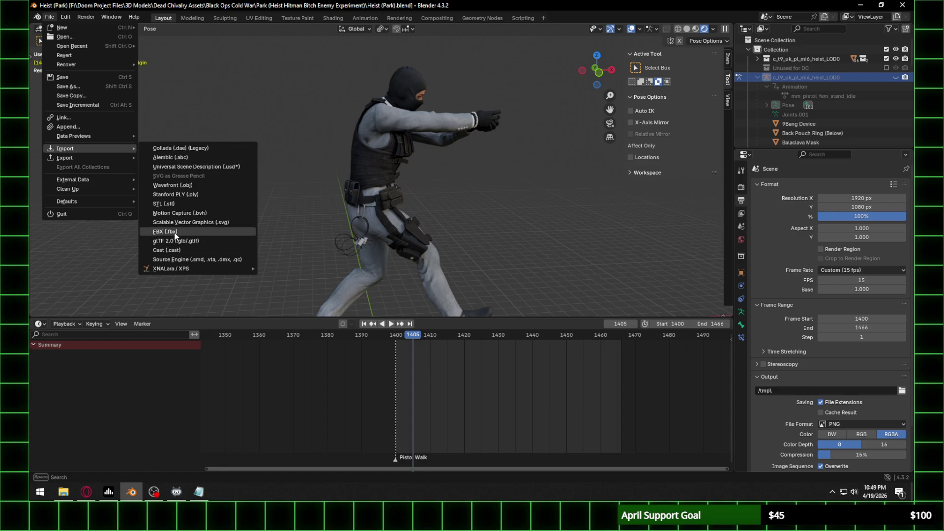
click(175, 233)
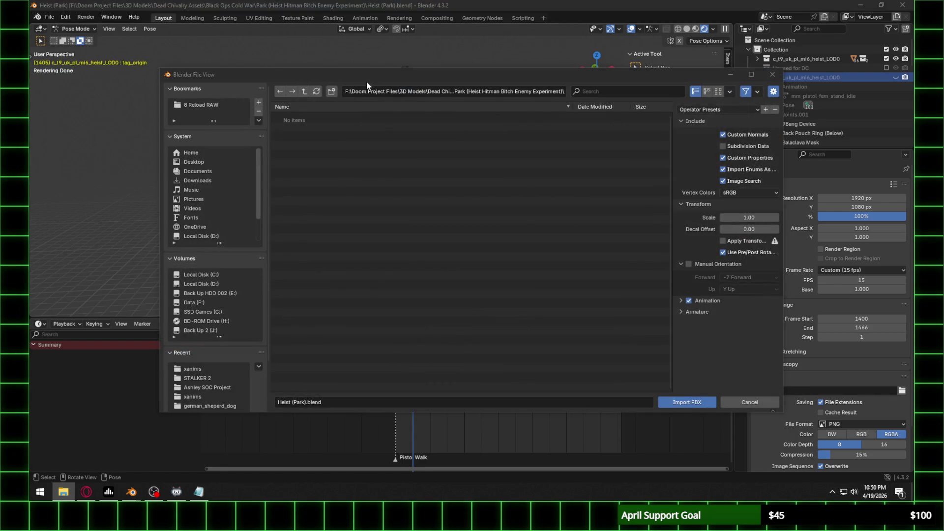
click(377, 90)
text(F:\Doom Project Files\3D Models\HK45)
key(Return)
double_click(301, 114)
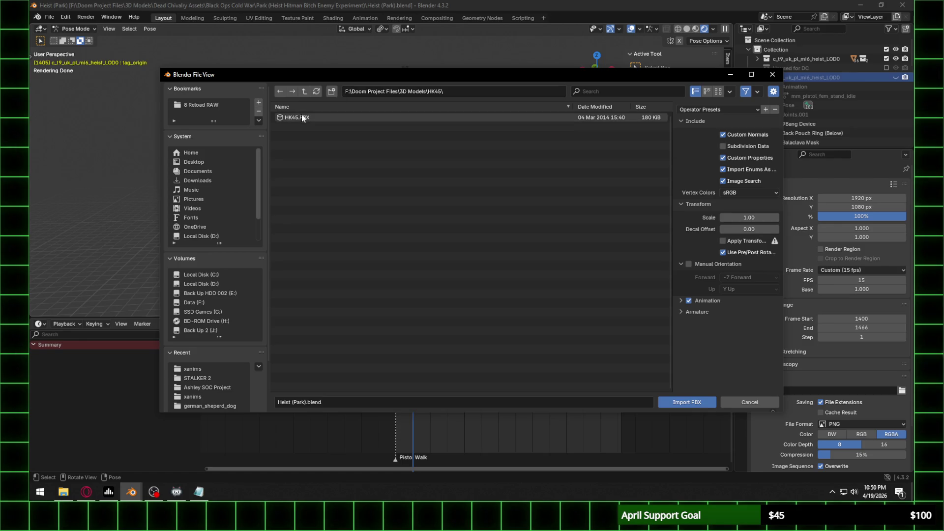
Step: Scale the imported pistol up and orbit around it beneath the character's boots
scroll(463, 175, down, 2)
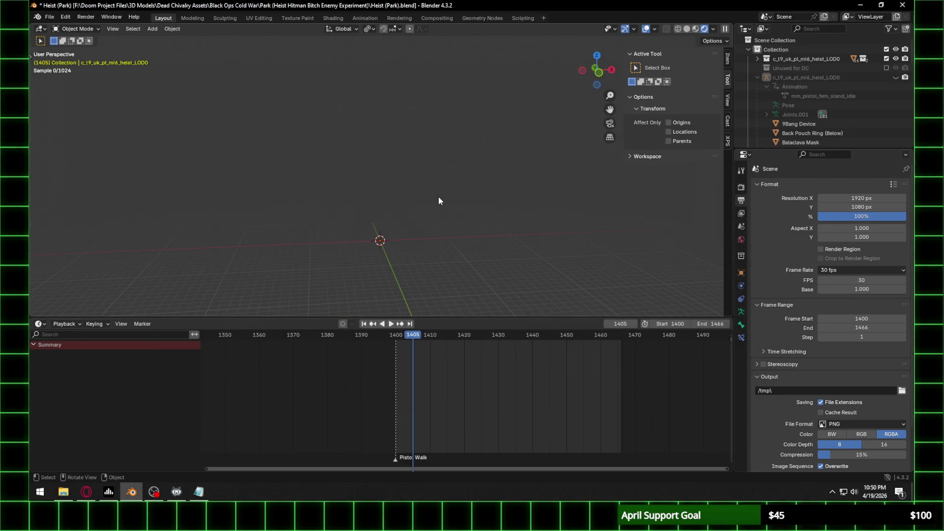
shift+middle_drag(387, 244, 376, 201)
scroll(375, 201, up, 6)
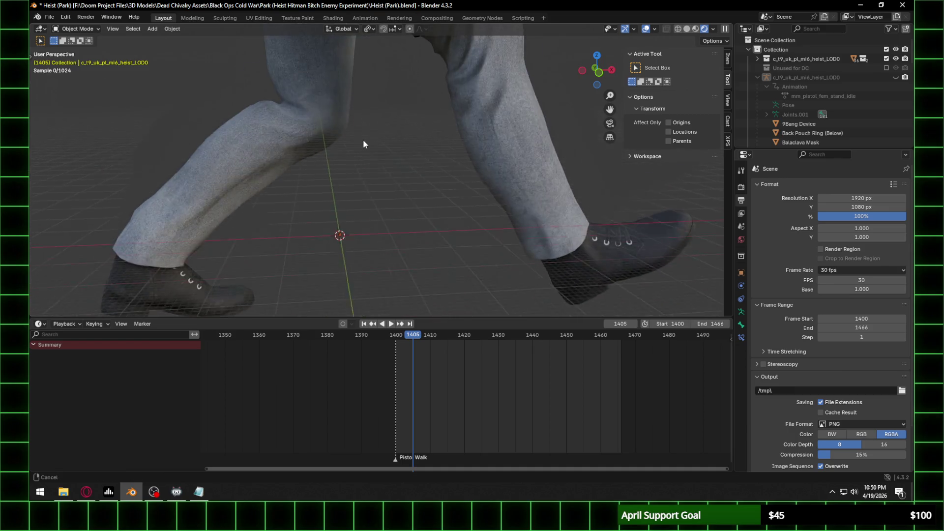
key(s)
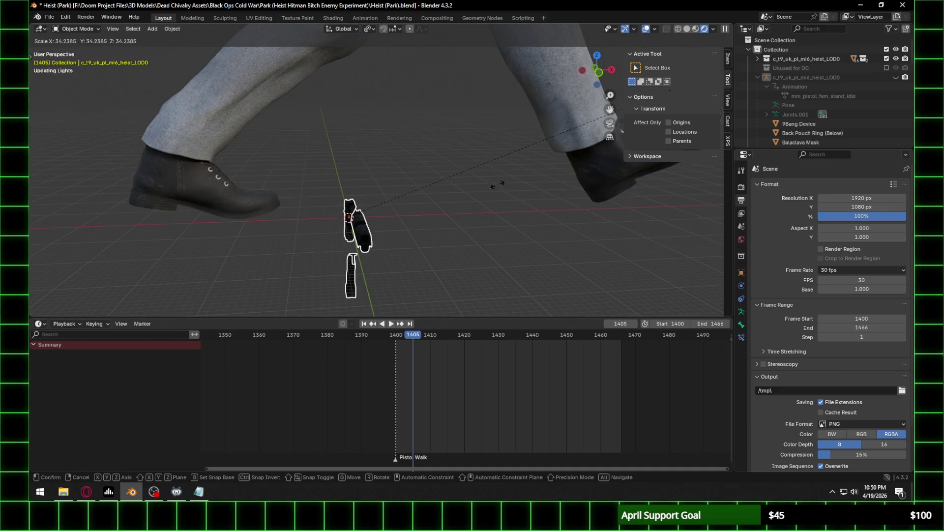
key(Return)
middle_drag(457, 177, 461, 184)
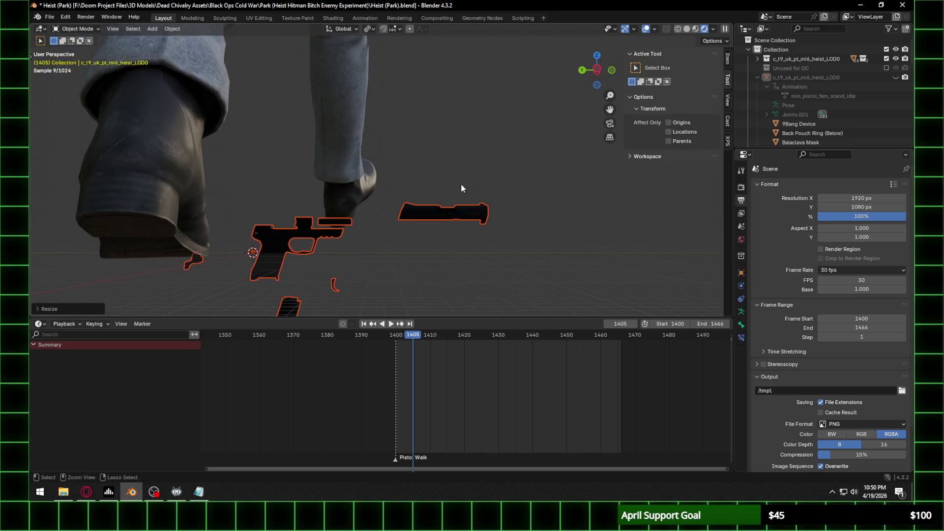
scroll(461, 183, up, 3)
mouse_move(248, 271)
shift+middle_down()
mouse_move(390, 141)
mouse_move(462, 125)
shift+middle_up()
mouse_move(522, 87)
middle_down()
mouse_move(551, 103)
mouse_move(379, 256)
mouse_move(456, 69)
middle_up()
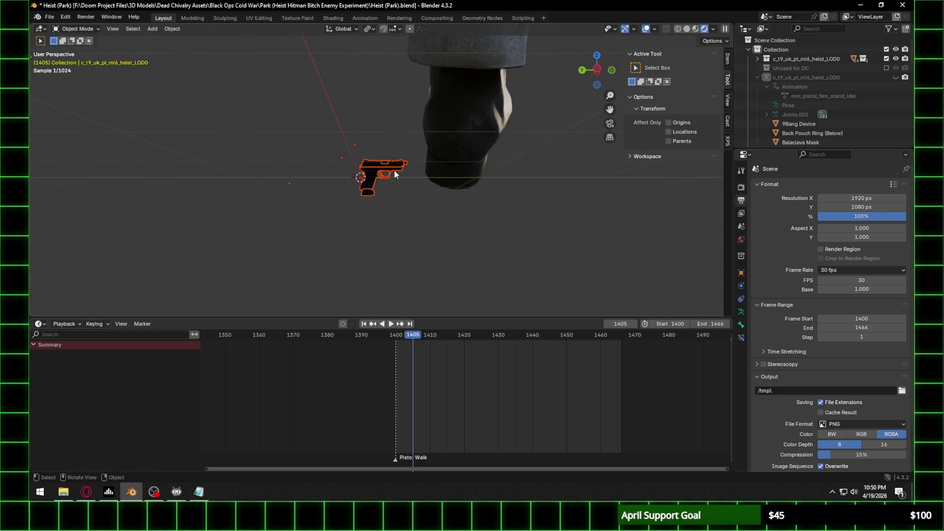
scroll(394, 169, up, 10)
mouse_move(391, 181)
middle_down()
mouse_move(434, 181)
mouse_move(382, 193)
mouse_move(379, 154)
middle_up()
Step: Select the five pistol parts, default, Hammer, Mag, Slide and Trigger, in an enlarged Outliner
click(379, 154)
shift+click(389, 183)
shift+click(384, 205)
shift+click(384, 205)
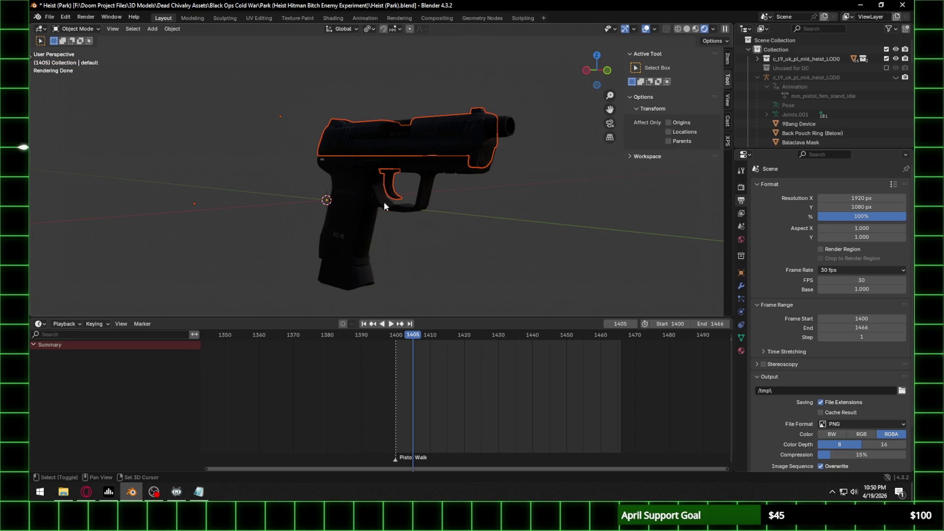
drag(863, 149, 863, 448)
click(757, 77)
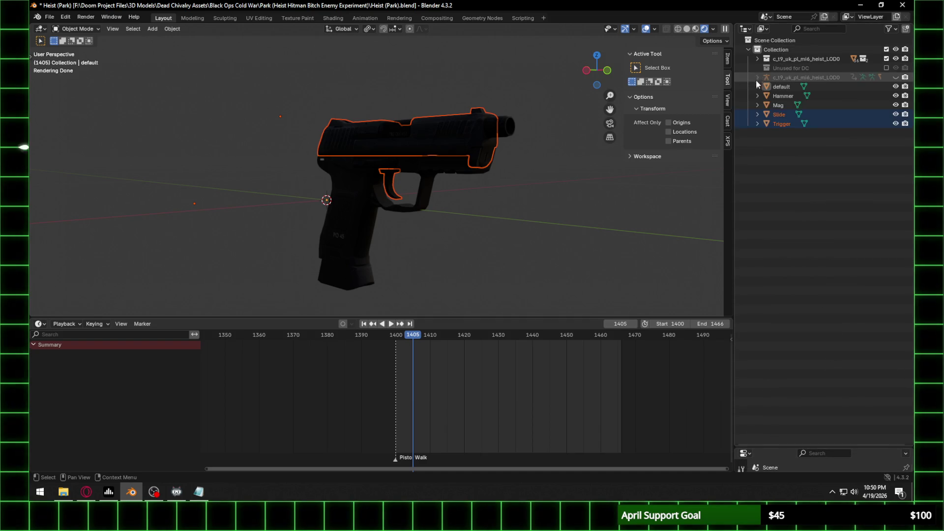
click(779, 96)
click(779, 87)
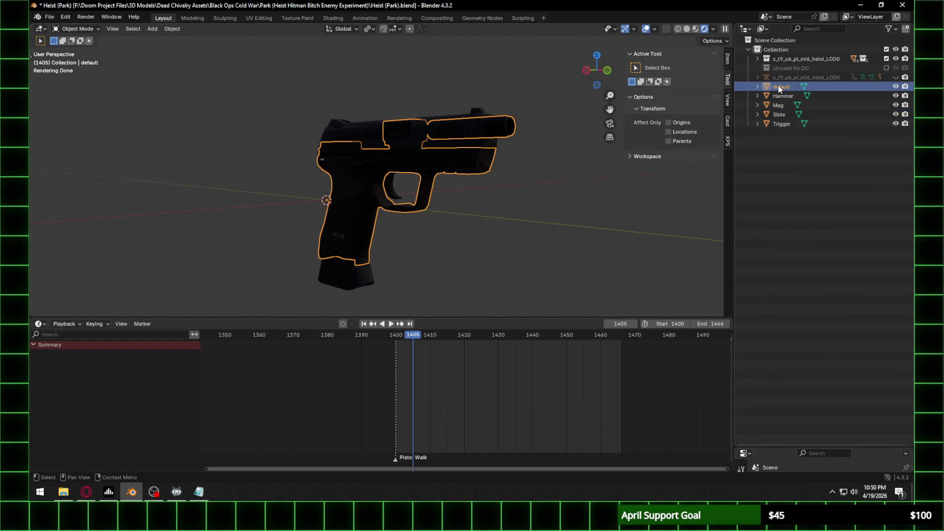
shift+click(779, 124)
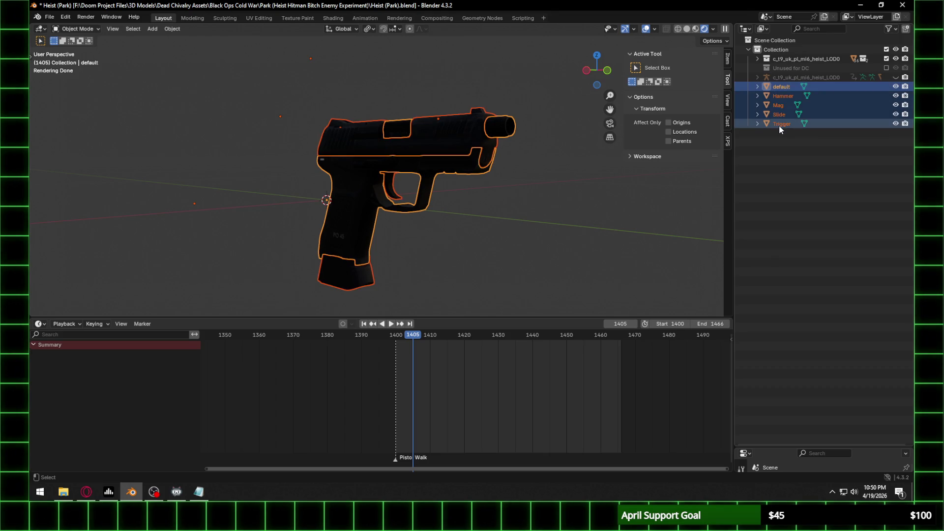
Step: Apply Set Origin > Origin to 3D Cursor to the selected parts
right_click(350, 143)
mouse_move(343, 193)
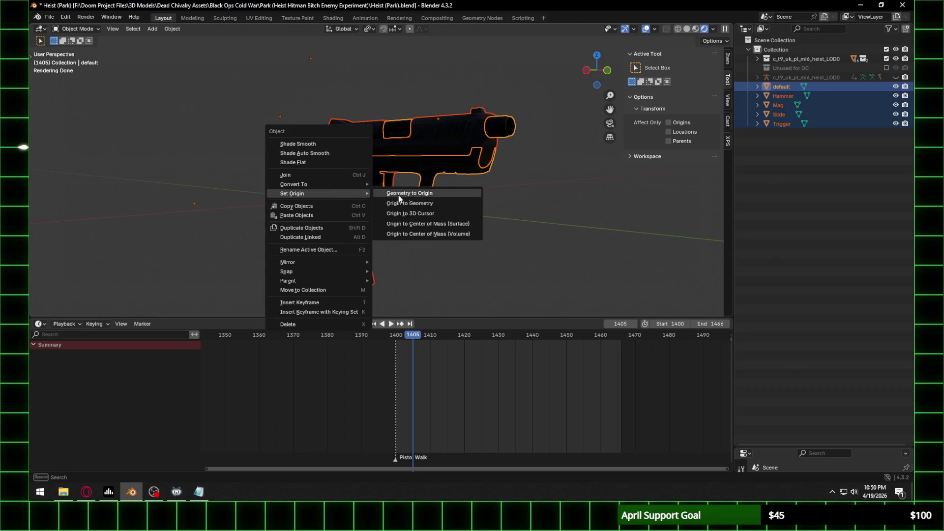
click(431, 216)
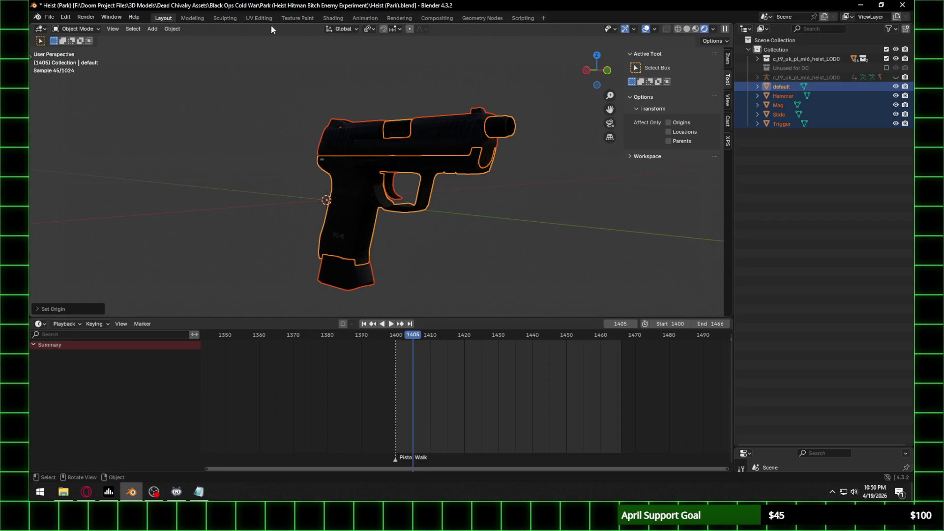
Step: Set the pivot point to Active Element and scale the pistol up
click(372, 28)
click(394, 93)
key(s)
click(675, 142)
scroll(423, 188, down, 10)
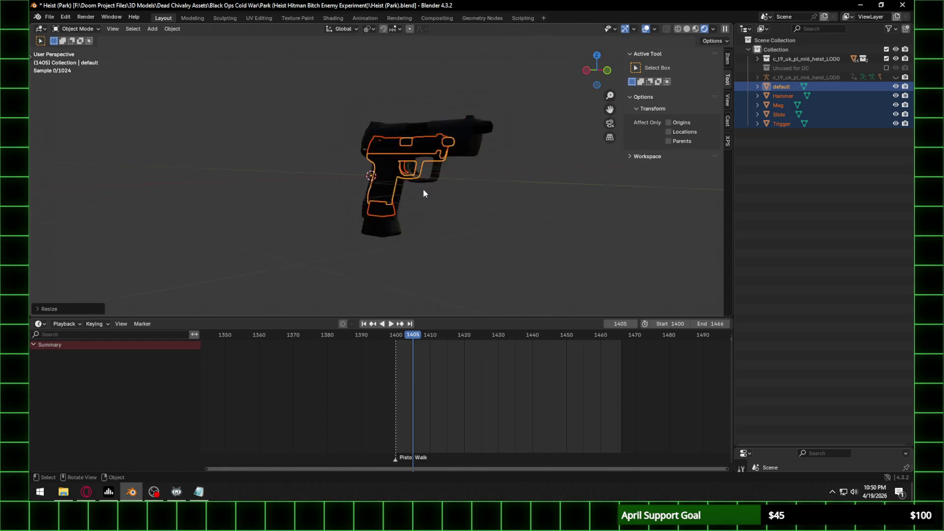
key(s)
key(Return)
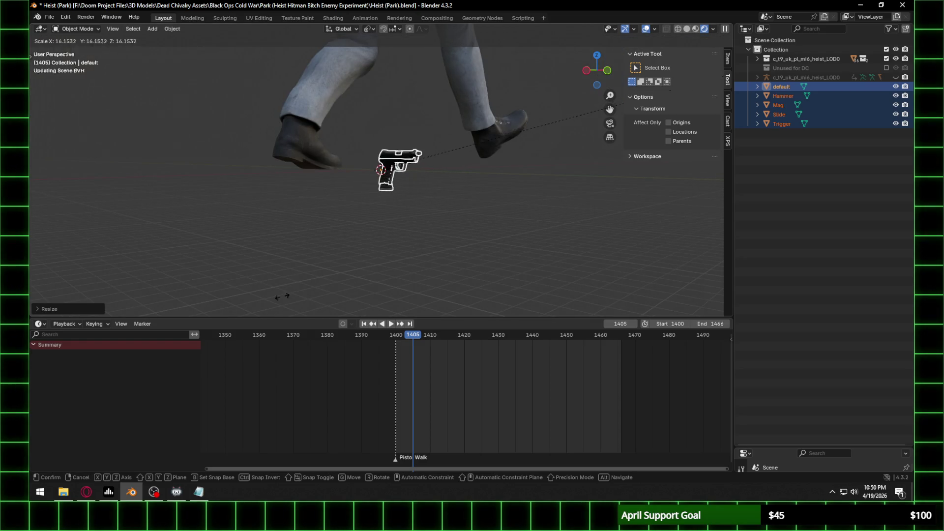
Step: Rotate the pistol around the Z axis
scroll(465, 137, down, 5)
middle_drag(465, 137, 429, 212)
scroll(373, 261, up, 5)
mouse_move(374, 261)
middle_down()
mouse_move(376, 276)
mouse_move(394, 234)
middle_up()
key(r)
key(z)
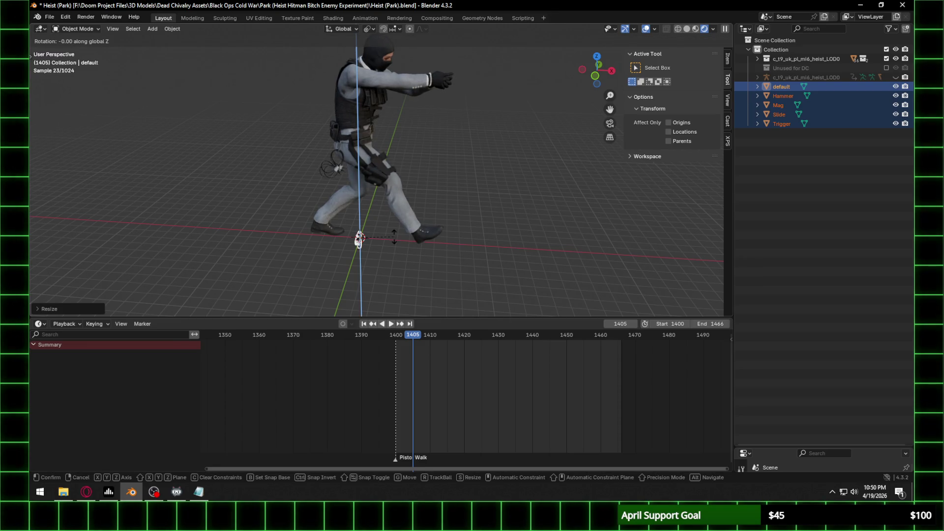
key(BackSpace)
key(BackSpace)
key(BackSpace)
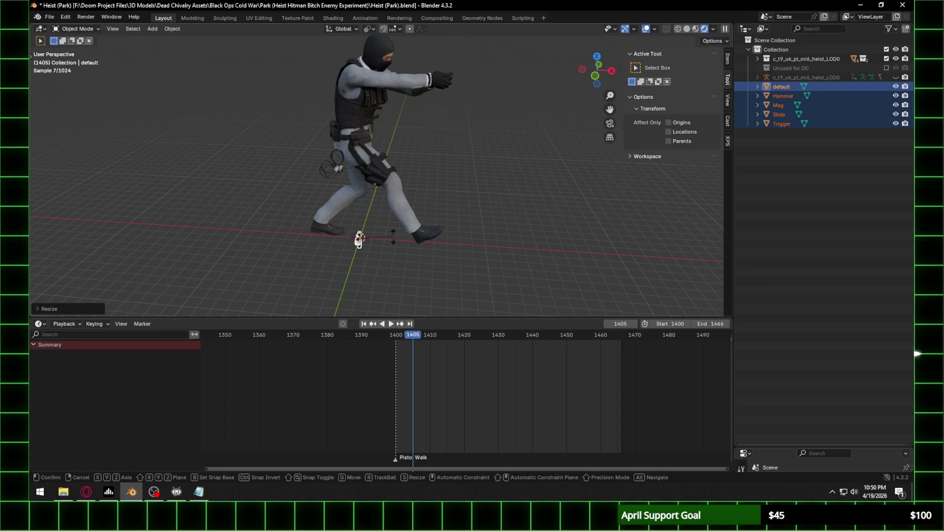
key(Return)
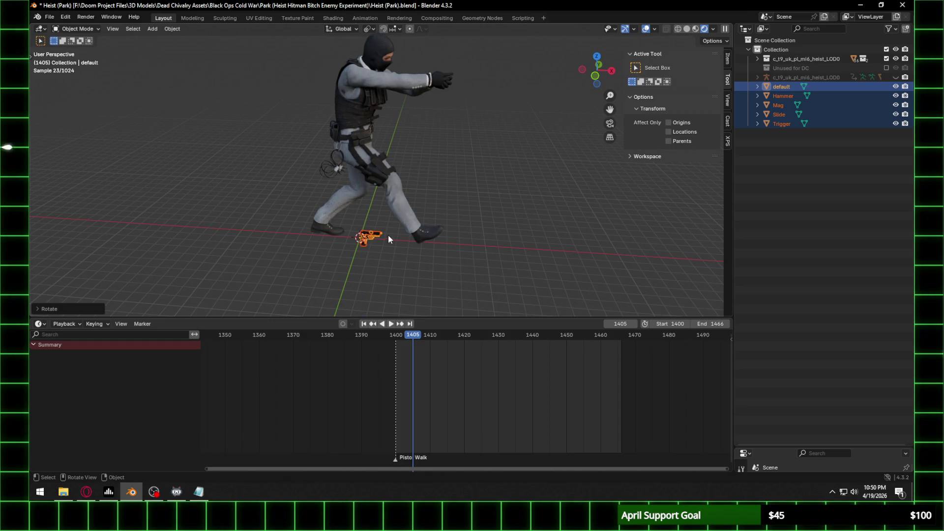
Step: From the front view, move the pistol up into the character's gloved hand
click(595, 74)
scroll(366, 258, up, 6)
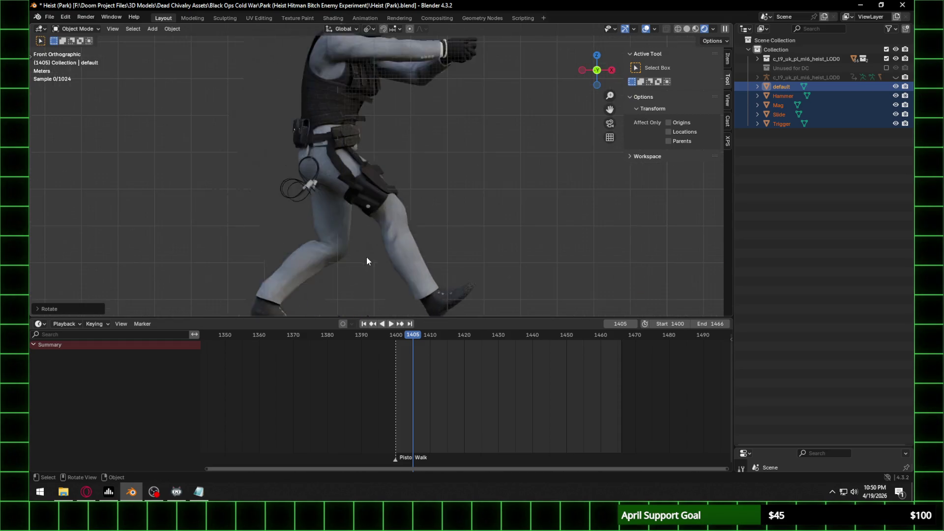
scroll(362, 203, down, 6)
key(g)
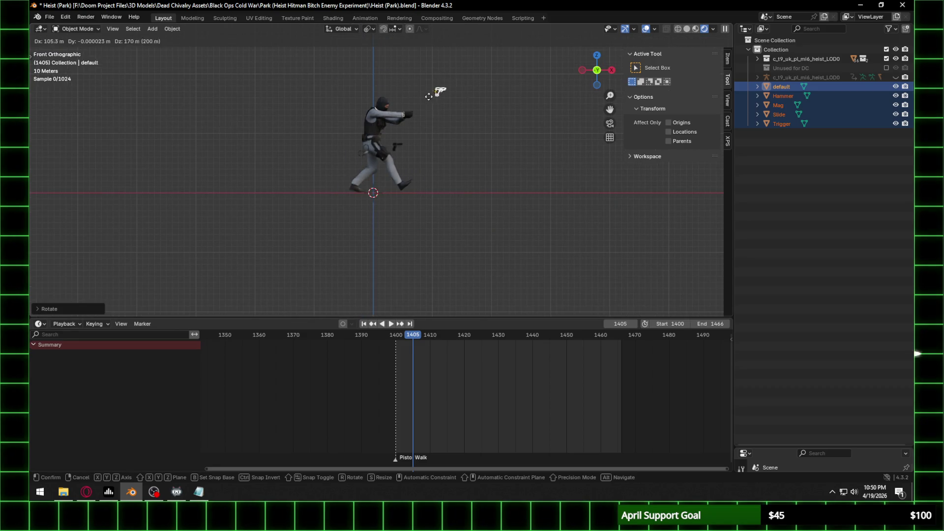
click(429, 100)
scroll(429, 185, up, 5)
scroll(390, 244, down, 2)
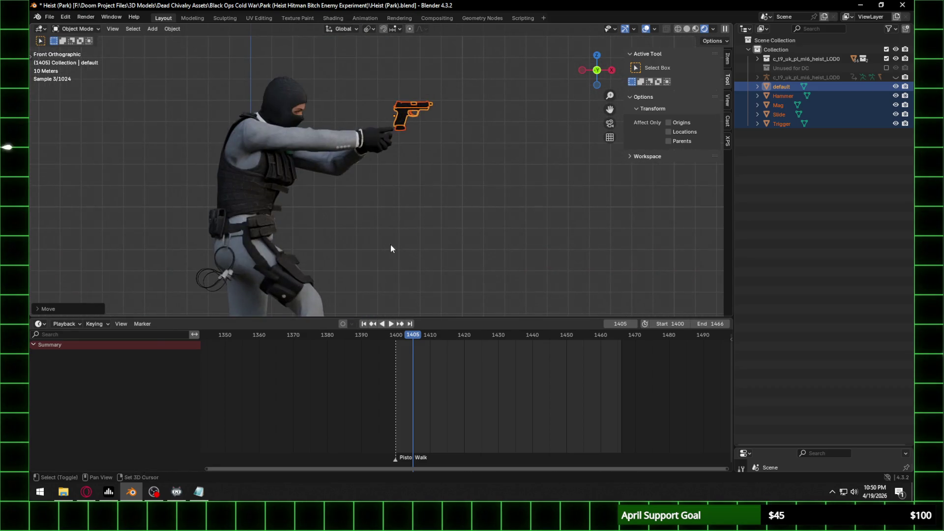
scroll(429, 118, up, 4)
shift+middle_drag(452, 131, 485, 152)
key(g)
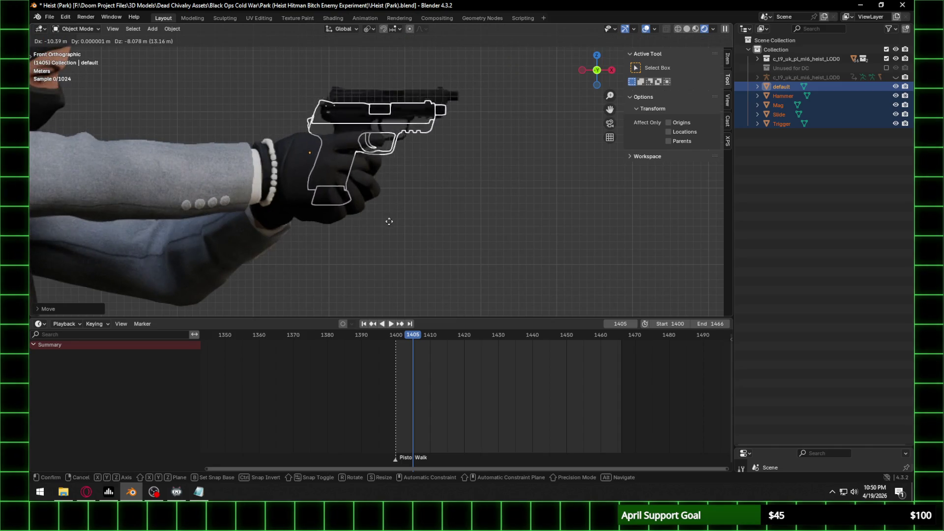
click(382, 219)
Step: Scale the pistol about 1.24× to fit the grip
key(s)
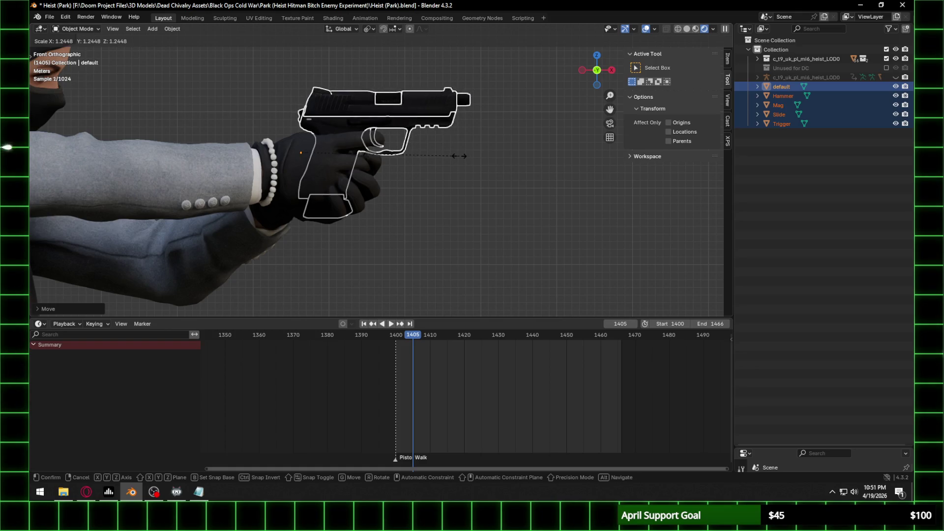
click(429, 159)
middle_drag(428, 160, 340, 163)
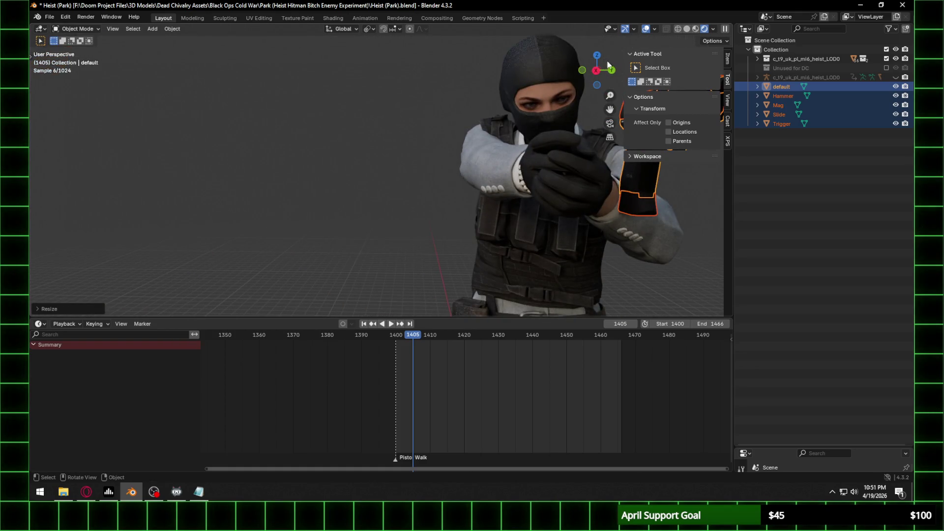
Step: Nudge the pistol along Y, X and Z, checking from the Right and Front orthographic views
click(596, 70)
key(g)
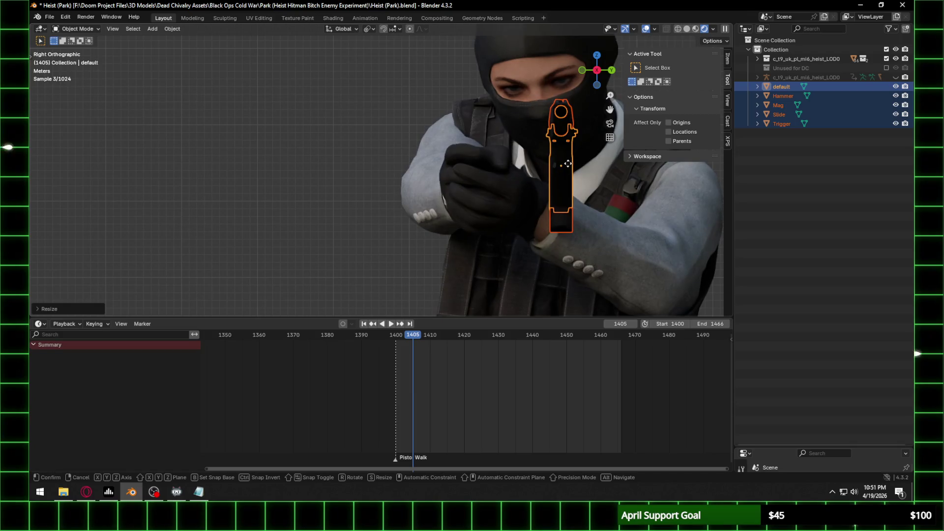
key(y)
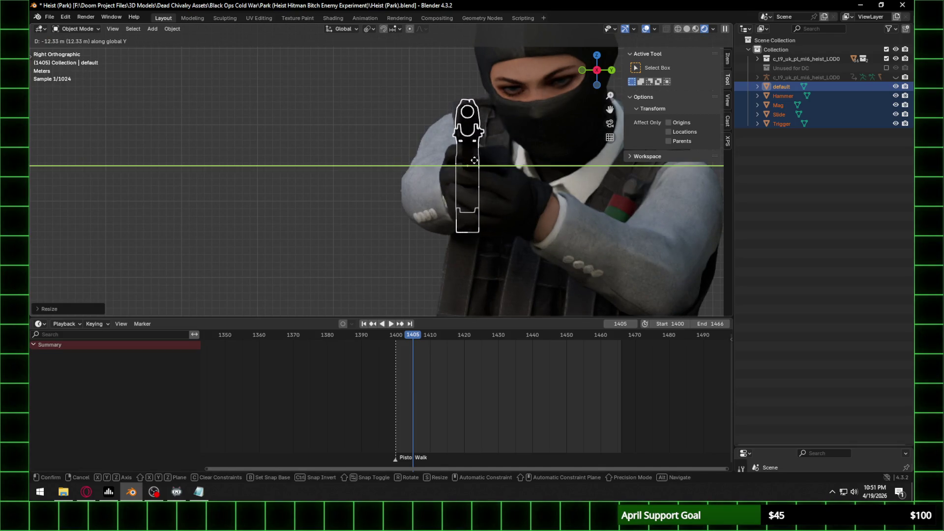
click(479, 157)
click(583, 71)
scroll(424, 158, up, 2)
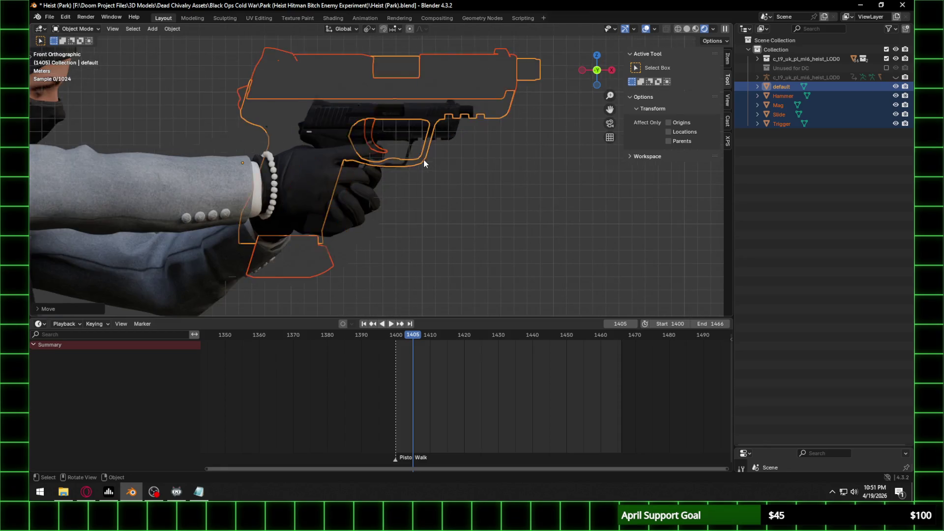
key(g)
key(x)
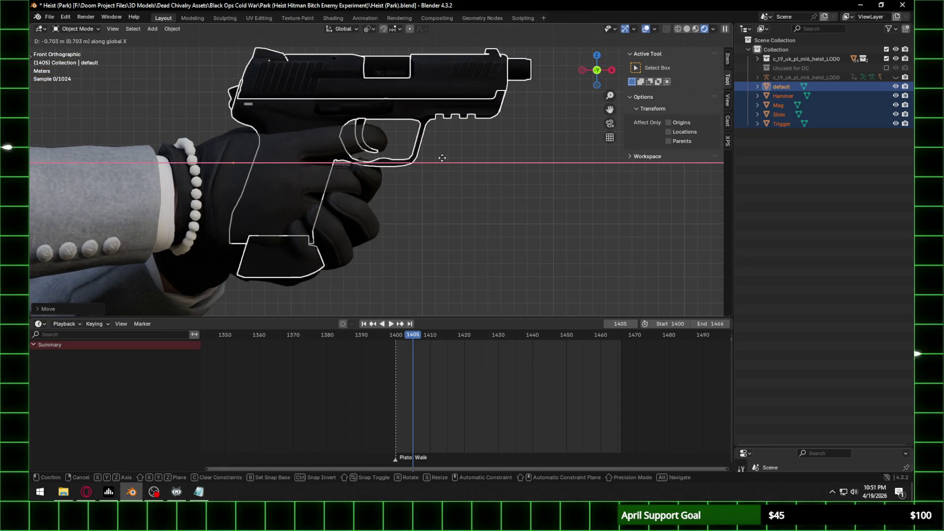
click(441, 163)
key(g)
key(z)
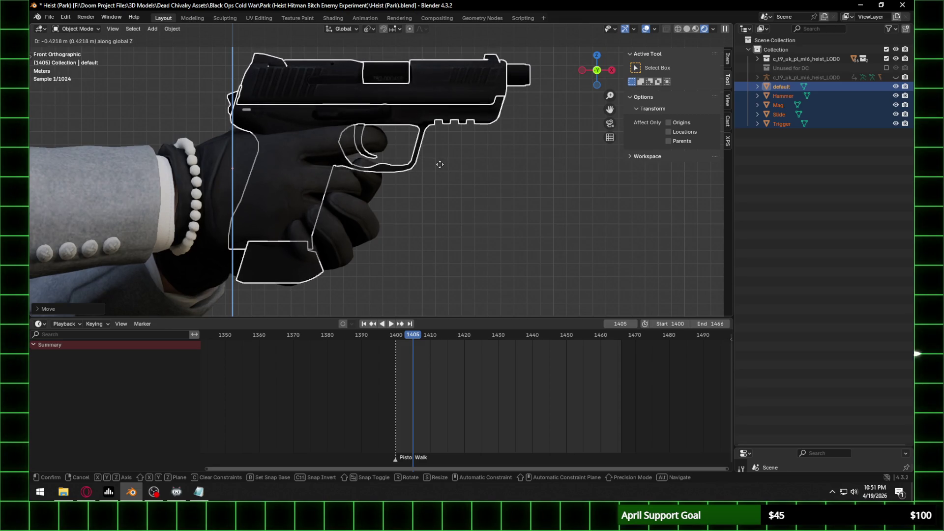
click(441, 164)
Step: Refine the pistol's Y position twice, checking the fit in the hand from the Right view
mouse_move(440, 163)
middle_down()
mouse_move(422, 191)
mouse_move(476, 199)
mouse_move(334, 191)
mouse_move(280, 168)
mouse_move(372, 177)
middle_up()
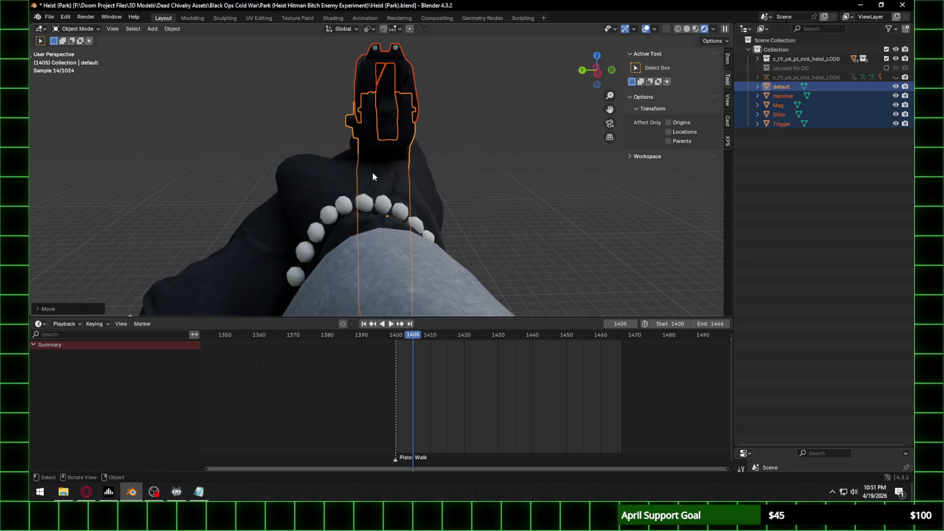
key(g)
key(y)
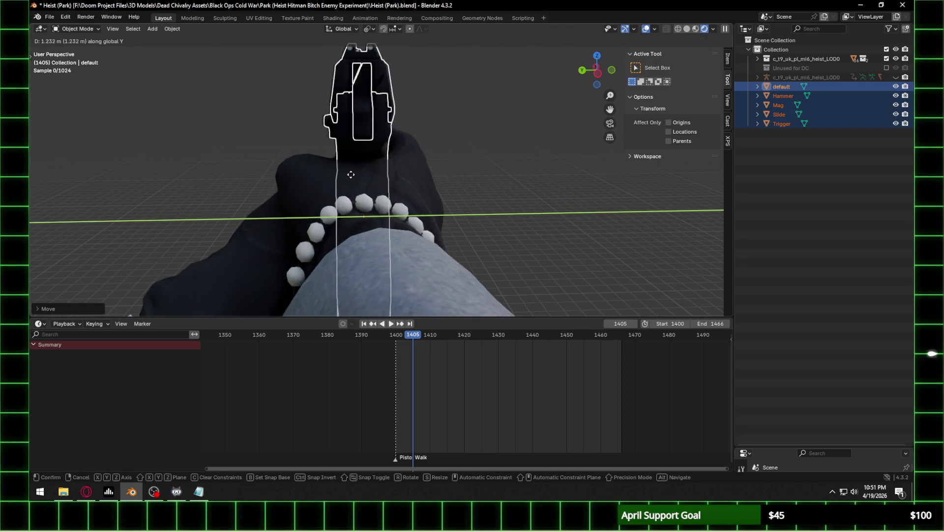
click(355, 174)
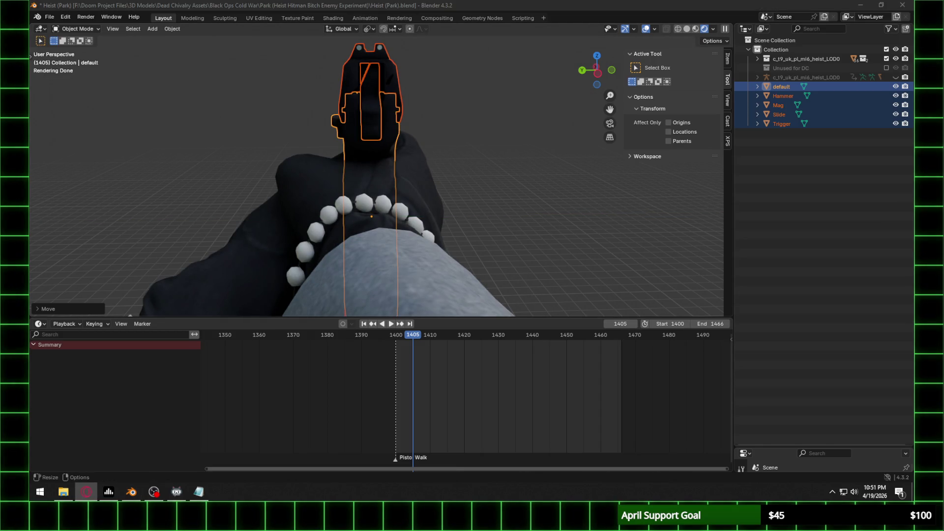
click(598, 68)
scroll(420, 166, up, 2)
key(g)
key(y)
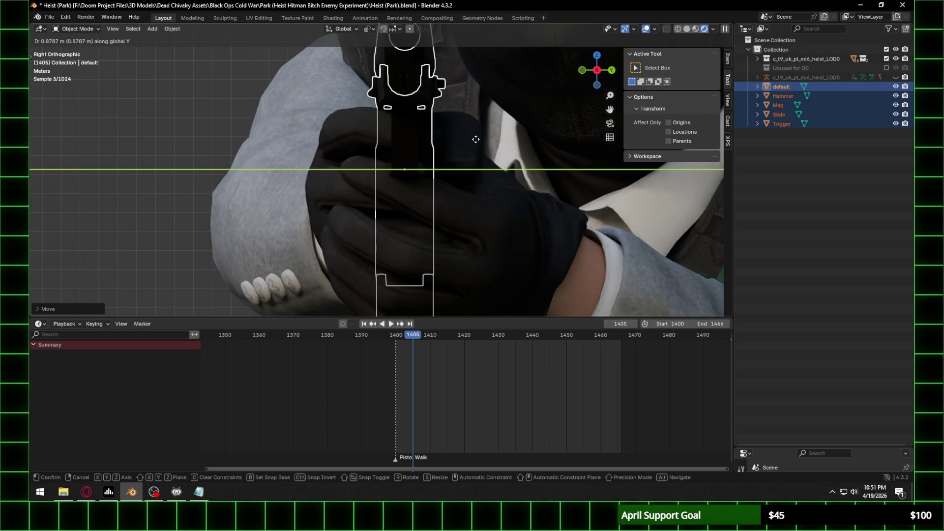
click(477, 139)
mouse_move(477, 139)
middle_down()
mouse_move(458, 176)
mouse_move(483, 183)
middle_up()
Step: In Front view, shrink the pistol slightly and adjust it along Z and X into the glove
click(601, 70)
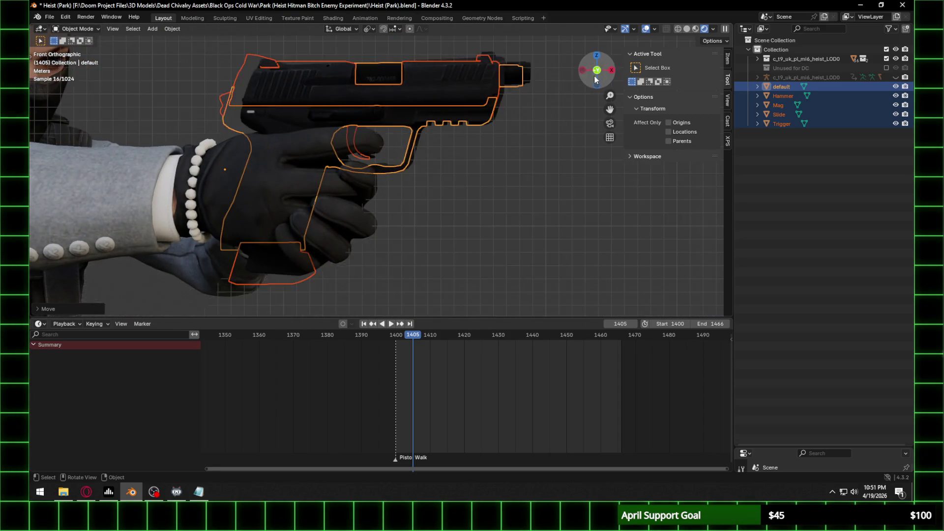
key(s)
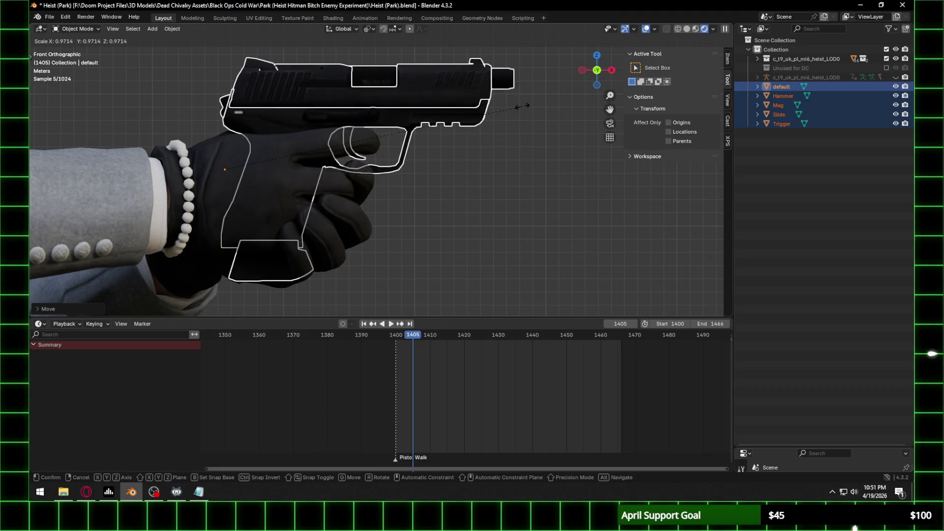
click(521, 105)
key(g)
key(z)
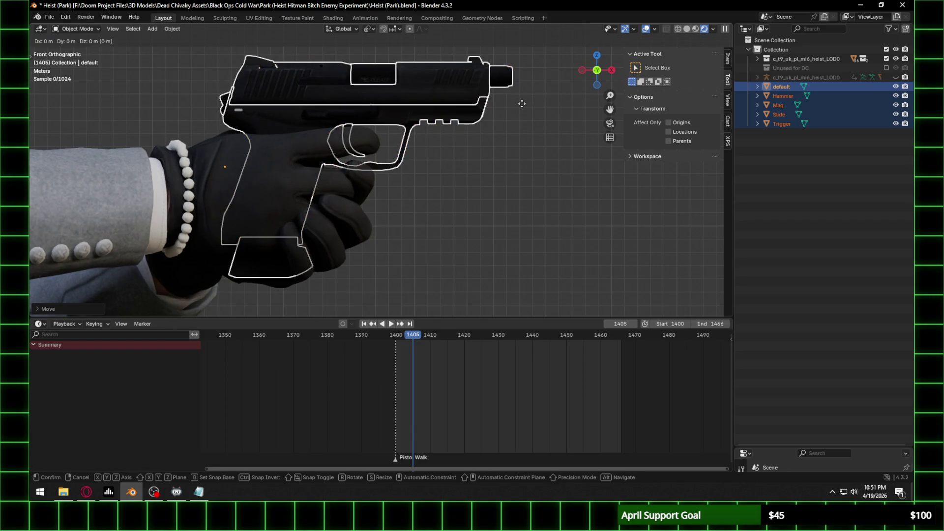
click(529, 103)
key(g)
key(x)
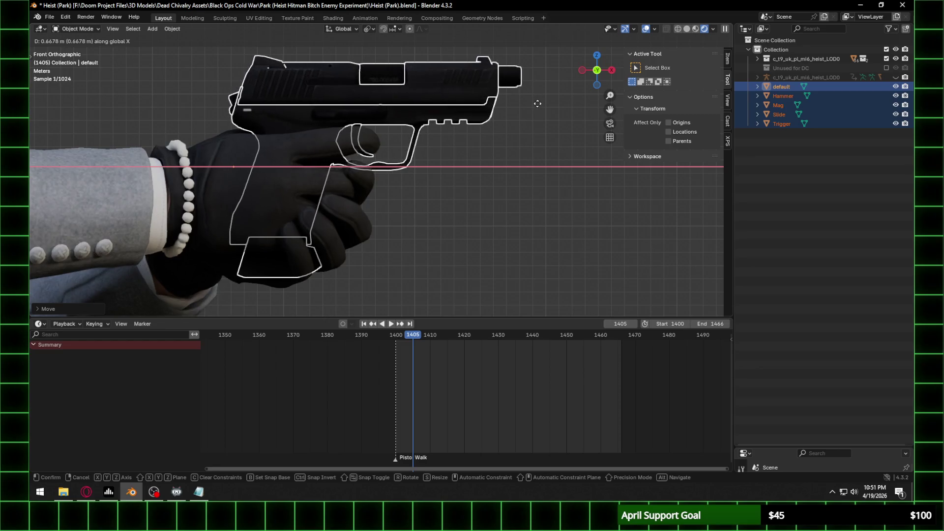
click(527, 107)
mouse_move(524, 109)
middle_down()
mouse_move(394, 155)
mouse_move(302, 148)
mouse_move(214, 163)
mouse_move(507, 135)
mouse_move(384, 169)
middle_up()
scroll(385, 169, up, 5)
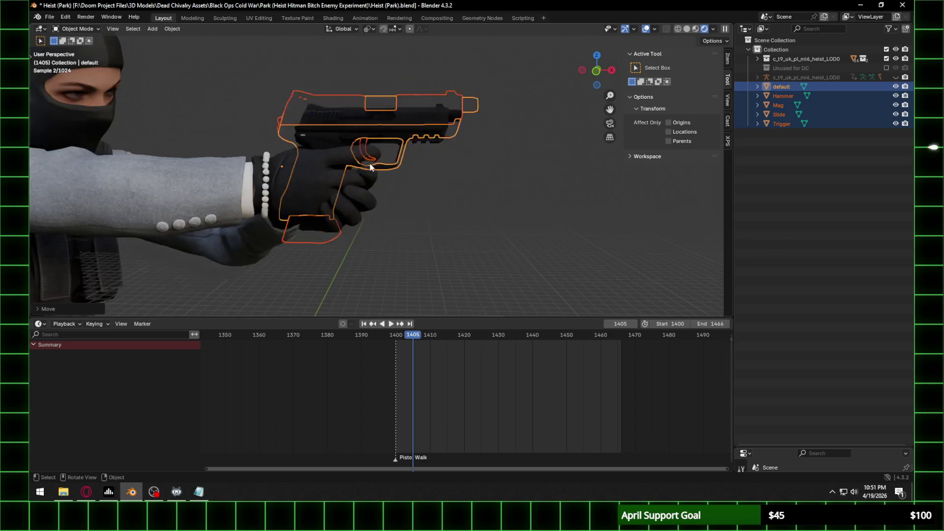
scroll(384, 170, down, 3)
Step: Snap the selected pistol parts to the 3D cursor at the world origin
right_click(368, 116)
mouse_move(367, 116)
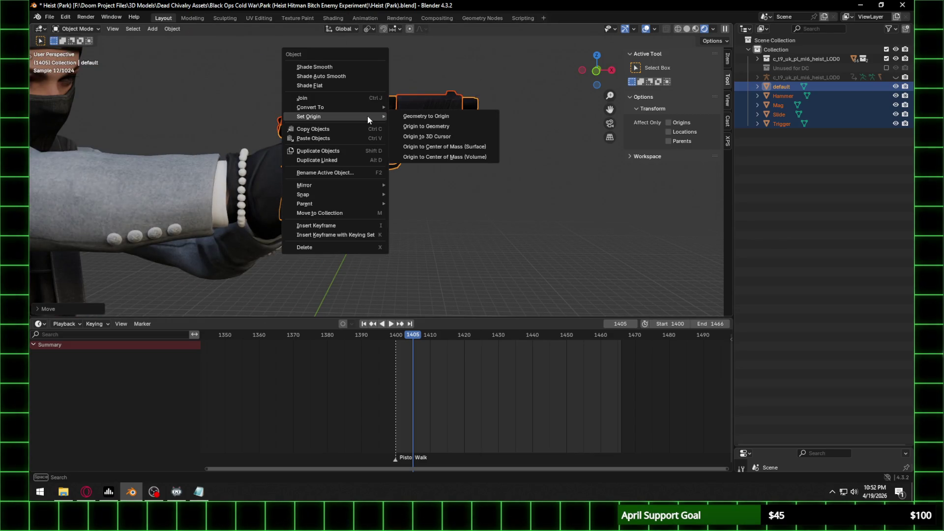
mouse_move(364, 196)
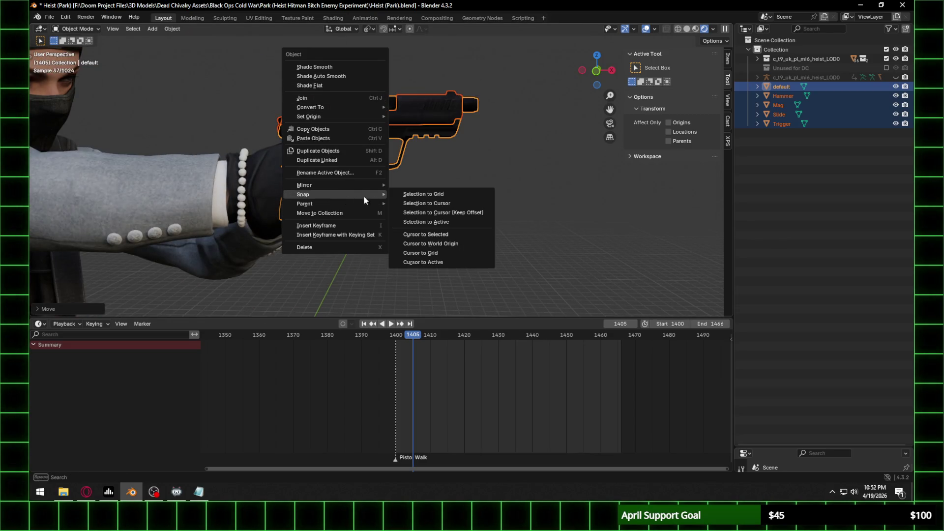
click(450, 205)
scroll(364, 213, down, 5)
scroll(421, 313, up, 4)
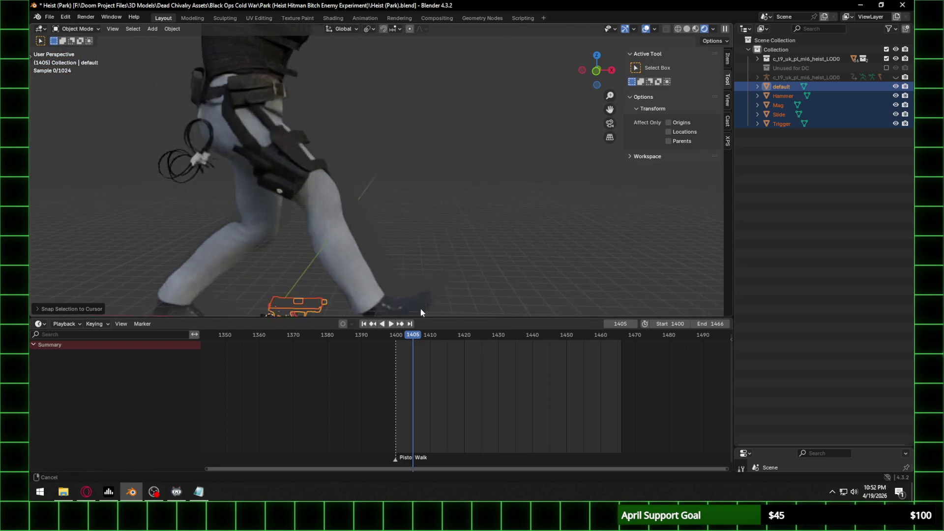
shift+middle_drag(421, 313, 480, 163)
Step: Apply all transforms to the pistol parts and deselect them
key(ctrl+a)
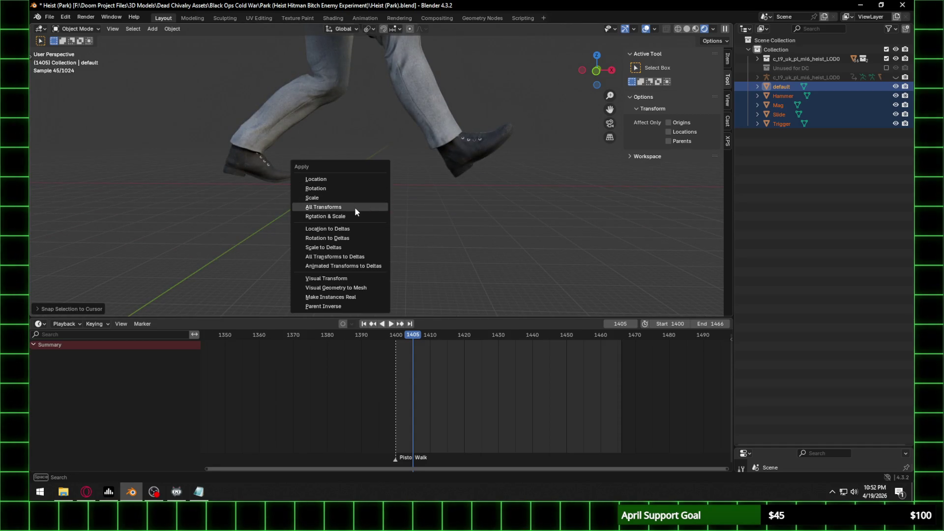
click(355, 207)
scroll(356, 208, up, 5)
click(440, 202)
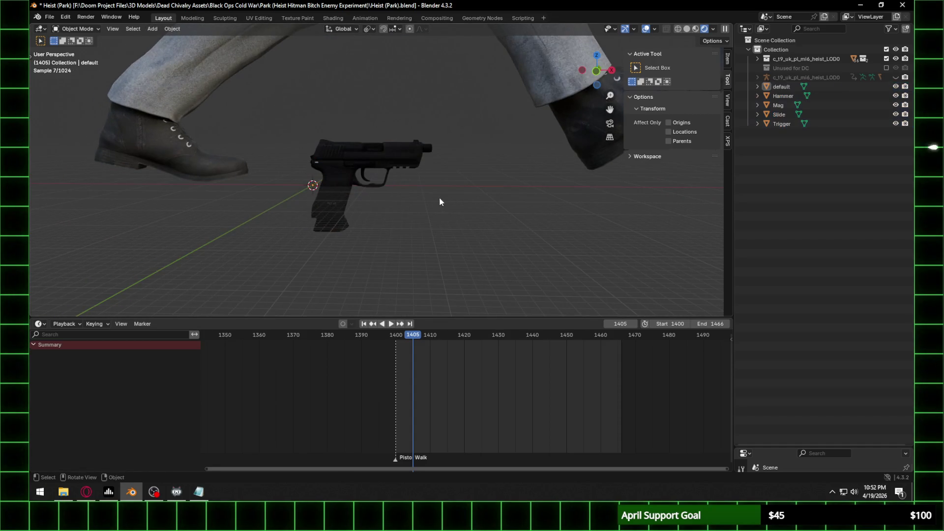
key(shift+a)
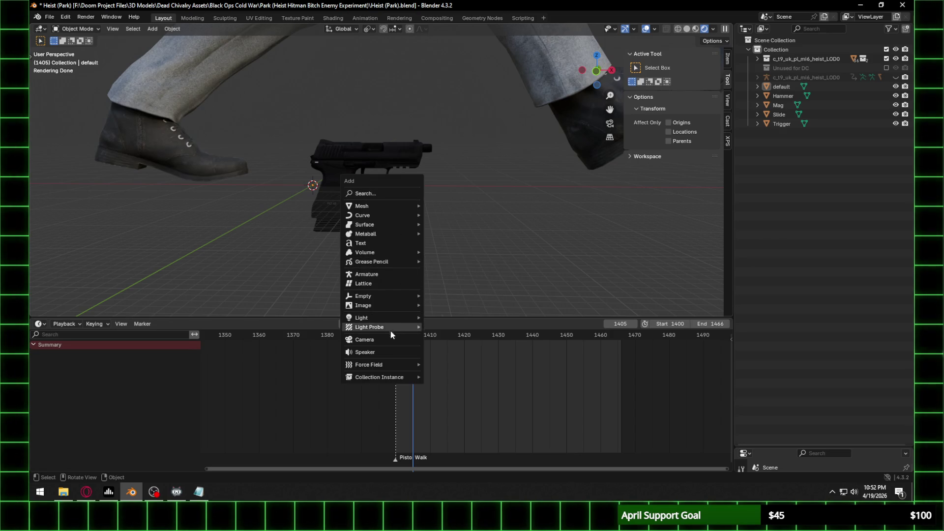
Step: Add an armature at the 3D cursor and enlarge its bone
click(392, 273)
scroll(314, 183, up, 3)
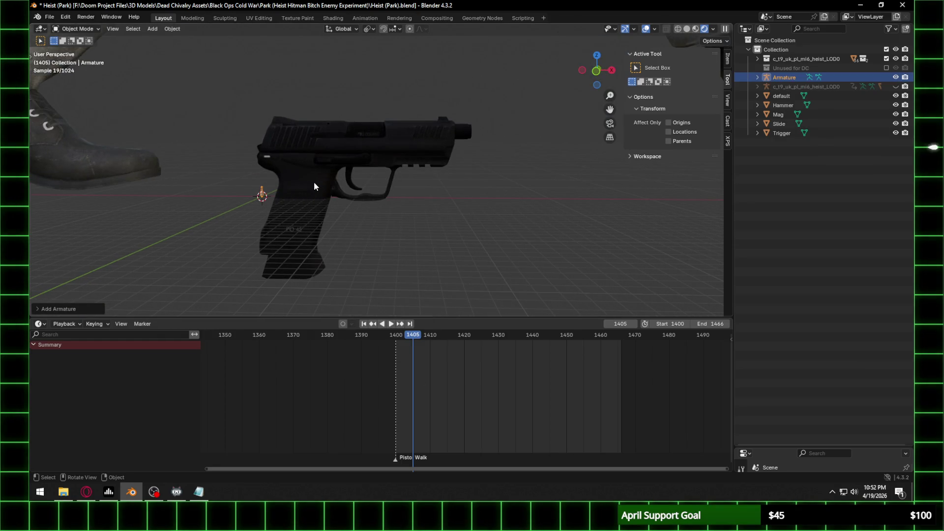
key(s)
click(706, 206)
Step: Rotate the bone 90° about Y and slide it along X through the pistol's trigger area
key(r)
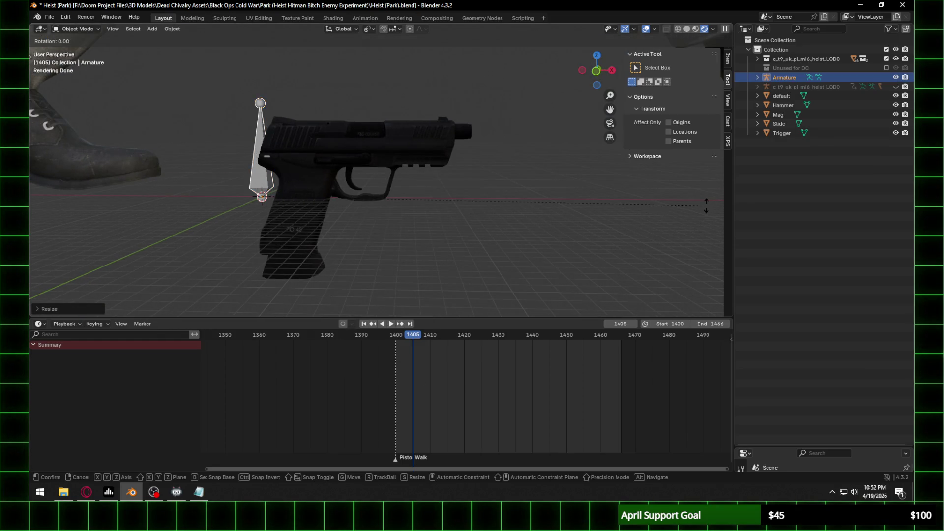
text(y)
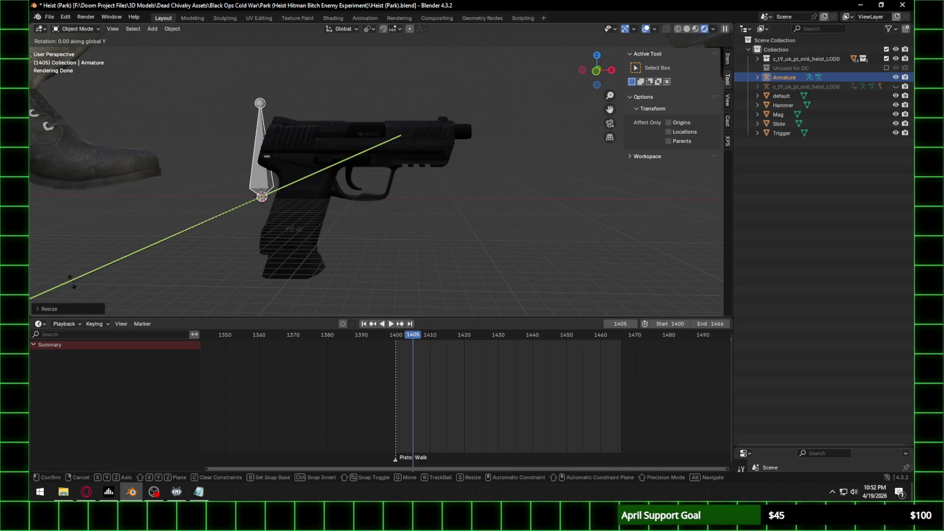
text(90)
key(Return)
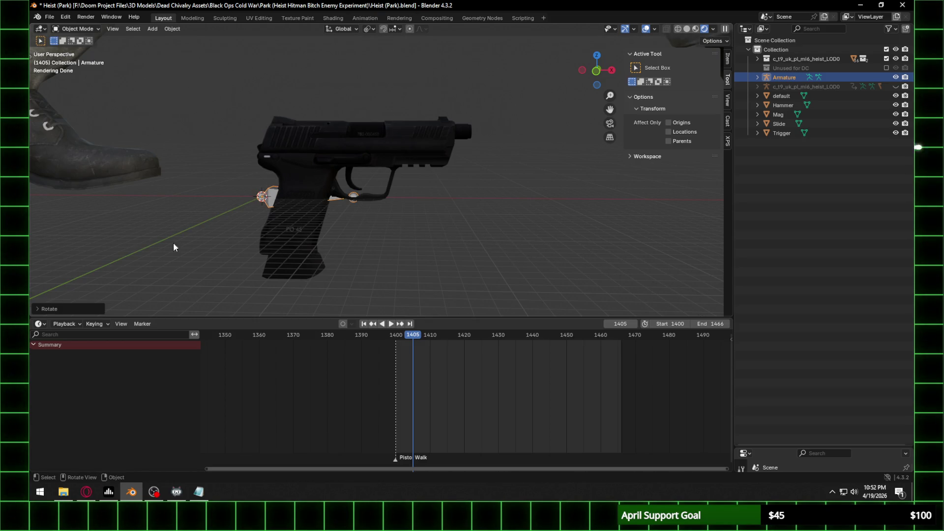
key(g)
key(y)
key(x)
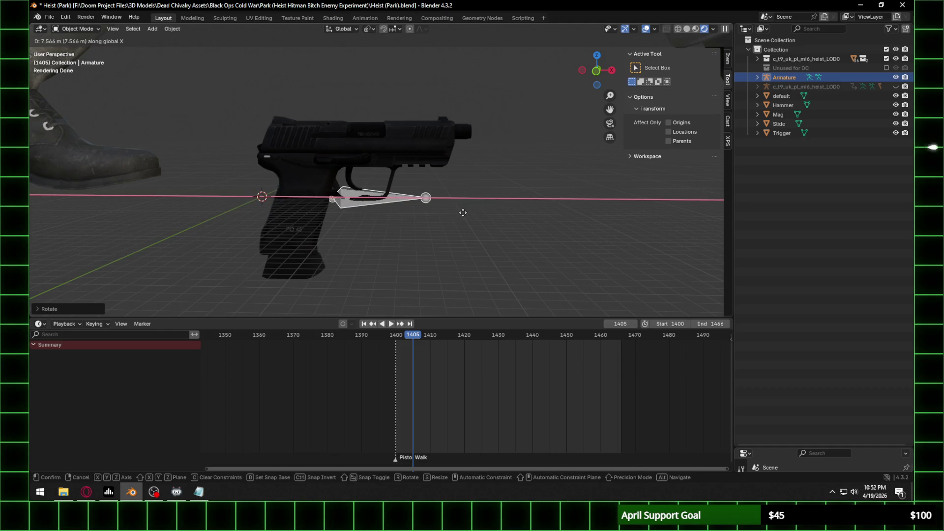
click(463, 213)
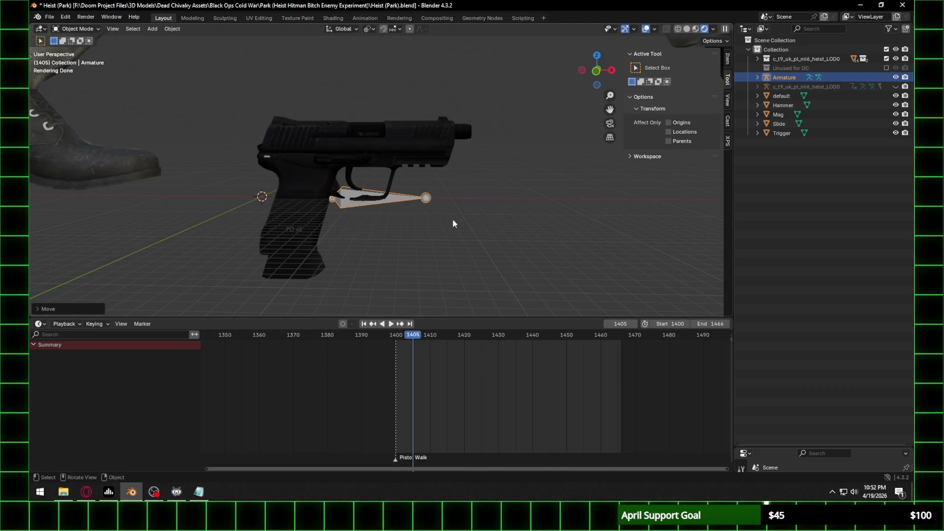
click(86, 33)
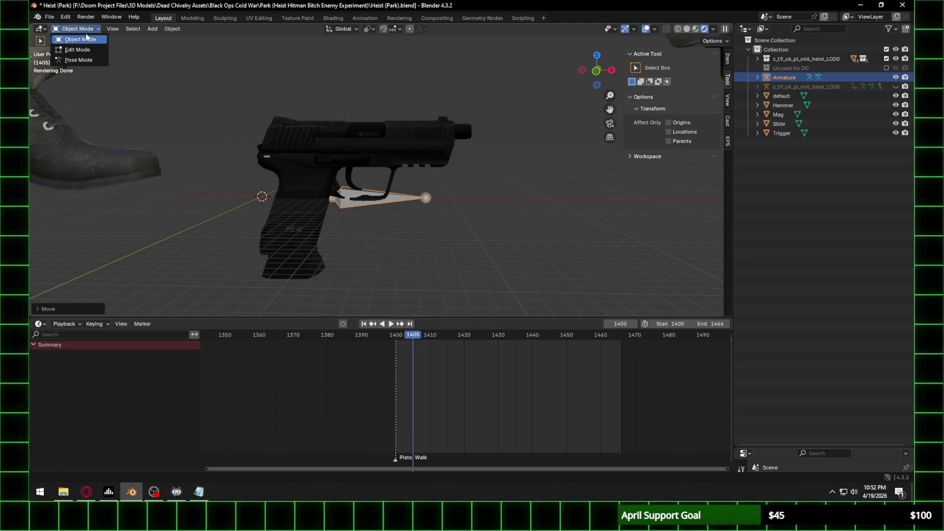
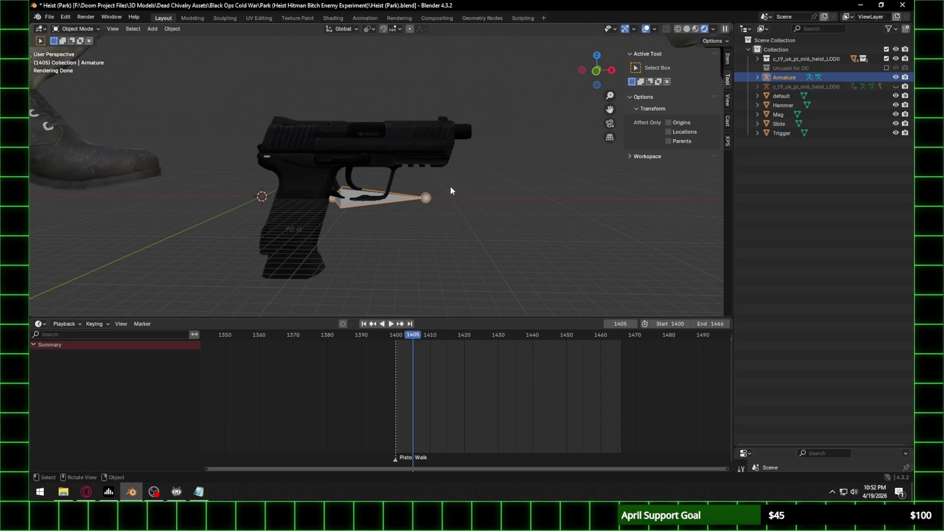
Step: Snap the pistol armature to the 3D cursor with Selection to Cursor
right_click(400, 198)
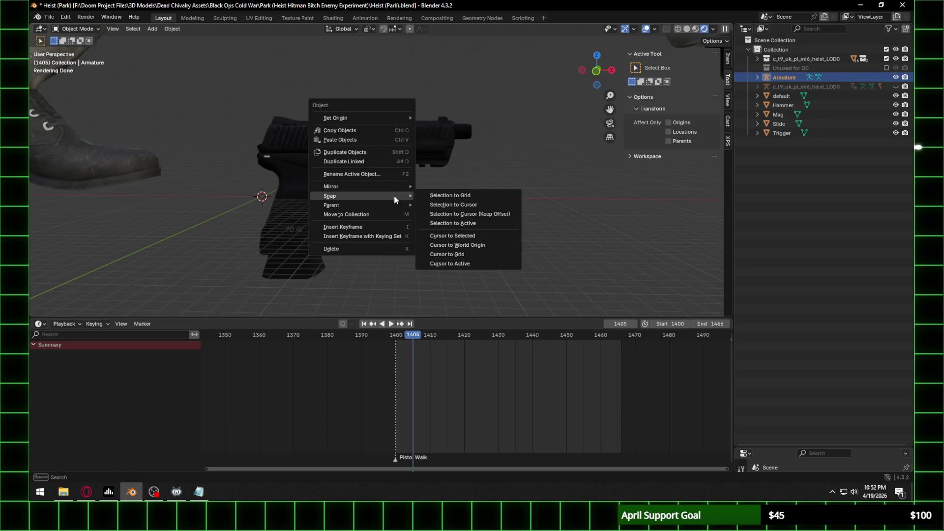
click(473, 210)
click(271, 201)
click(272, 194)
Step: In Edit Mode, slide the bone along X under the trigger area and show the Armature data settings
key(Tab)
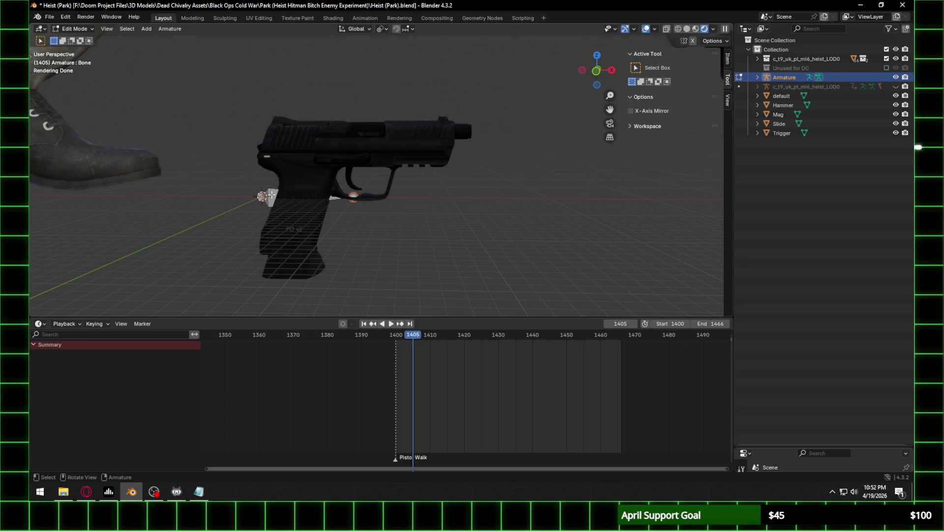
key(g)
key(x)
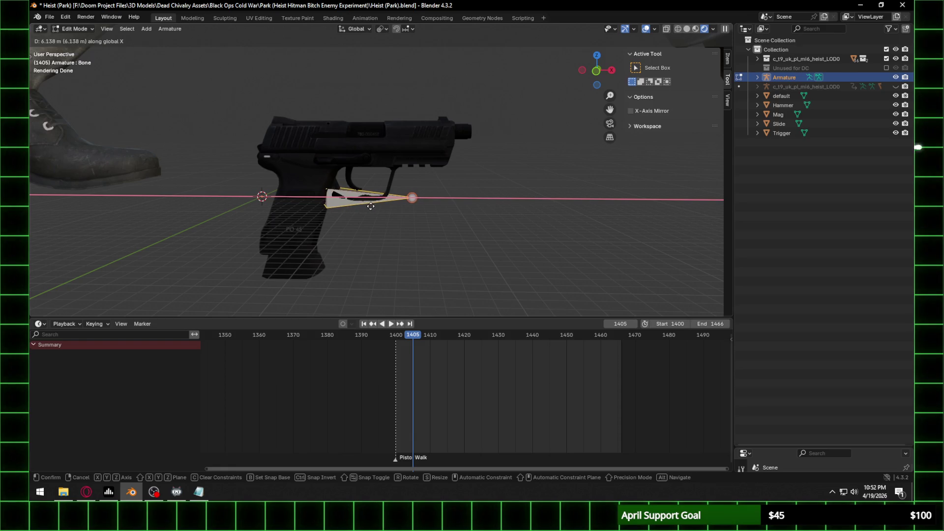
click(371, 206)
drag(869, 447, 866, 148)
click(740, 309)
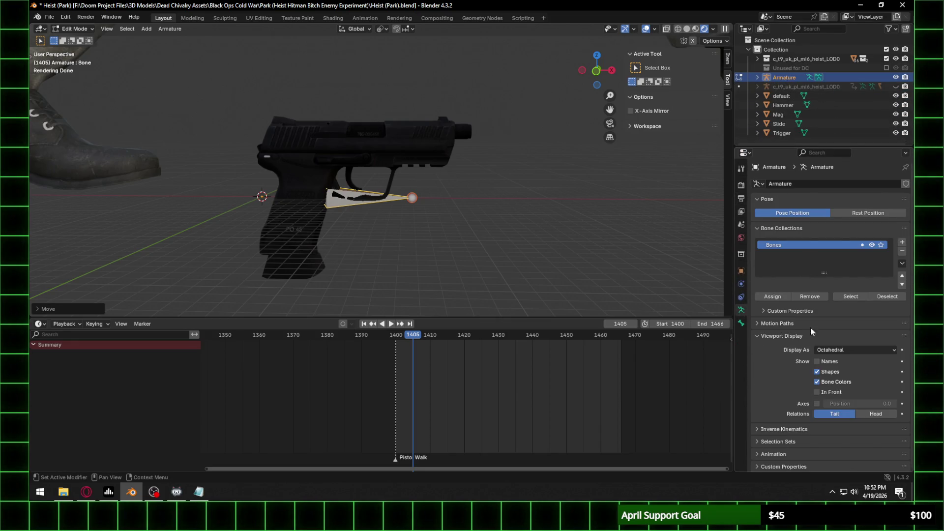
Step: In Object Mode, parent the pistol frame and slide to the armature with empty groups
click(68, 29)
click(74, 39)
click(308, 158)
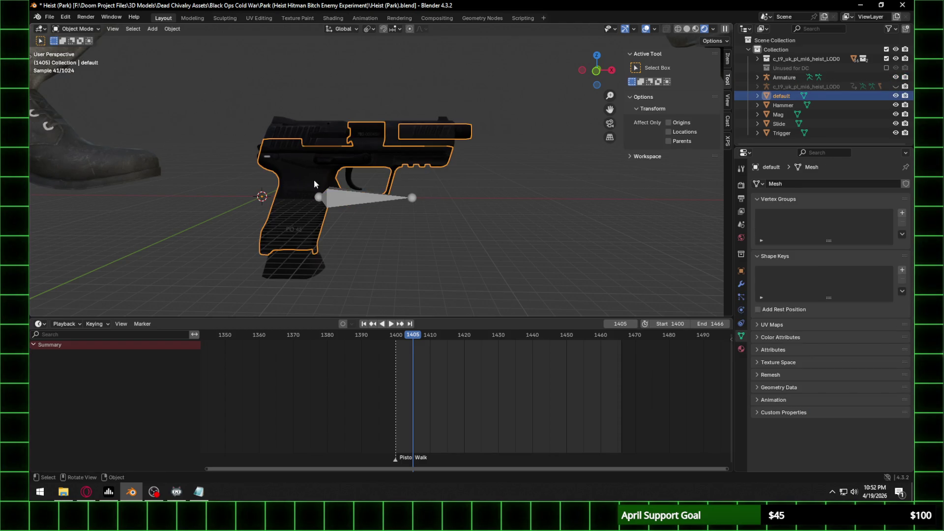
shift+click(350, 202)
right_click(350, 201)
mouse_move(350, 200)
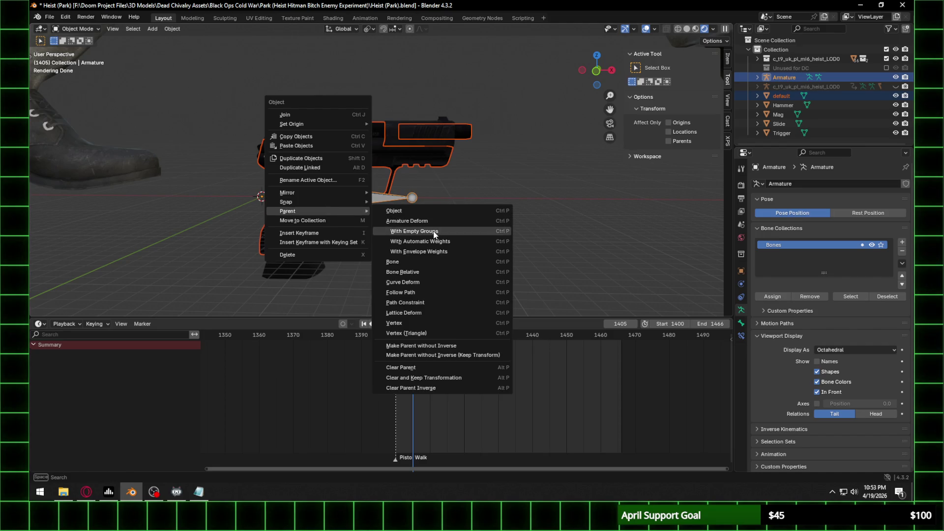
click(434, 233)
click(312, 128)
shift+click(366, 196)
right_click(366, 197)
mouse_move(366, 197)
click(446, 225)
Step: Parent the trigger and the magazine to the armature with empty groups
click(379, 149)
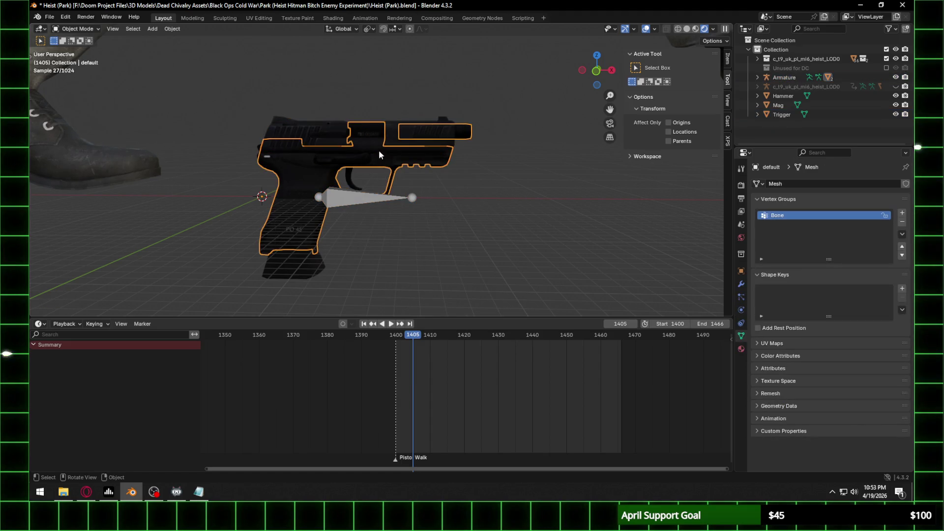
click(351, 173)
shift+click(354, 205)
right_click(353, 205)
mouse_move(354, 205)
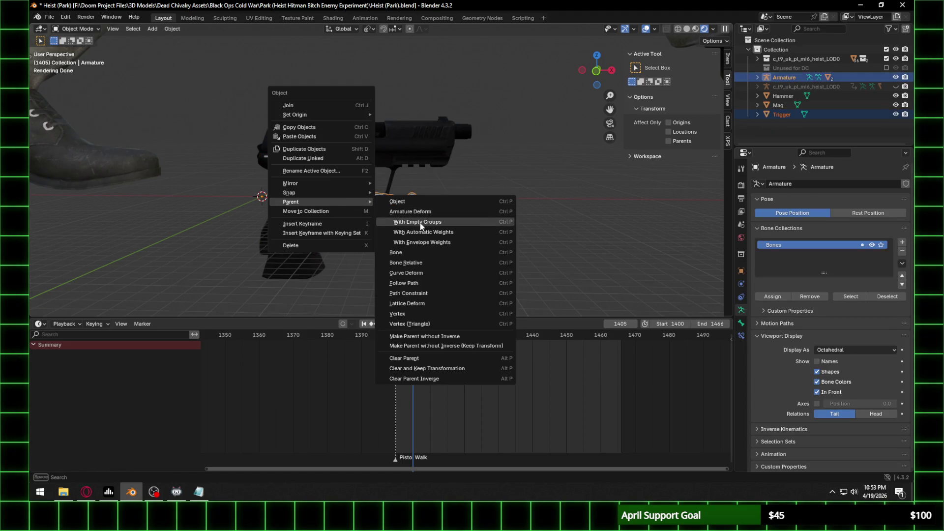
click(433, 232)
click(350, 226)
shift+click(373, 199)
right_click(373, 198)
mouse_move(389, 192)
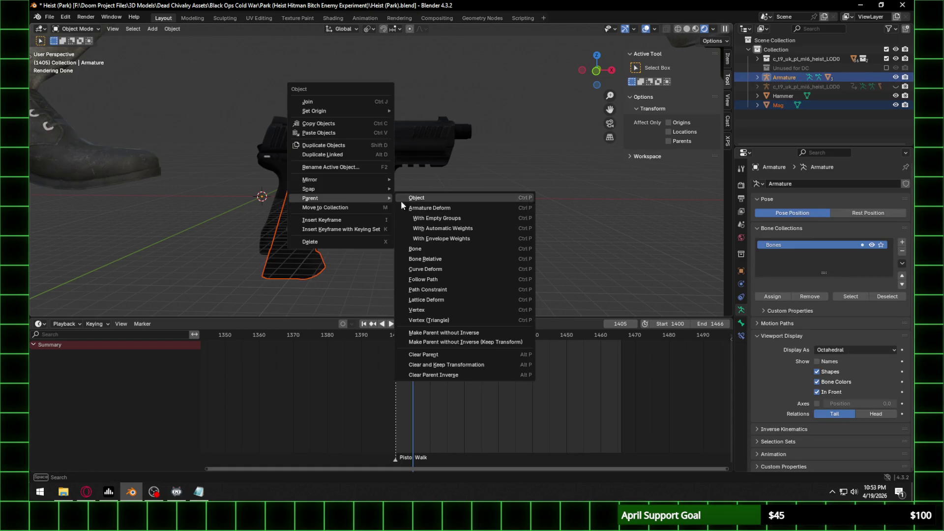
click(458, 226)
Step: Parent the hammer to the armature with empty groups, then select the pistol frame mesh
click(332, 154)
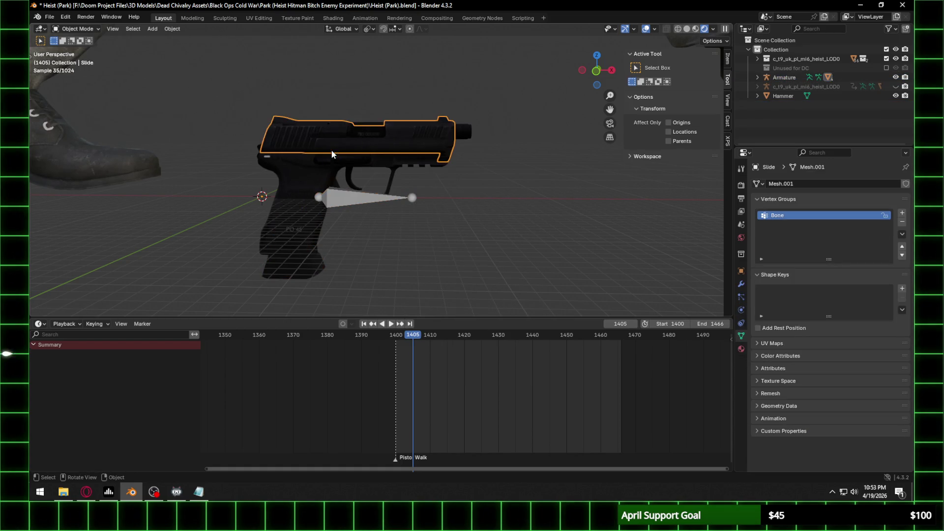
click(400, 162)
click(317, 125)
click(361, 134)
click(260, 149)
click(263, 151)
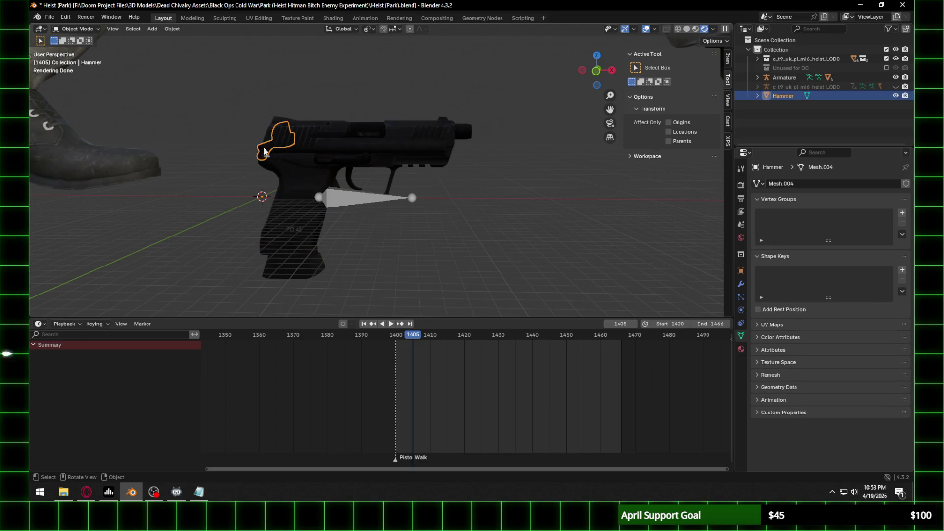
shift+click(357, 203)
right_click(357, 203)
mouse_move(356, 203)
click(419, 223)
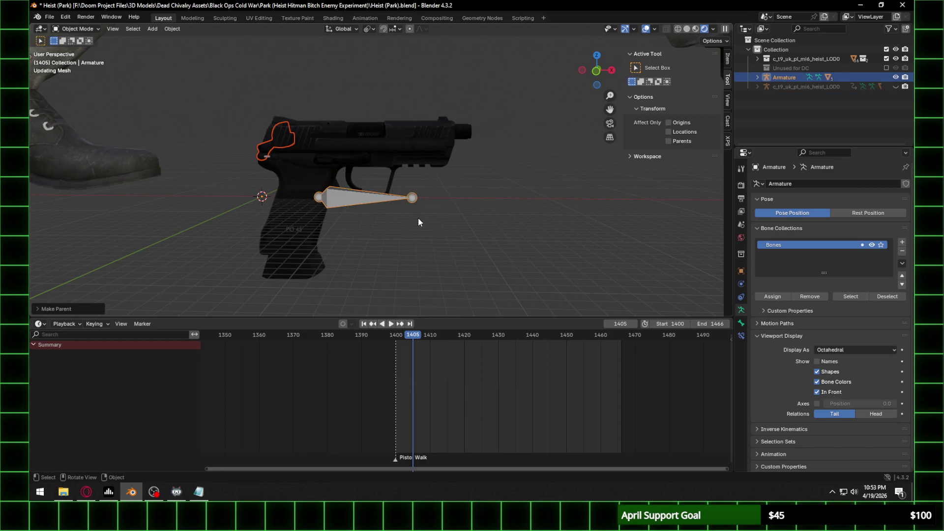
scroll(317, 182, up, 1)
click(360, 160)
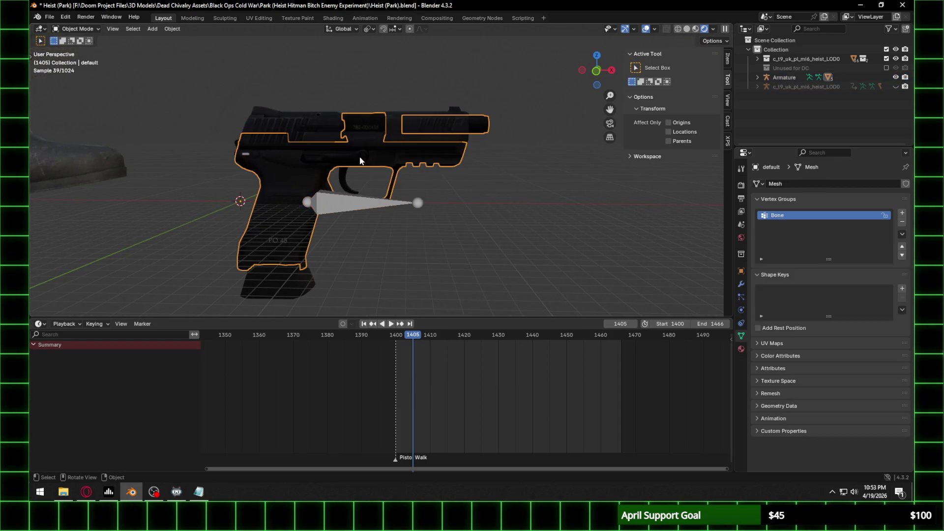
Step: Check the armature's Hammer, Mag, Slide and Trigger children and briefly try the armature in Pose Mode
click(757, 77)
click(792, 114)
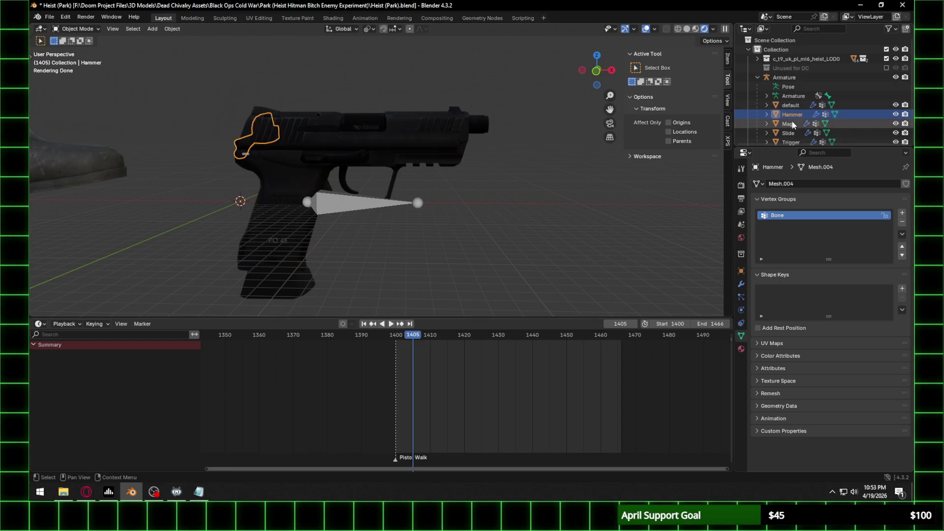
click(792, 123)
click(788, 132)
scroll(789, 131, down, 1)
click(791, 126)
click(366, 212)
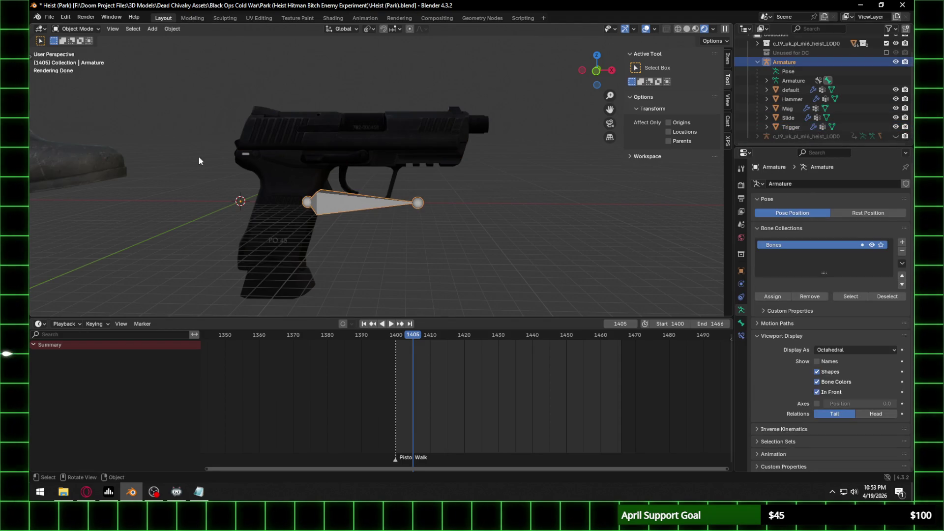
click(78, 30)
click(79, 60)
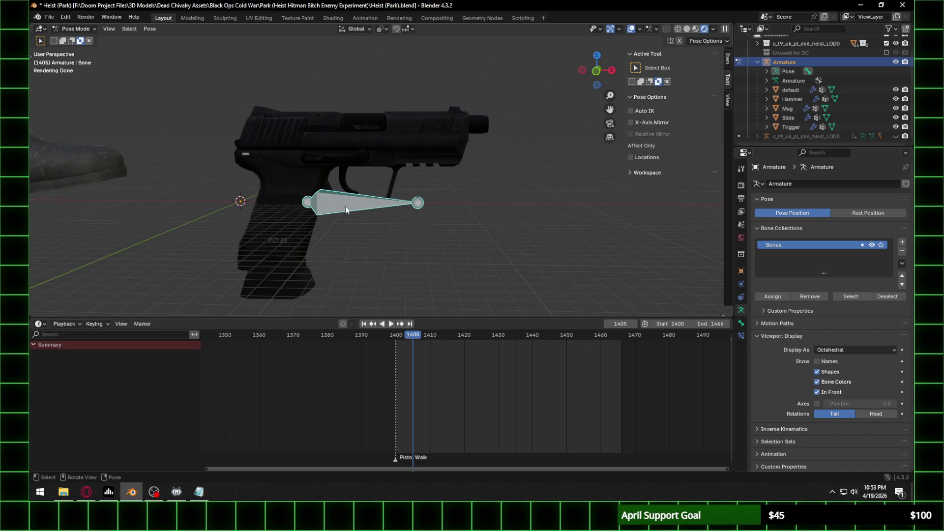
click(87, 40)
Step: Paint the pistol frame at full weight in Weight Paint mode using an Add blend brush
click(296, 165)
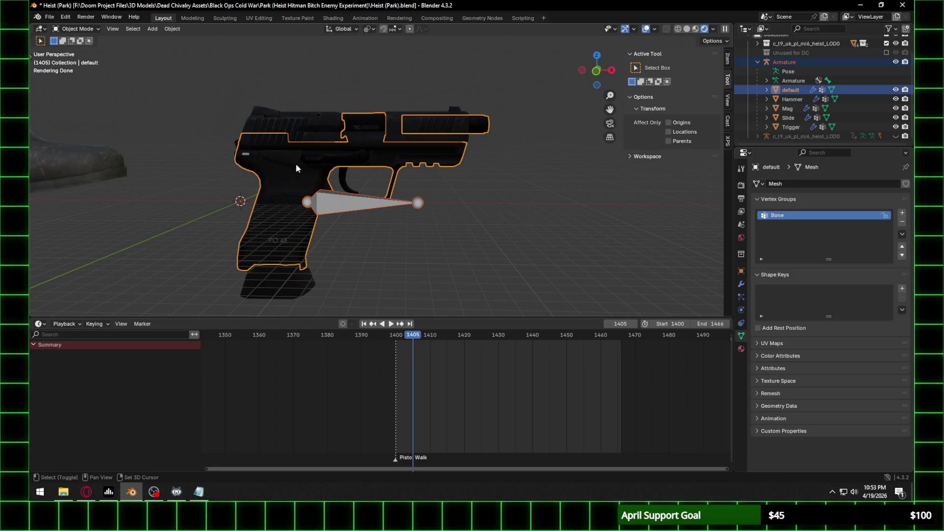
click(77, 29)
click(79, 81)
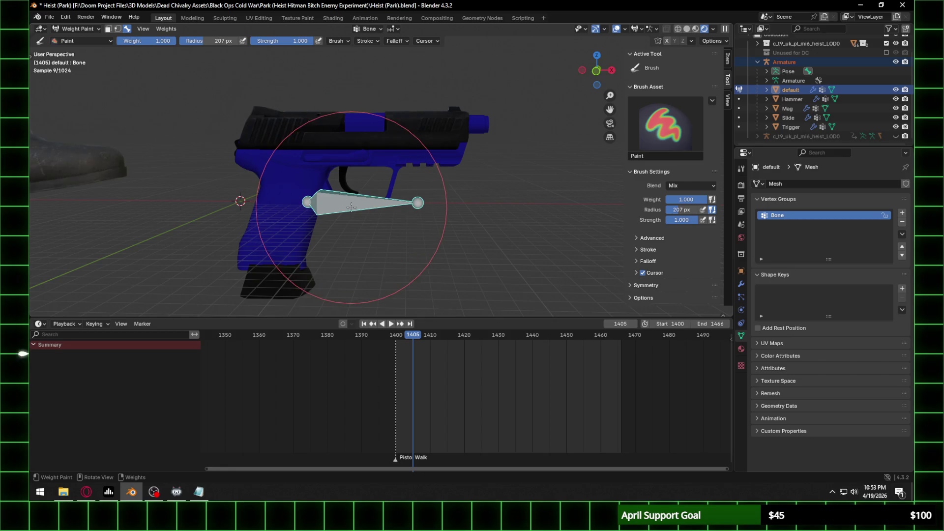
click(698, 185)
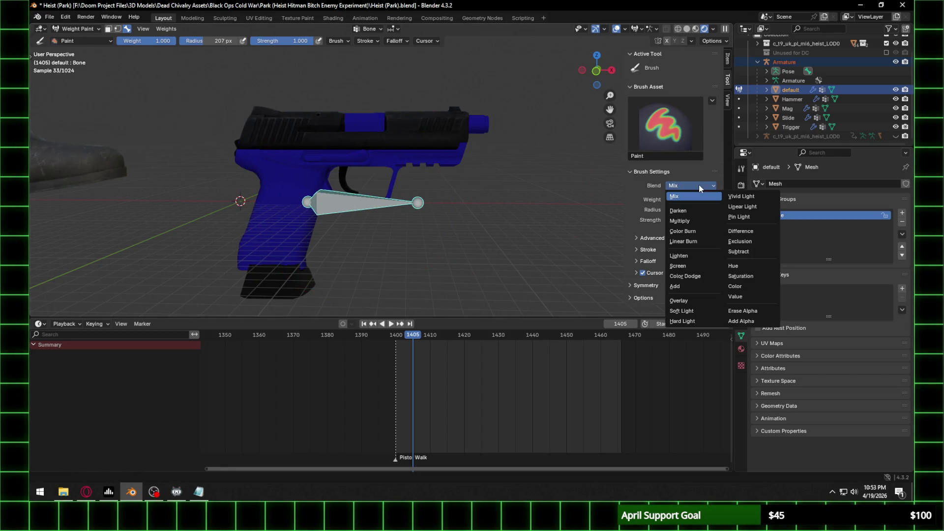
click(675, 286)
mouse_move(404, 242)
mouse_down()
mouse_move(109, 204)
mouse_move(428, 301)
mouse_move(552, 84)
mouse_up()
mouse_move(278, 120)
middle_down()
mouse_move(268, 130)
mouse_move(369, 159)
middle_up()
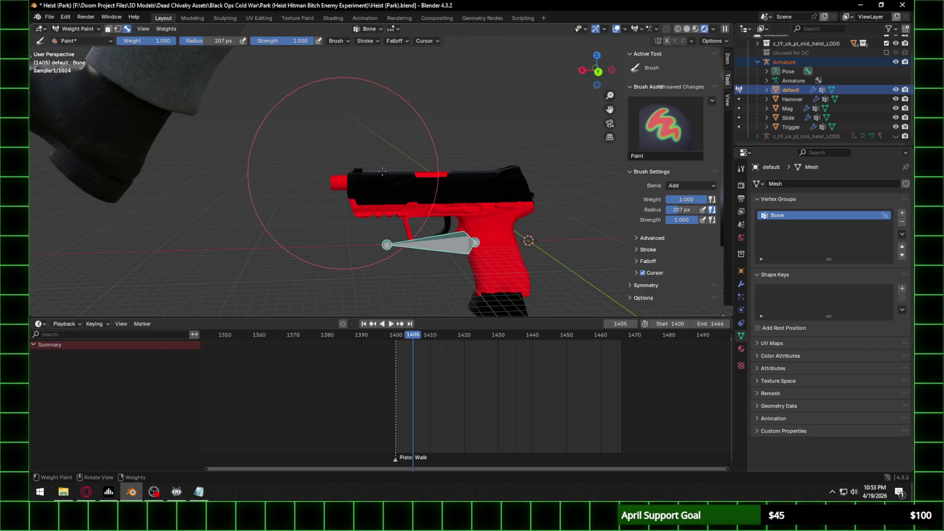
middle_drag(315, 172, 415, 173)
scroll(414, 173, up, 4)
Step: Return to Object Mode and select the armature
click(81, 32)
click(74, 39)
middle_drag(246, 197, 394, 213)
click(394, 212)
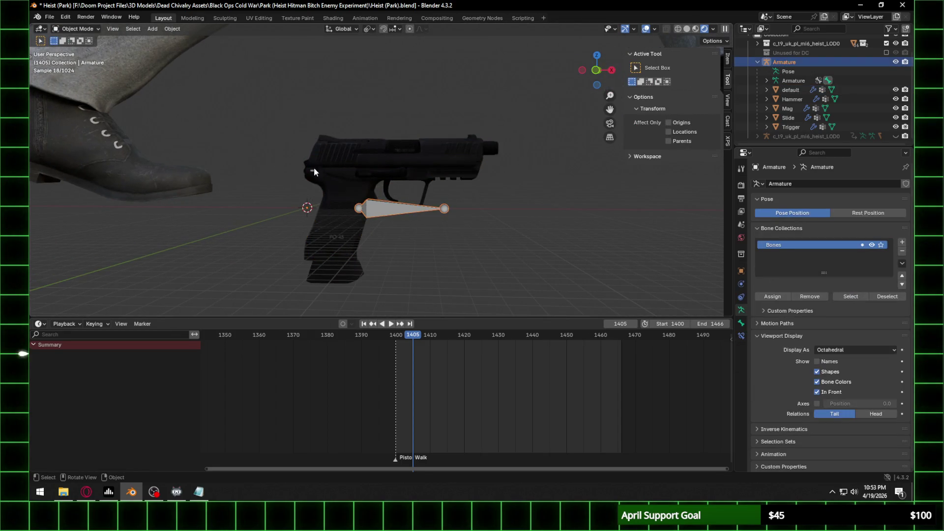
Step: In Edit Mode, add a bone at the 3D cursor and view the pistol from the front
key(Tab)
key(shift+a)
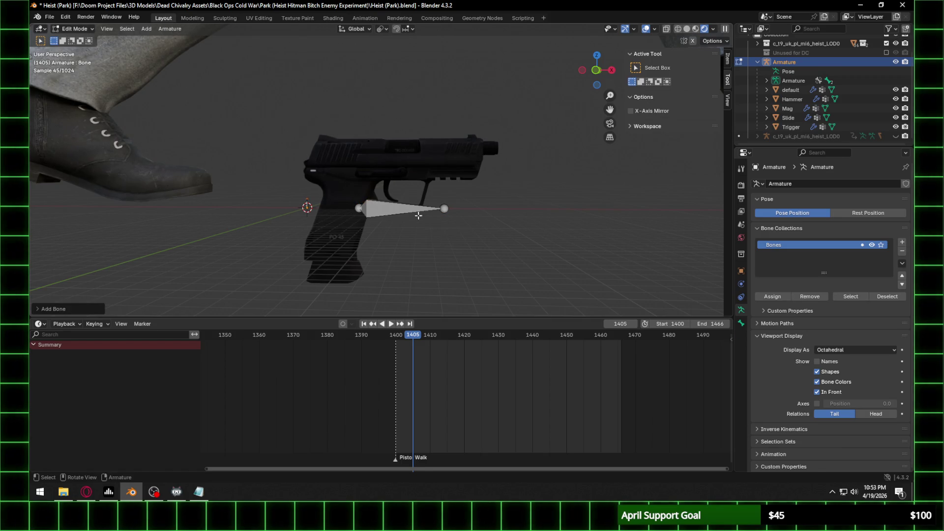
click(358, 205)
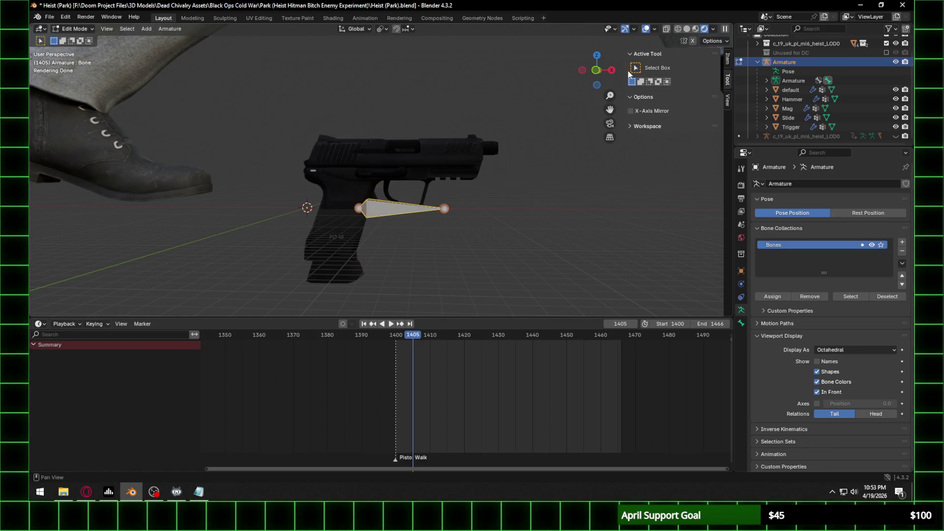
click(594, 74)
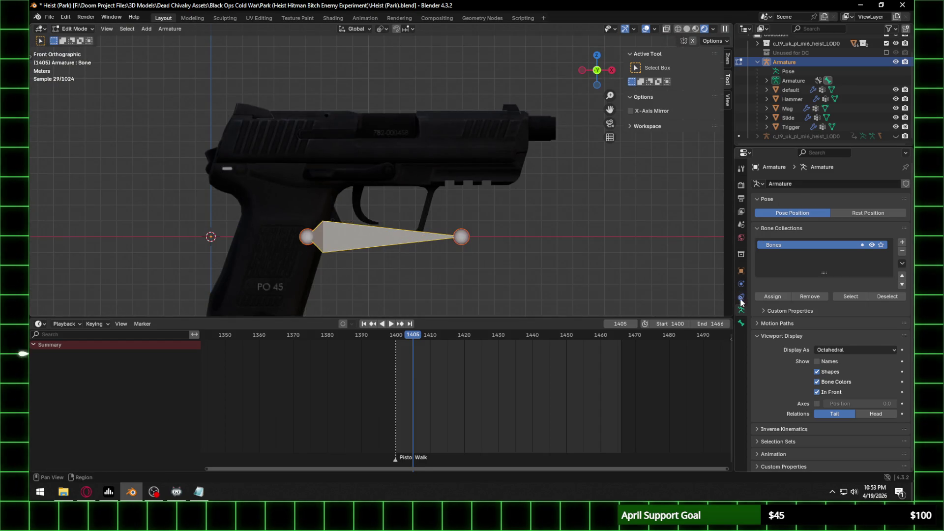
click(740, 323)
text(Body)
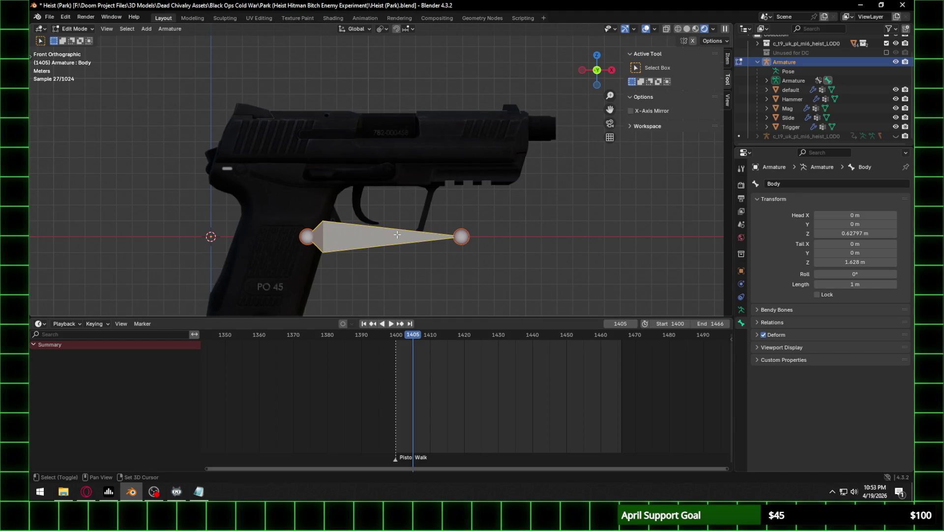
Step: Duplicate the Body bone and move the copy up in Z and along X onto the slide
key(shift+a)
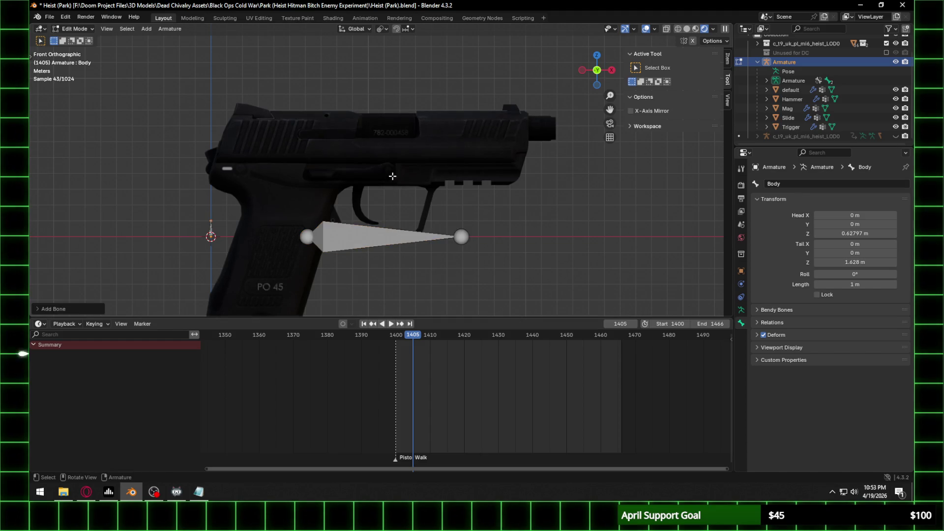
key(ctrl+z)
key(shift+d)
key(Escape)
key(g)
key(z)
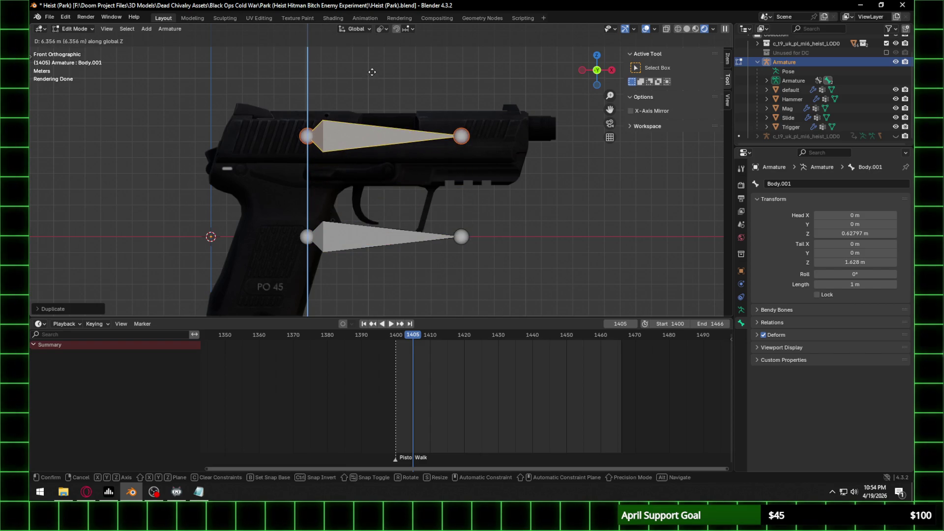
click(373, 72)
key(g)
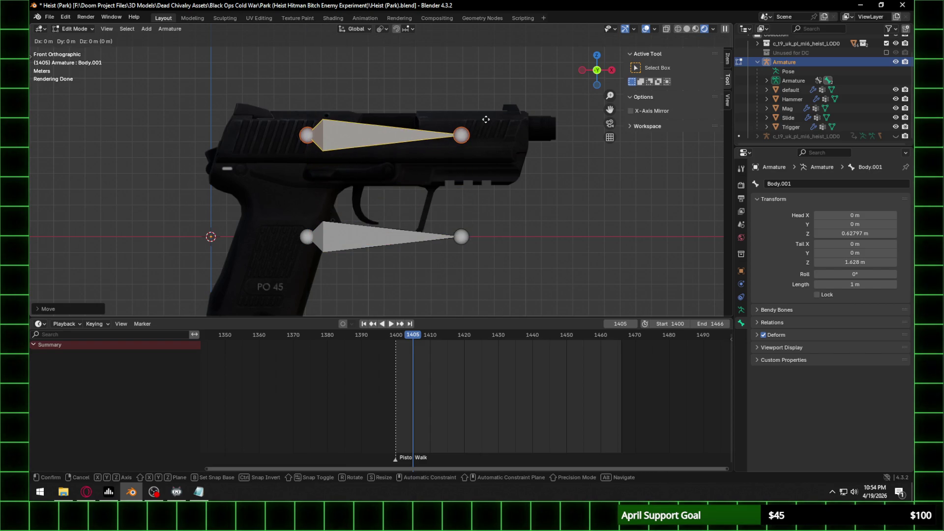
key(x)
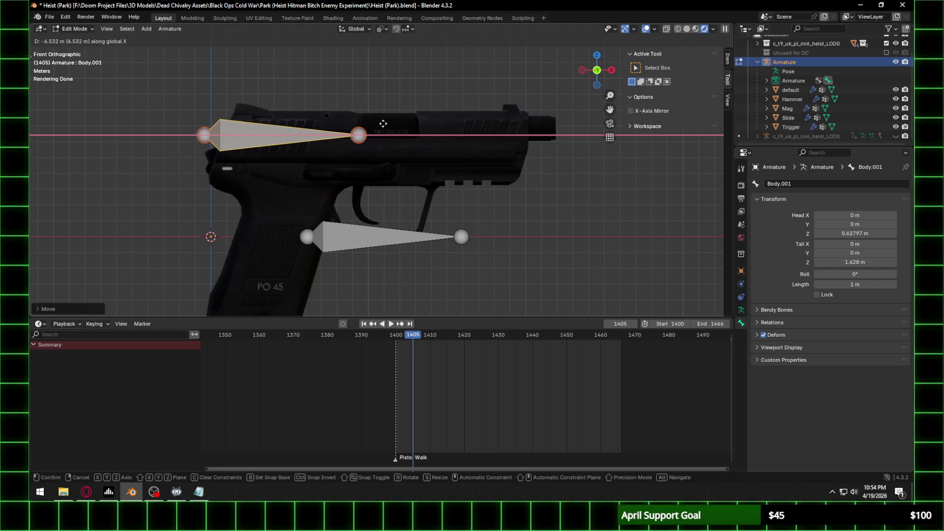
click(478, 127)
Step: Rename the bone Slide, return to Object Mode, and select the Slide mesh plus the armature
click(808, 183)
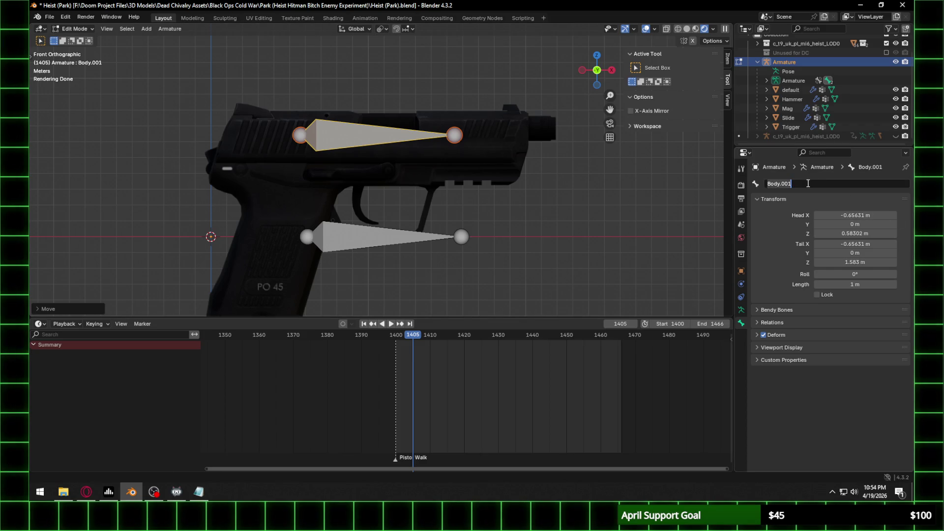
text(Slide)
click(74, 29)
click(74, 40)
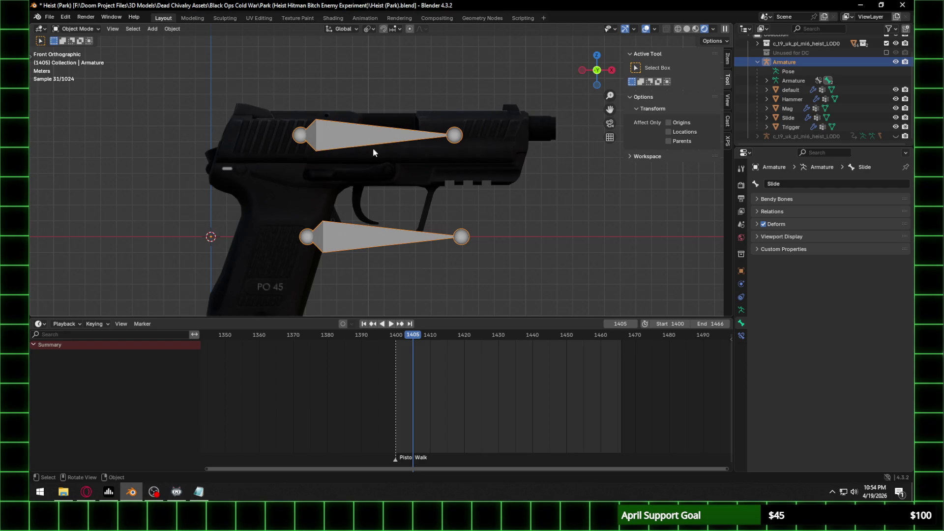
click(422, 159)
shift+click(393, 135)
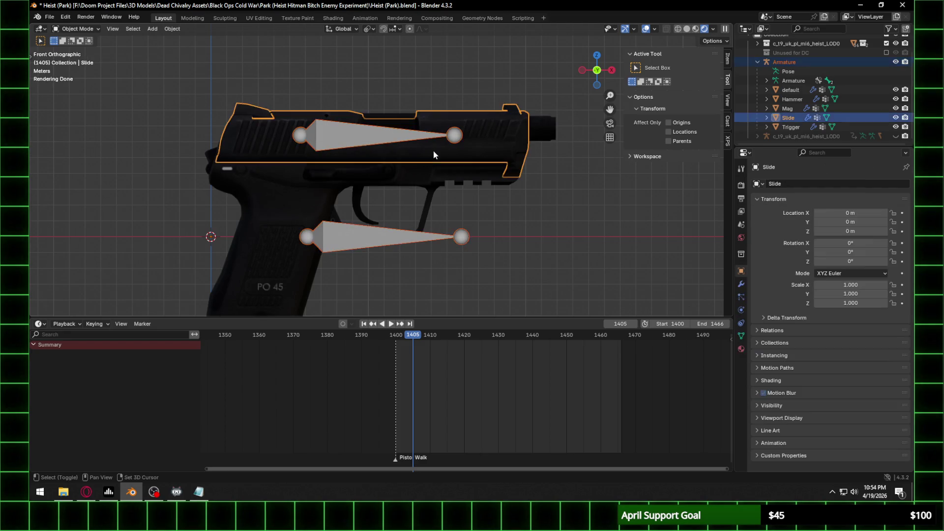
Step: Paint the Slide mesh at full weight and test it with a cancelled X move of the bone
click(79, 29)
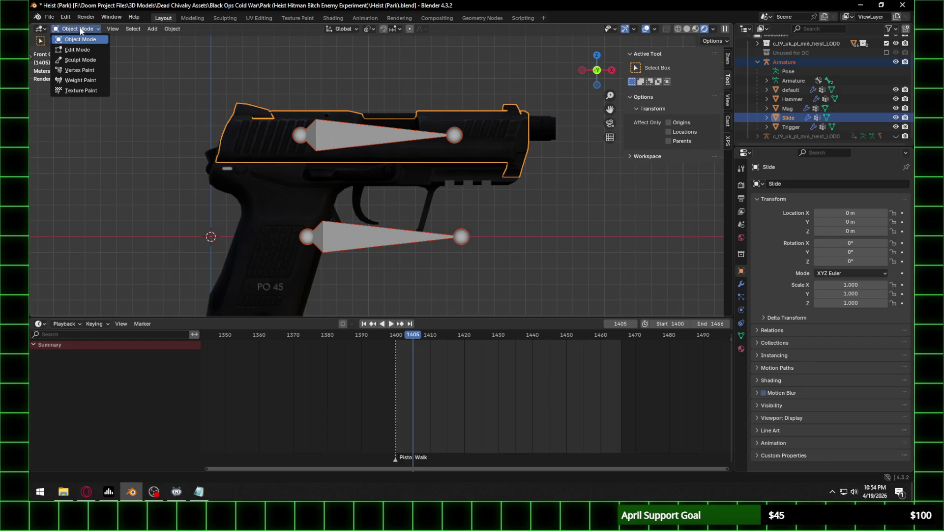
click(85, 81)
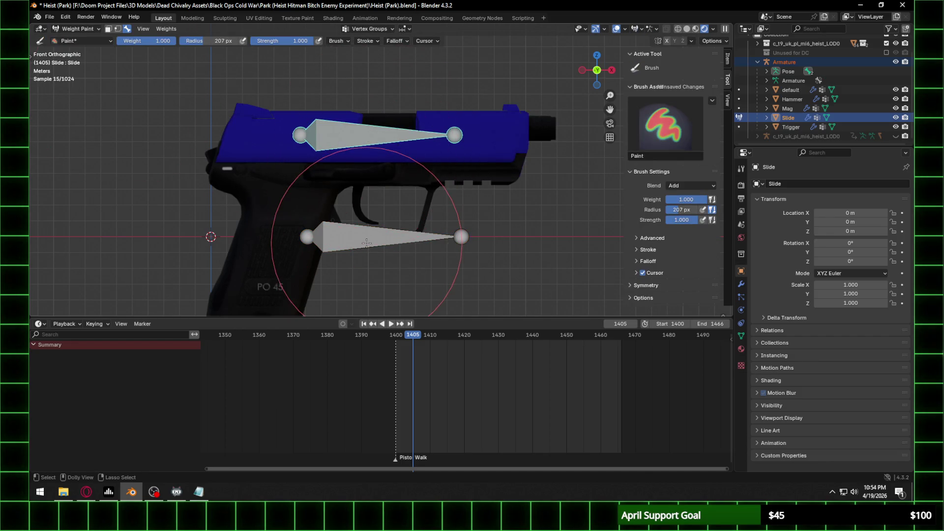
mouse_move(390, 126)
mouse_down()
mouse_move(194, 123)
mouse_move(492, 118)
mouse_move(401, 125)
mouse_move(409, 123)
mouse_up()
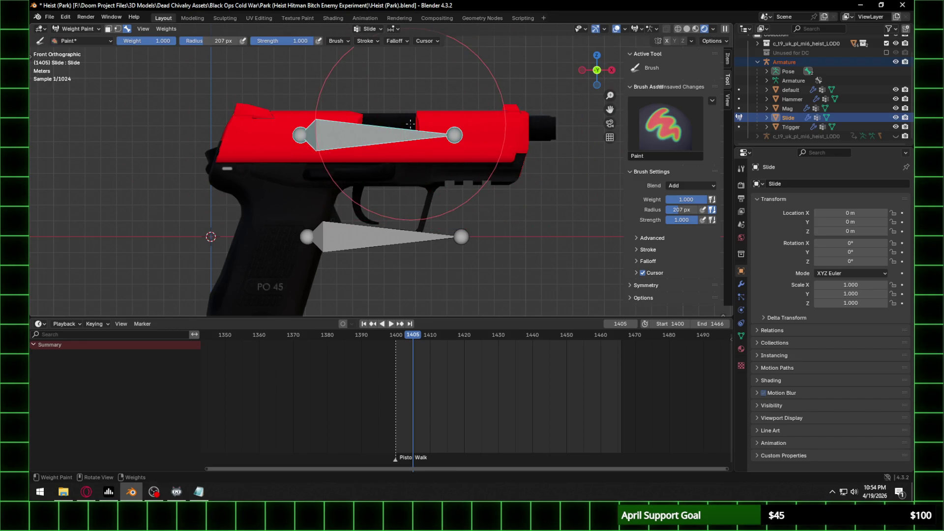
middle_drag(413, 122, 494, 101)
key(g)
key(y)
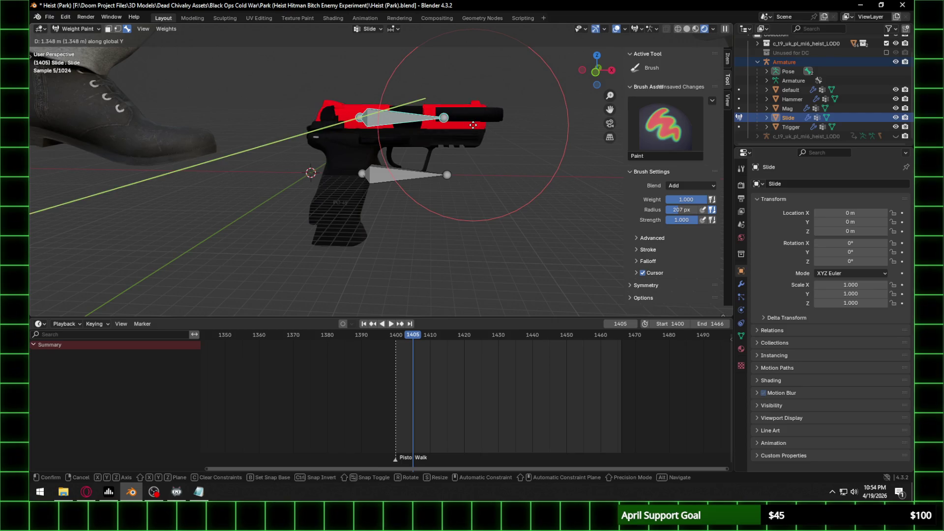
key(x)
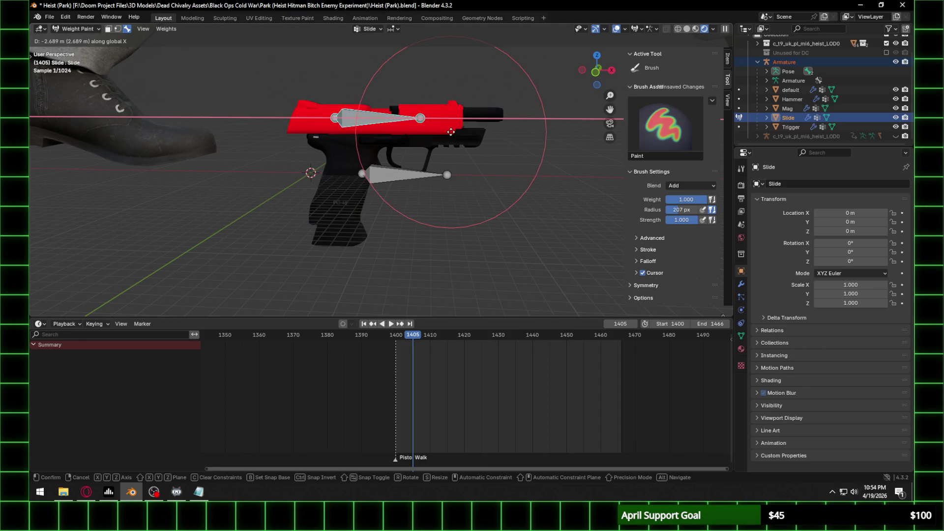
key(Escape)
Step: Recheck the slide's weighting from the front view with another cancelled X move
middle_drag(493, 102, 442, 69)
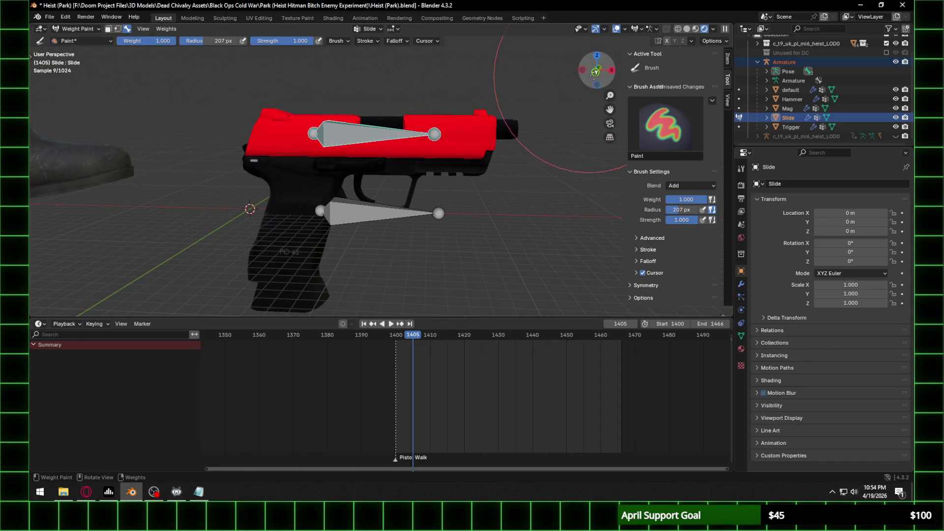
click(594, 73)
scroll(485, 210, up, 4)
scroll(393, 189, down, 2)
scroll(452, 152, up, 2)
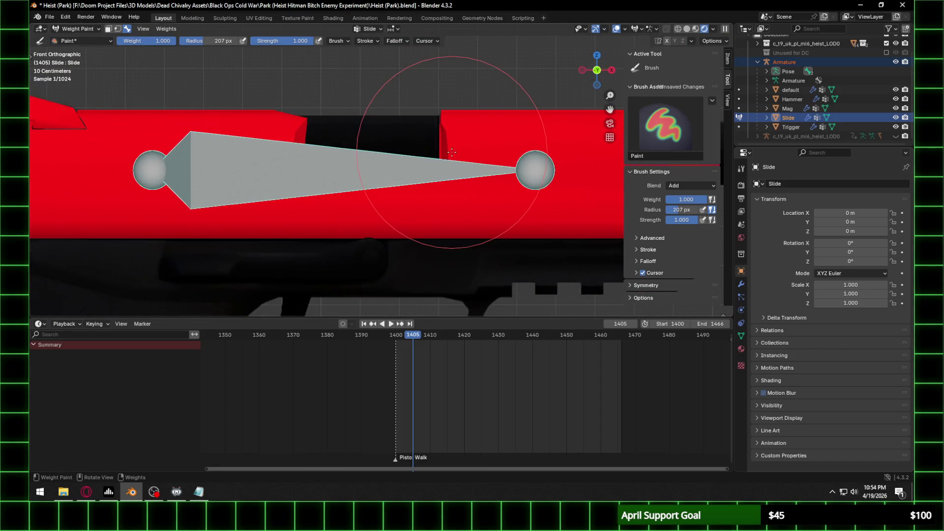
key(g)
key(x)
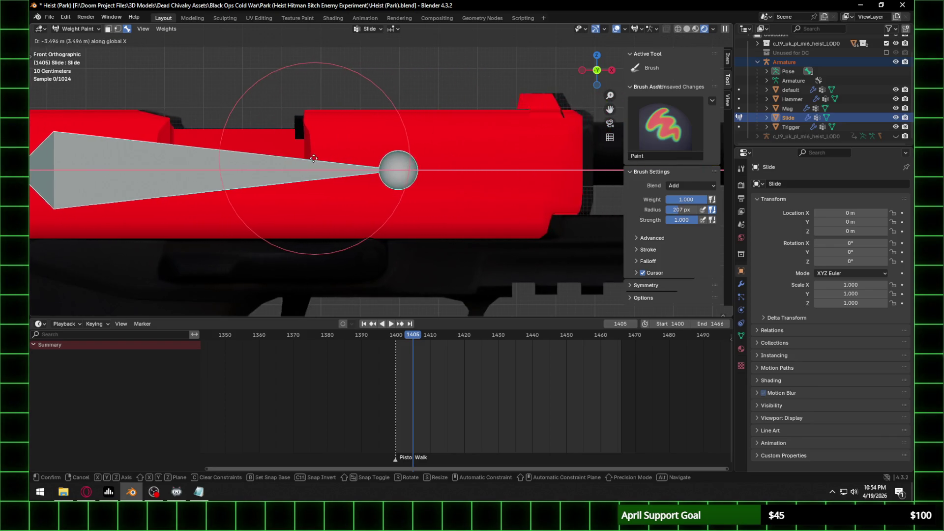
key(Escape)
scroll(304, 169, down, 5)
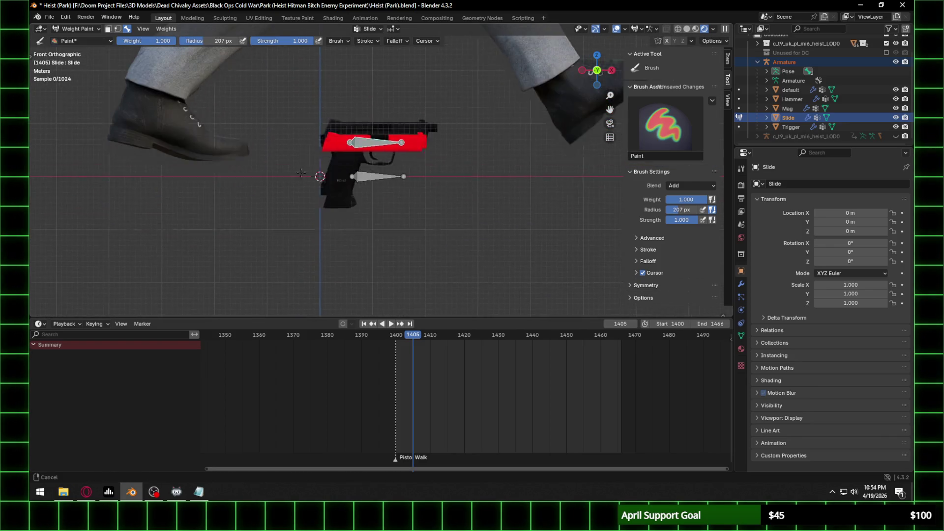
scroll(301, 172, up, 5)
Step: Return to Object Mode, enter the armature's Edit Mode and select the Body bone in right view
click(76, 29)
click(74, 38)
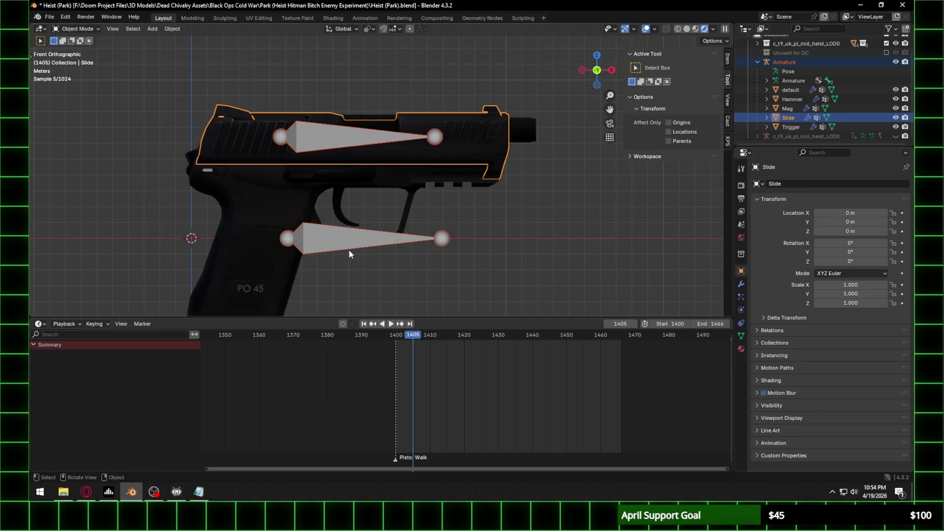
click(350, 246)
key(Tab)
click(336, 259)
click(611, 69)
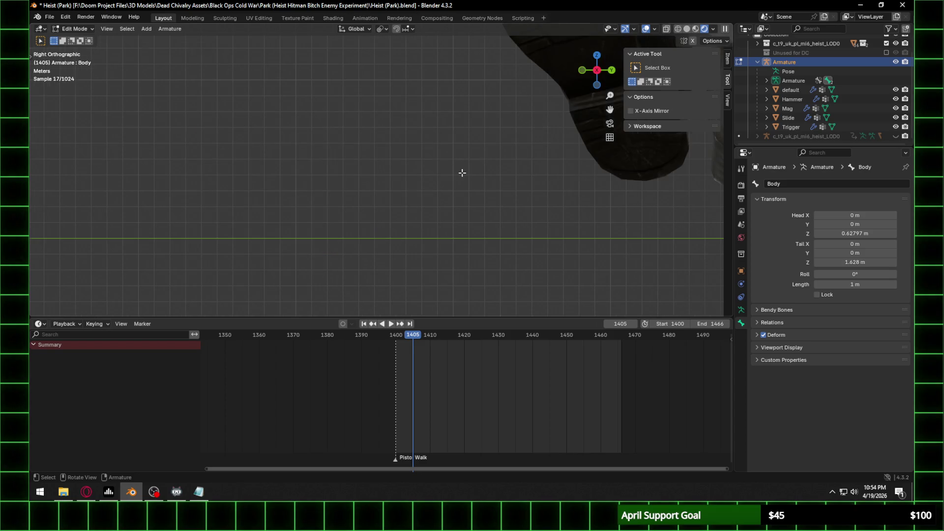
scroll(491, 174, down, 5)
scroll(492, 177, up, 8)
shift+middle_drag(492, 177, 417, 171)
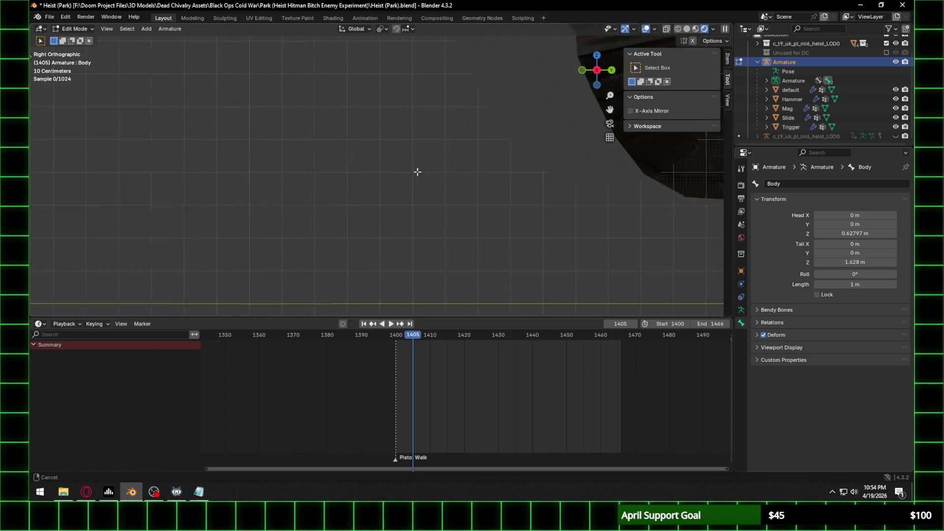
scroll(418, 172, down, 10)
mouse_move(615, 223)
shift+middle_down()
mouse_move(535, 229)
mouse_move(507, 196)
shift+middle_up()
Step: Duplicate the Body bone, rotate it 90 degrees about Z, and shrink it to about 0.136 m
key(shift+d)
key(Escape)
text(rz)
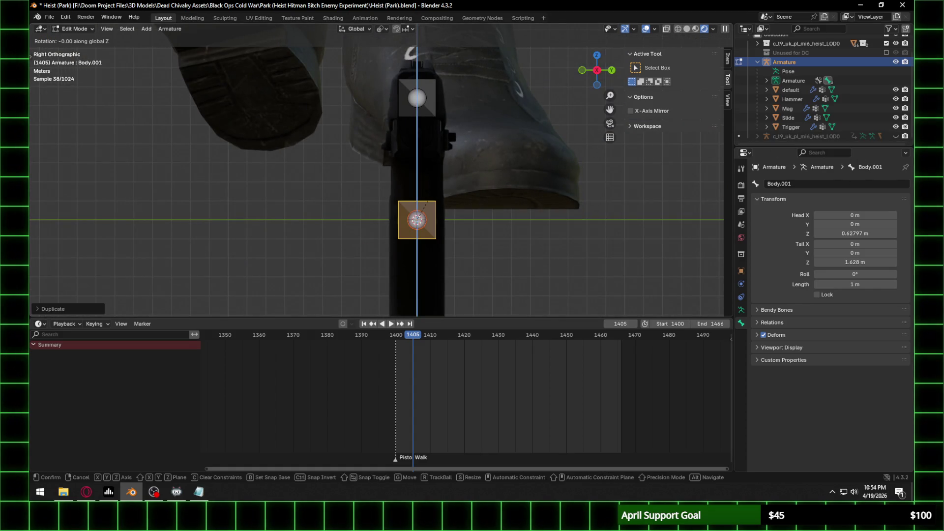
text(90)
key(Return)
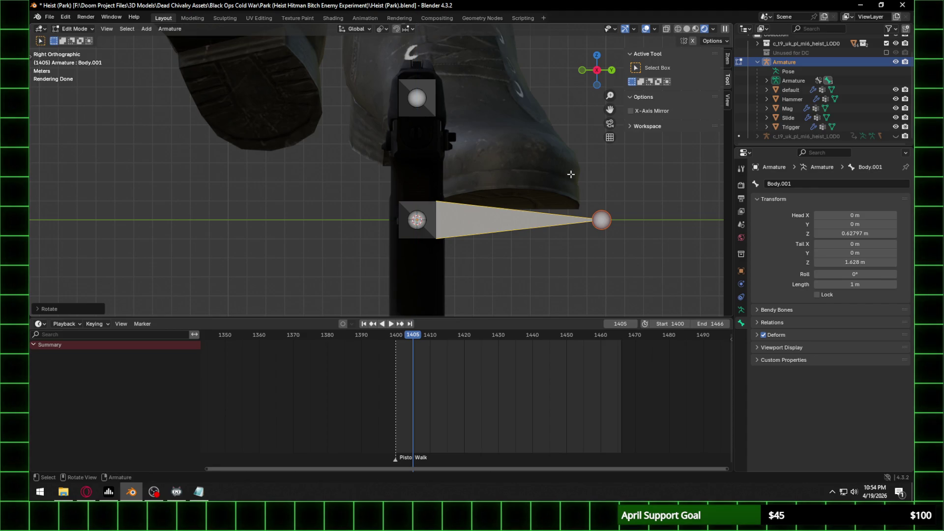
key(s)
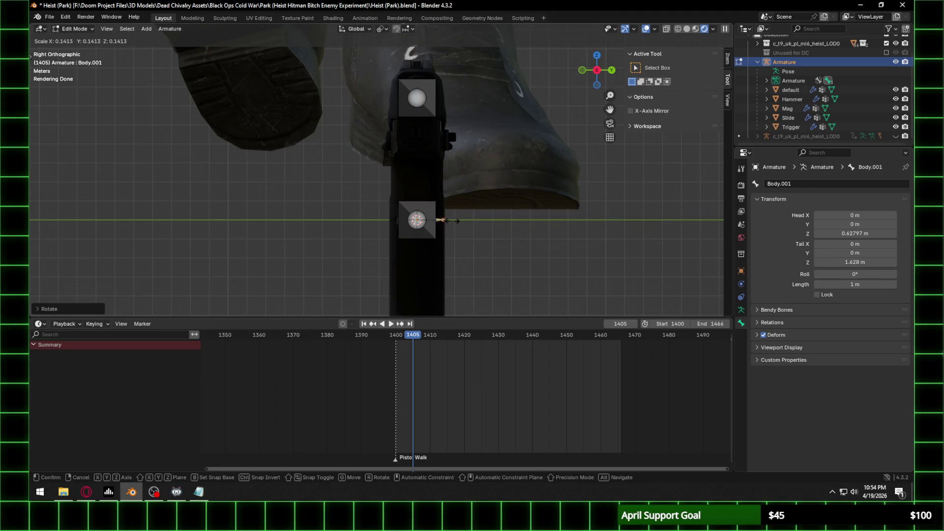
click(450, 222)
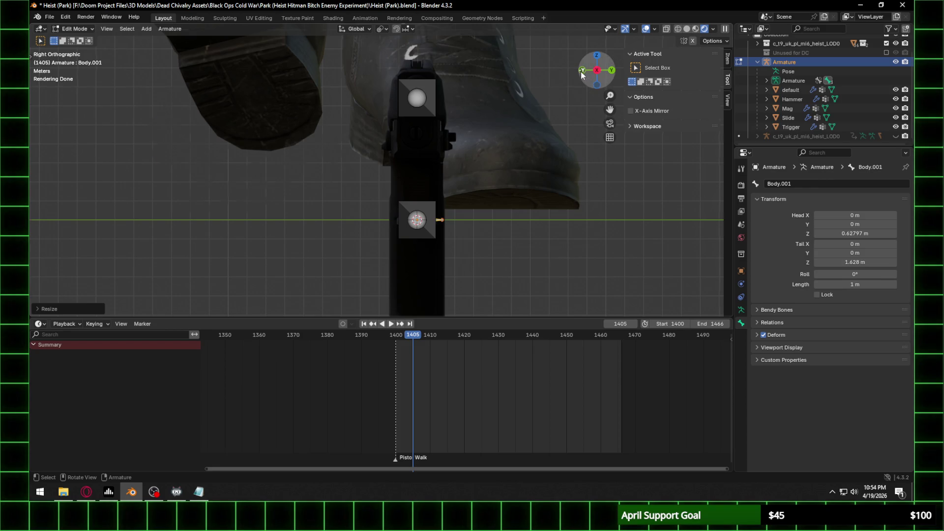
Step: In wireframe, move the new bone onto the top of the trigger and rename it Trigger
click(581, 70)
key(g)
key(z)
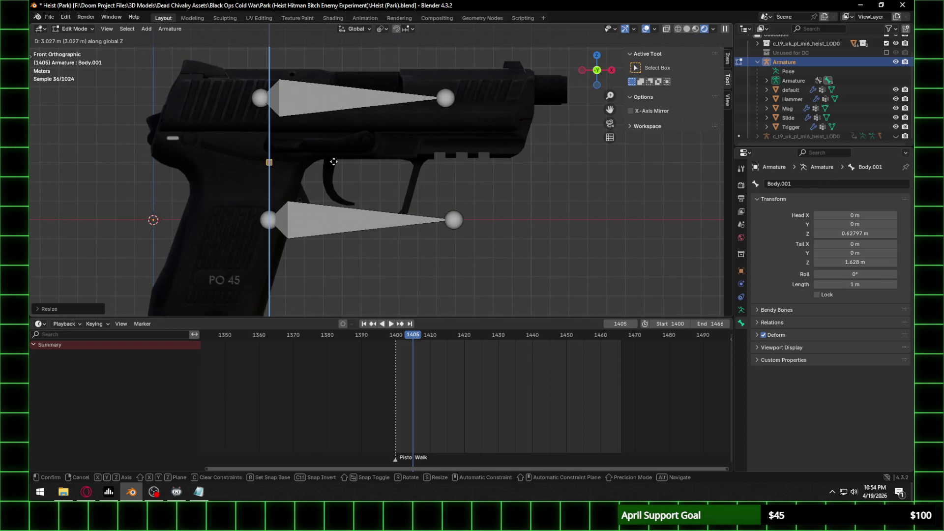
click(341, 153)
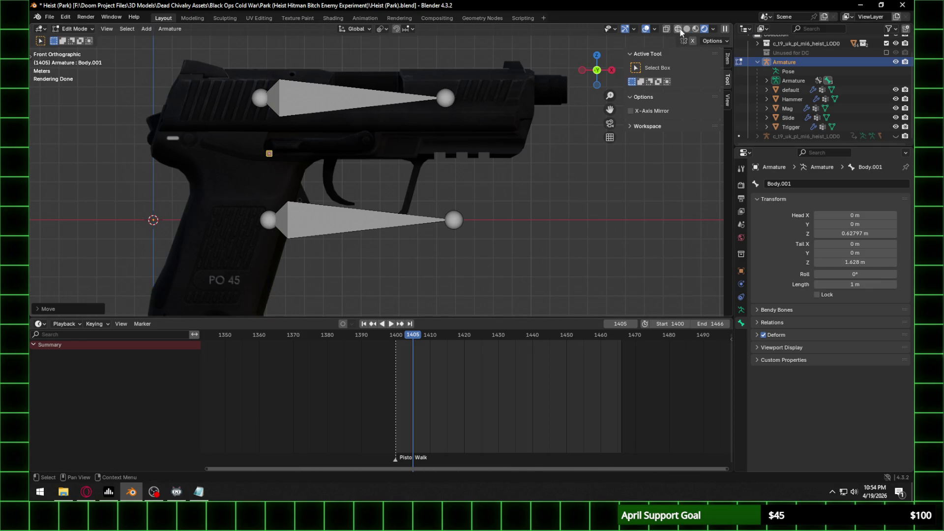
click(679, 29)
key(g)
key(z)
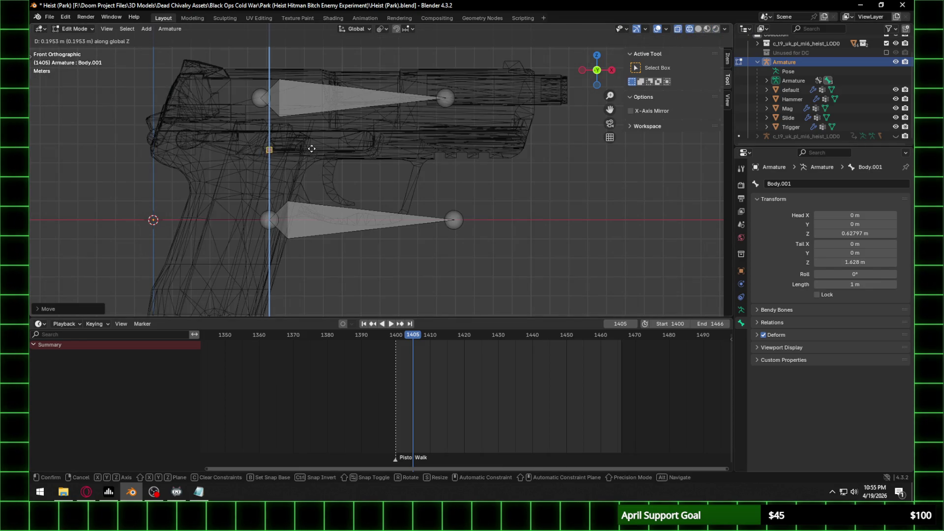
key(x)
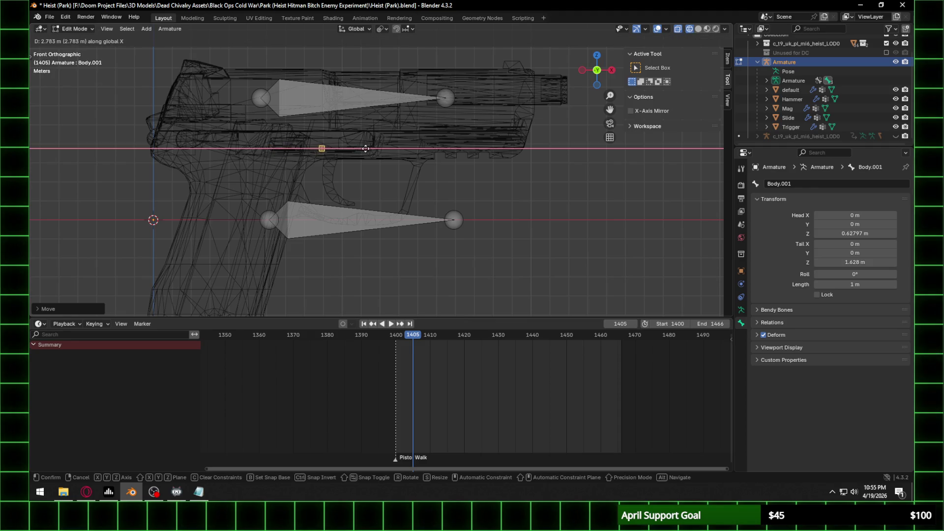
click(374, 149)
scroll(374, 150, up, 3)
click(819, 185)
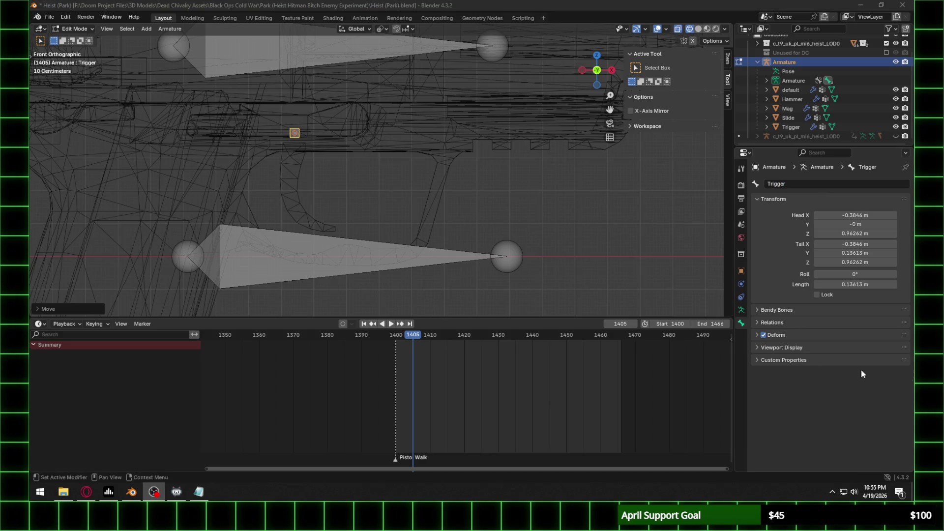
Step: Select the armature with the Trigger mesh active, enter Weight Paint, and pick the Trigger group
click(79, 28)
click(80, 39)
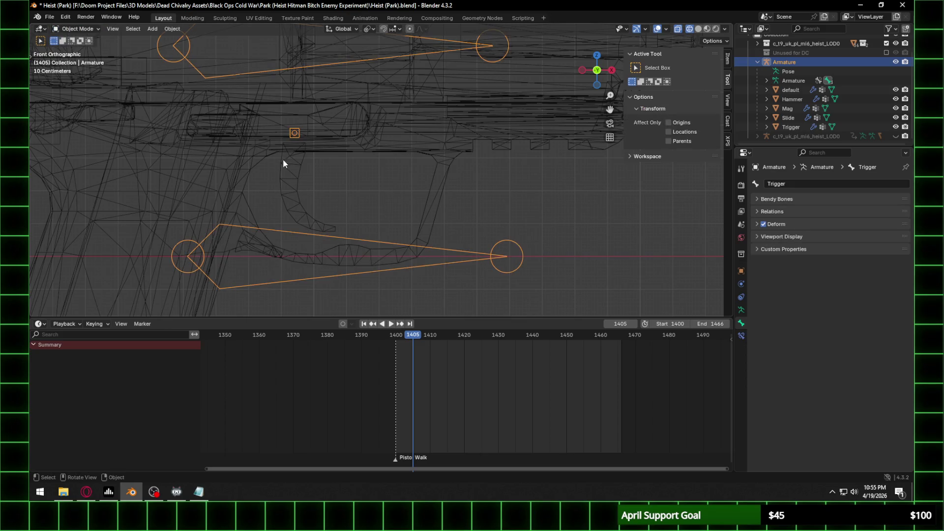
click(295, 173)
click(294, 136)
shift+click(299, 176)
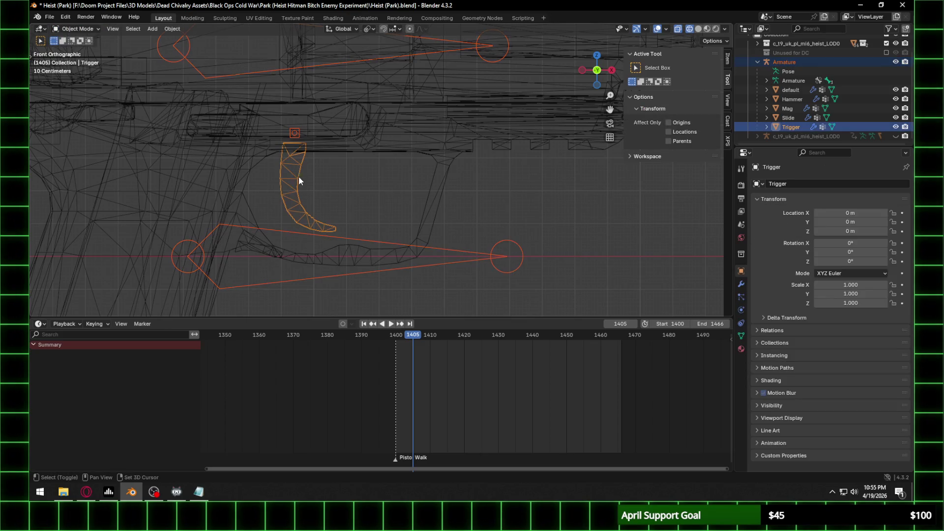
click(77, 29)
click(77, 81)
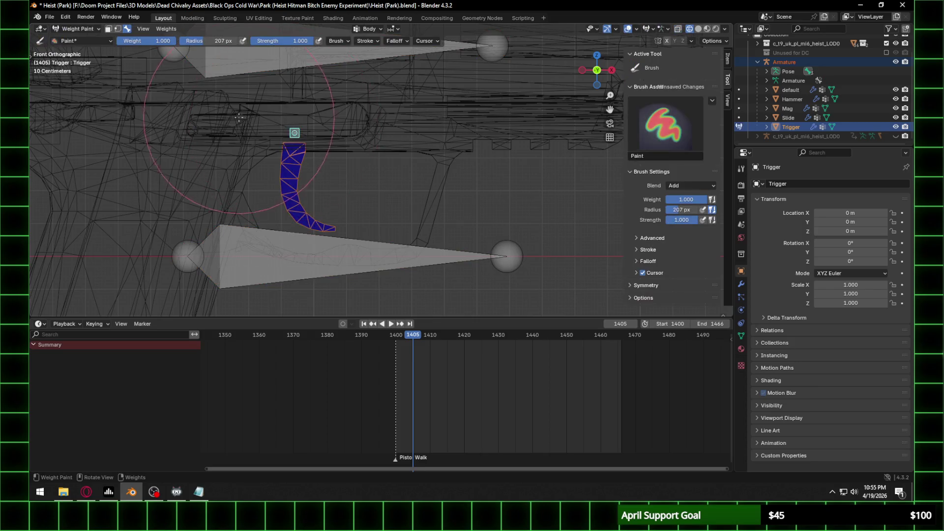
ctrl+click(294, 132)
Step: Paint the trigger fully red, then test-rotate the Trigger bone around Y
click(298, 149)
drag(298, 148, 315, 206)
mouse_move(314, 206)
middle_down()
mouse_move(291, 236)
mouse_move(378, 202)
middle_up()
click(384, 204)
mouse_move(411, 158)
middle_down()
mouse_move(347, 138)
mouse_move(449, 166)
middle_up()
key(r)
key(y)
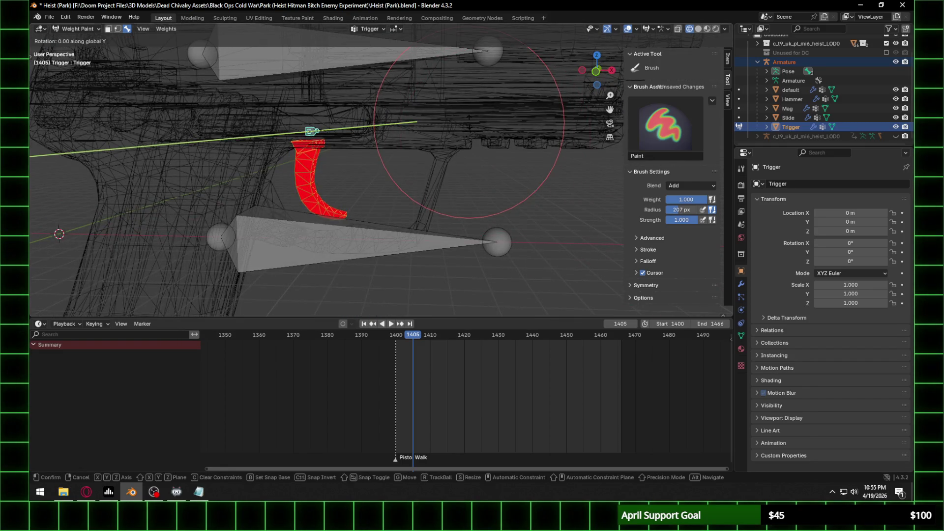
click(399, 183)
Step: Return to Object Mode, view the pistol from the front, and Tab the armature into Edit Mode
click(87, 32)
click(80, 40)
scroll(341, 188, down, 5)
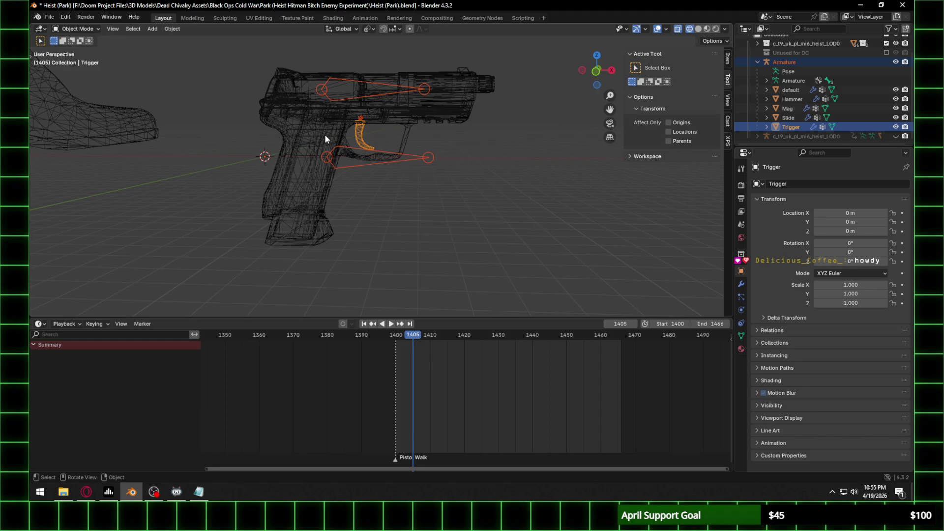
scroll(325, 145, down, 5)
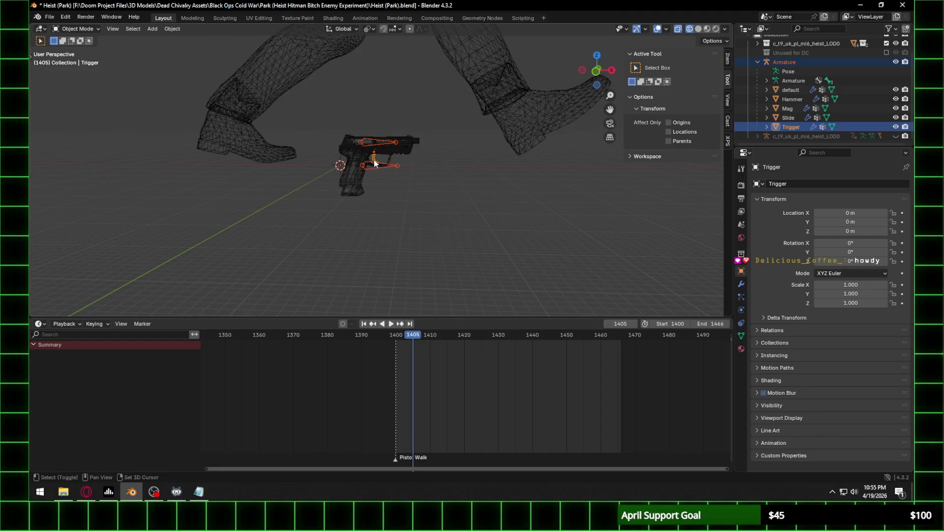
scroll(374, 162, up, 4)
click(592, 71)
scroll(390, 177, up, 3)
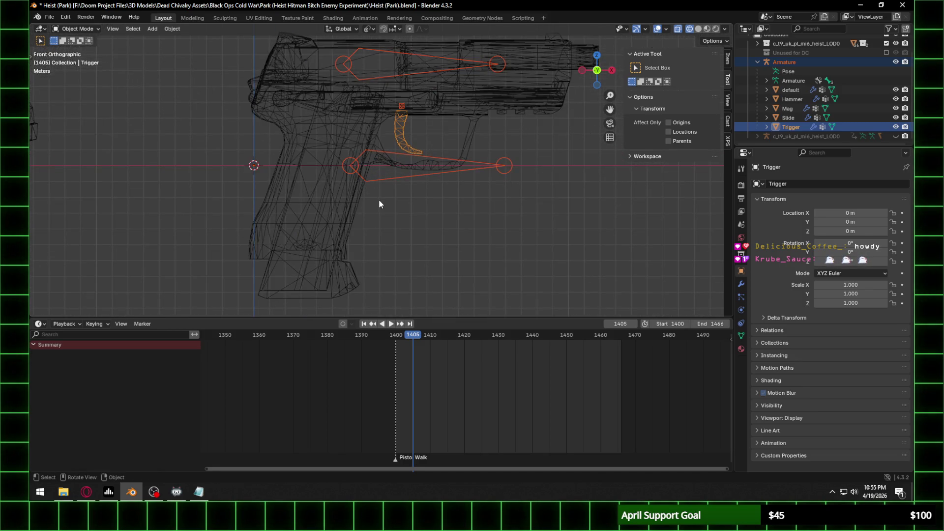
click(408, 169)
key(Tab)
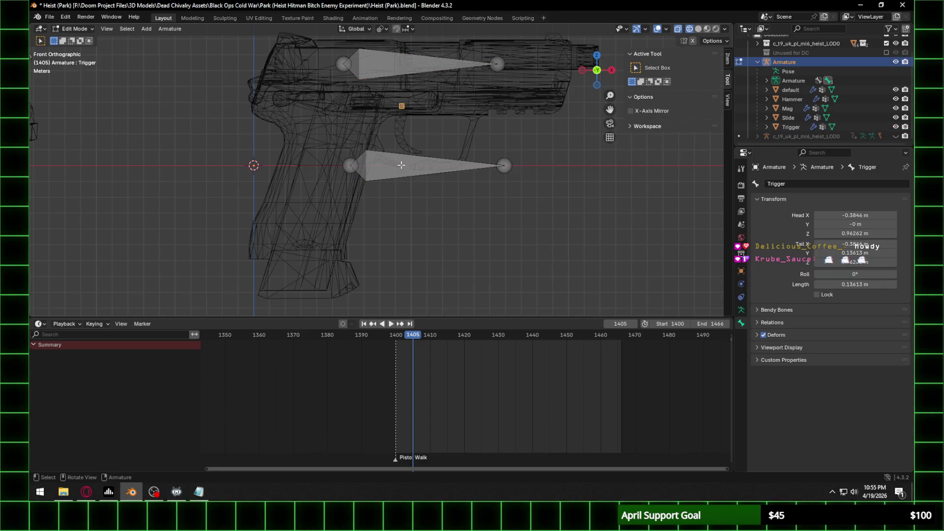
Step: Duplicate the lower horizontal bone in place and rotate the copy down along the grip
click(434, 165)
key(g)
right_click(308, 192)
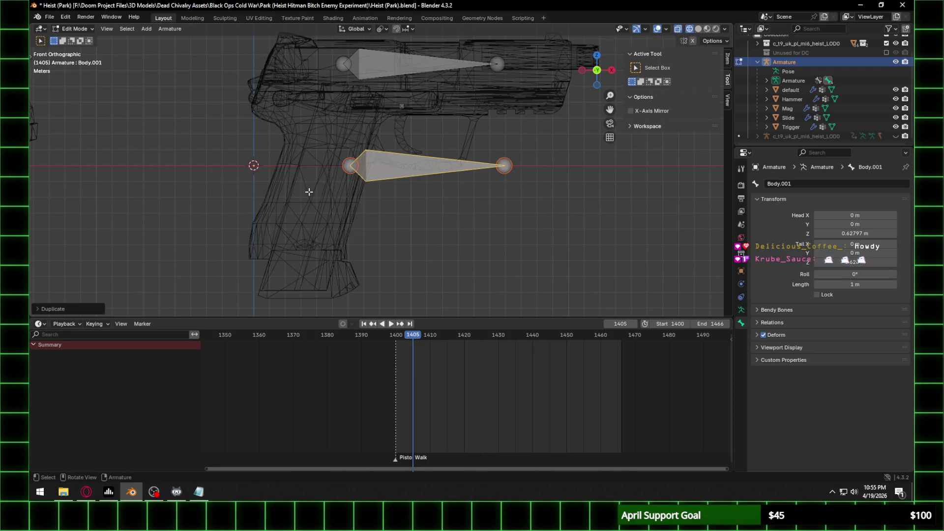
key(r)
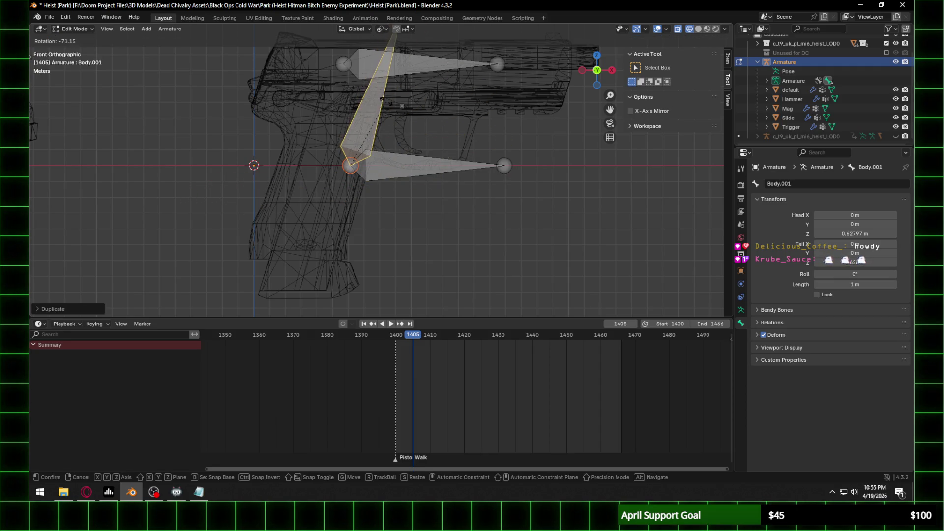
click(377, 97)
Step: Fine-tune the new bone's position and angle so it follows the magazine
key(g)
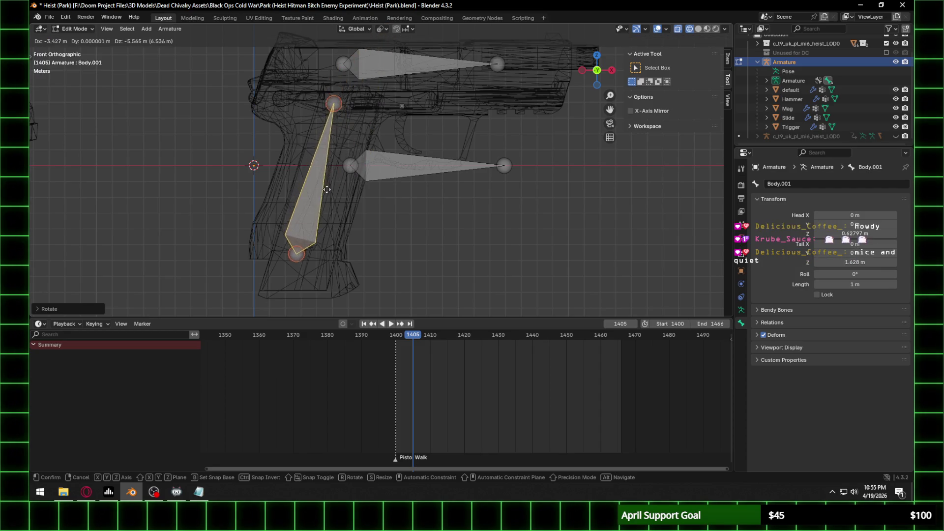
right_click(456, 135)
key(g)
key(x)
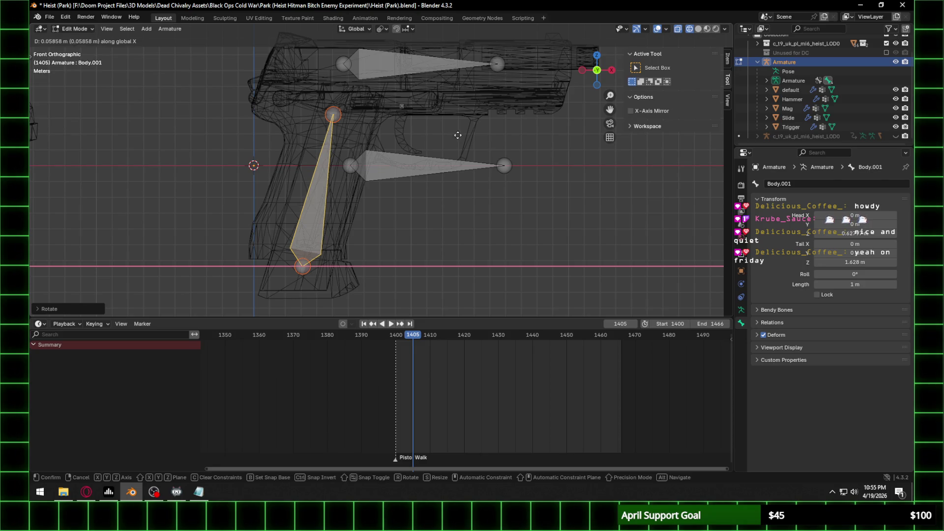
right_click(465, 139)
key(g)
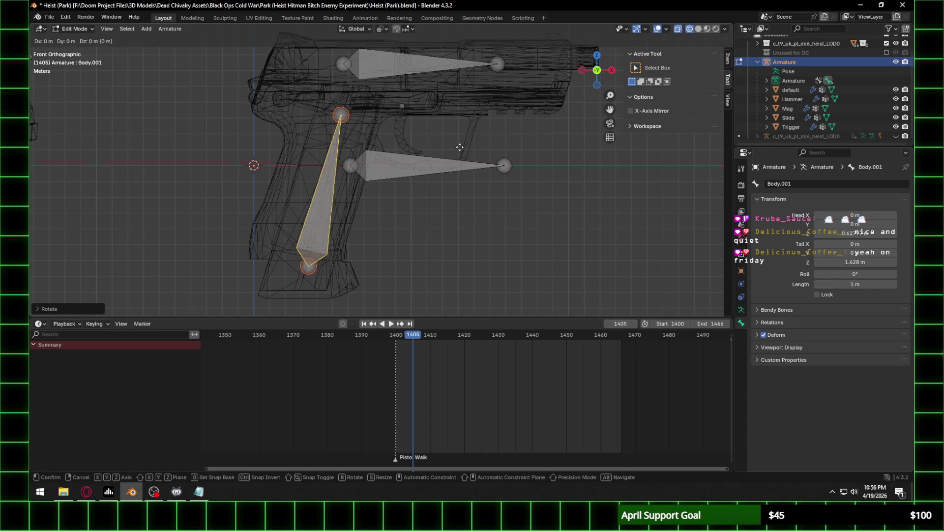
key(x)
click(459, 147)
key(r)
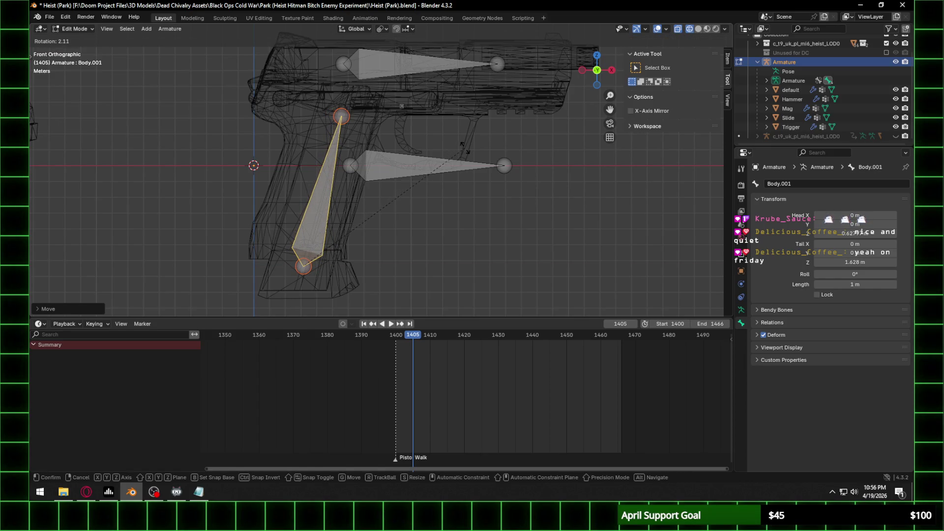
click(463, 148)
Step: Name the new bone 'Magazine' in Bone properties
click(811, 183)
text(Maga)
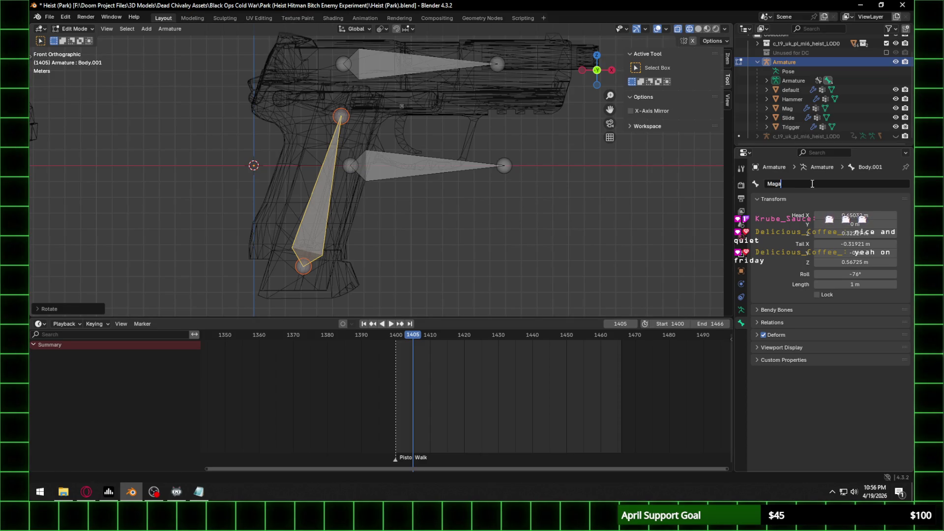
text(zine)
key(Return)
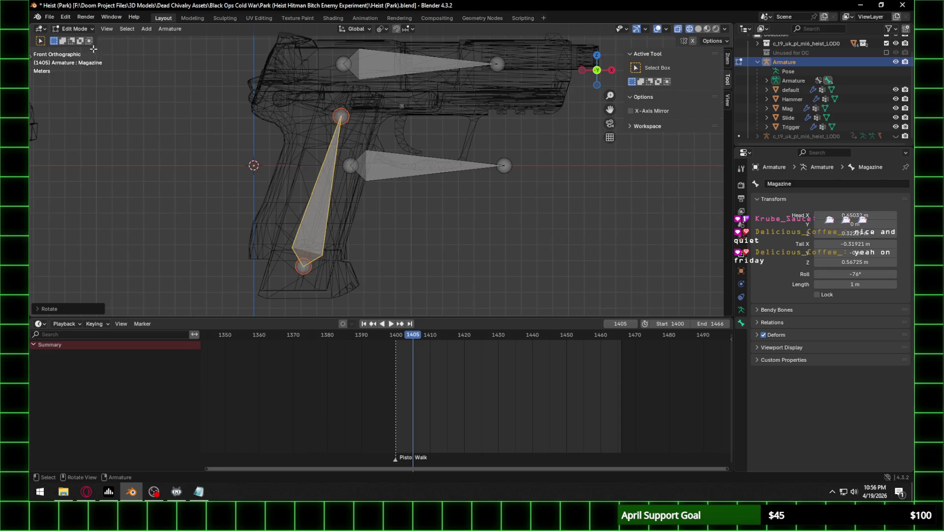
click(81, 30)
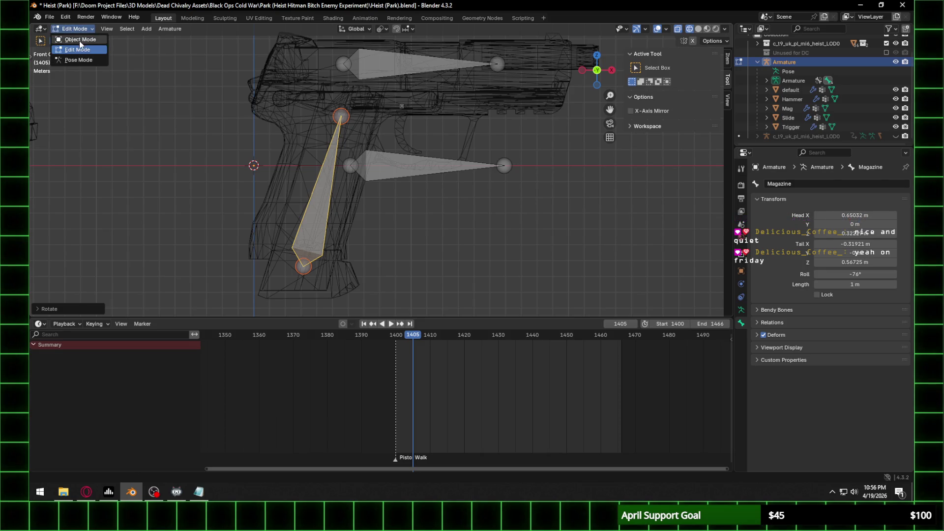
Step: Select the Mag mesh in Object Mode and paint it at full weight in Weight Paint
click(79, 41)
click(346, 202)
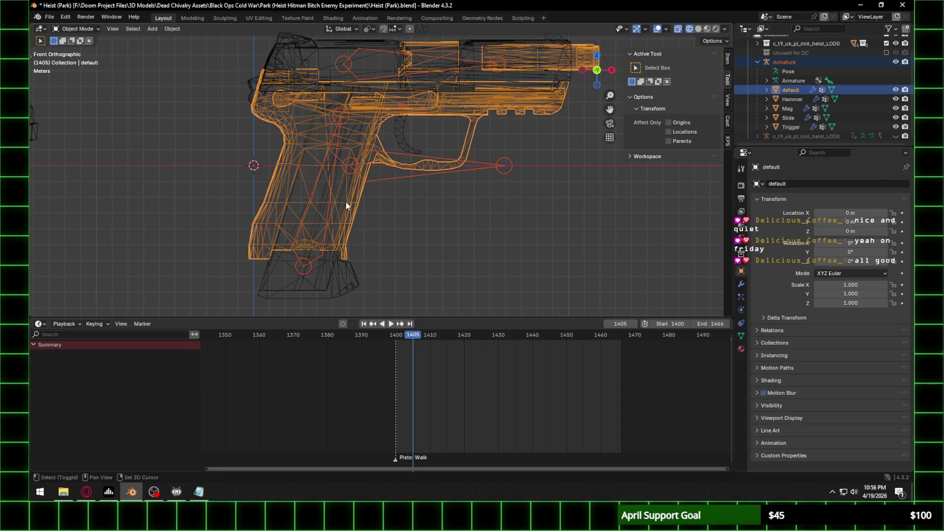
click(317, 254)
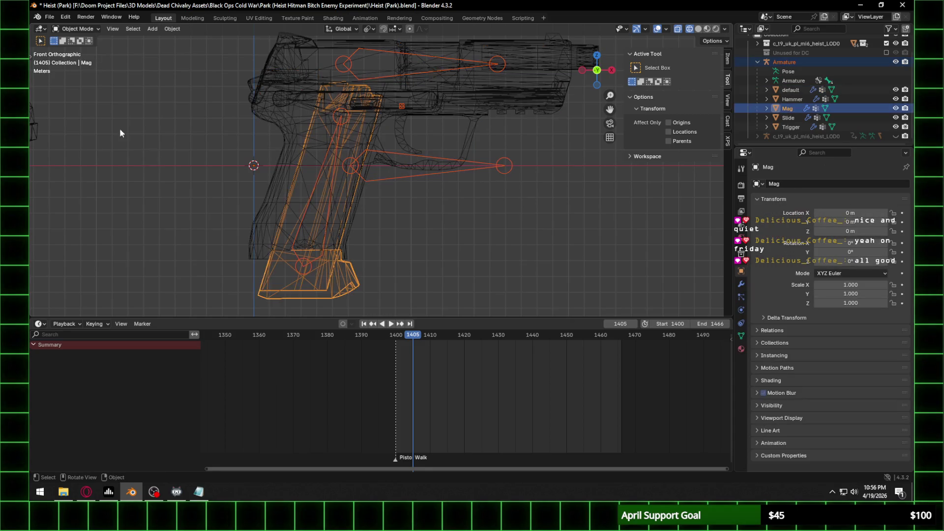
click(78, 29)
click(80, 80)
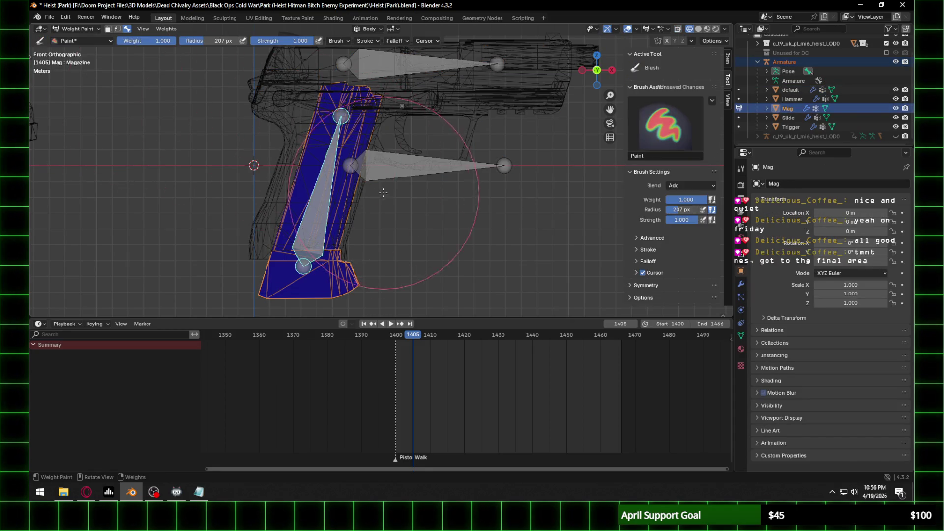
mouse_move(317, 201)
mouse_down()
mouse_move(327, 197)
mouse_move(415, 275)
mouse_move(495, 236)
mouse_up()
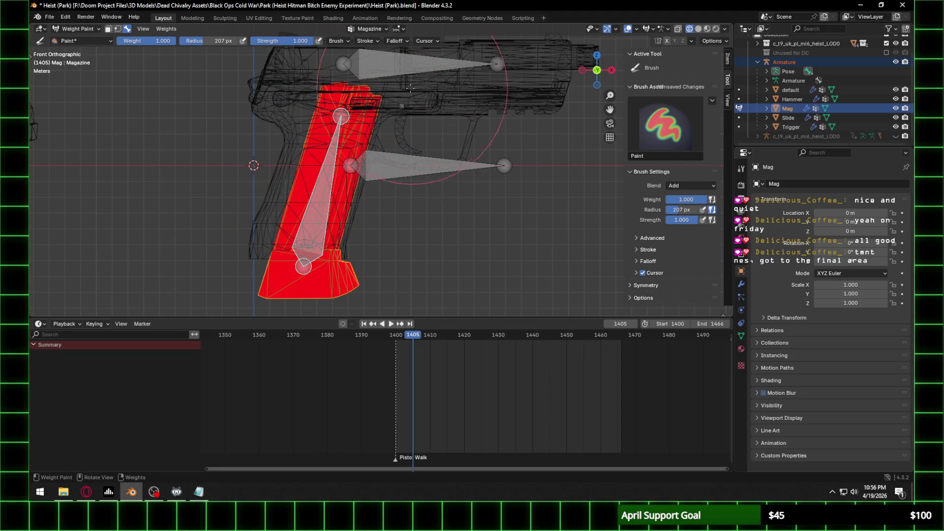
Step: Test the Magazine bone in Pose Mode, then Tab the armature back into Edit Mode
click(77, 29)
click(81, 40)
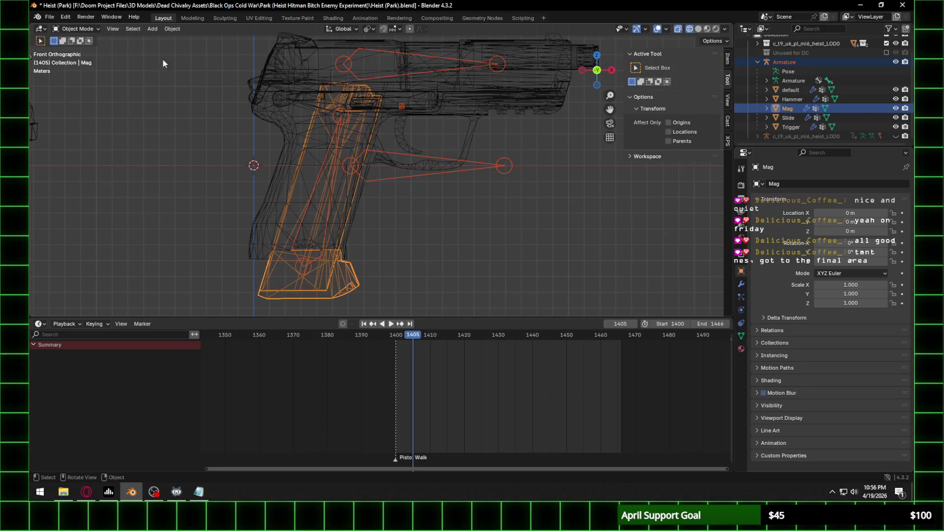
click(330, 191)
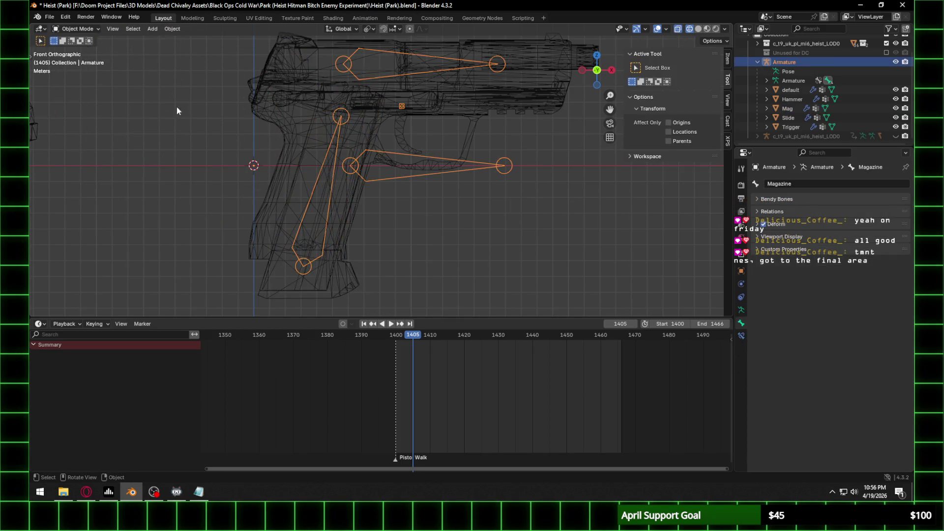
click(77, 28)
click(83, 61)
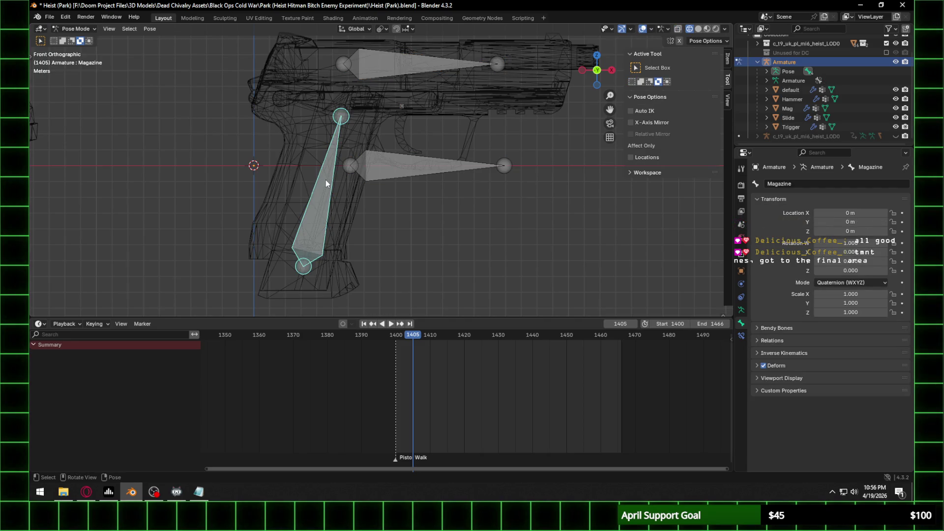
key(g)
key(y)
key(y)
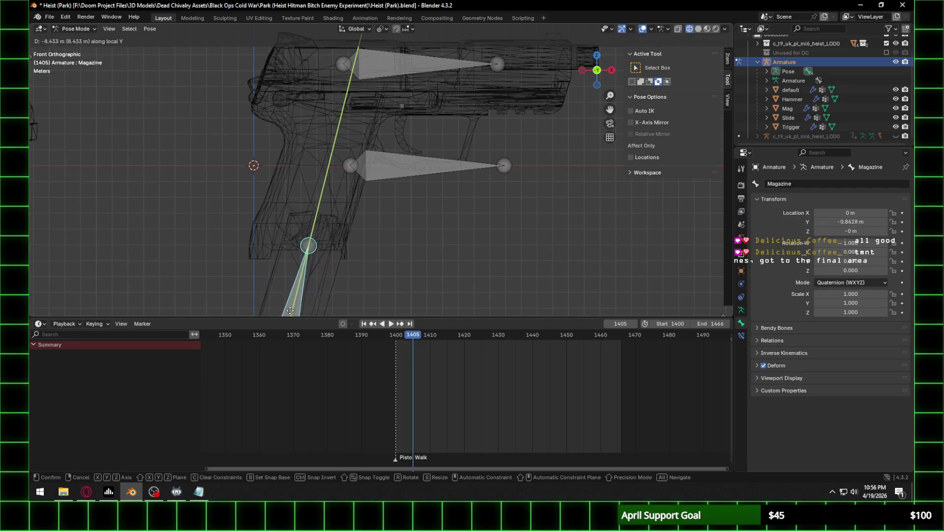
key(Escape)
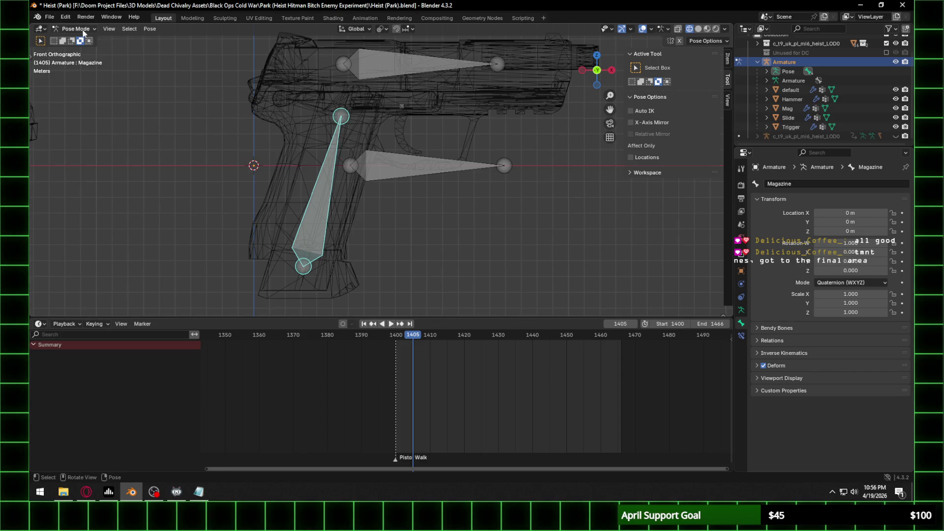
click(69, 29)
click(87, 44)
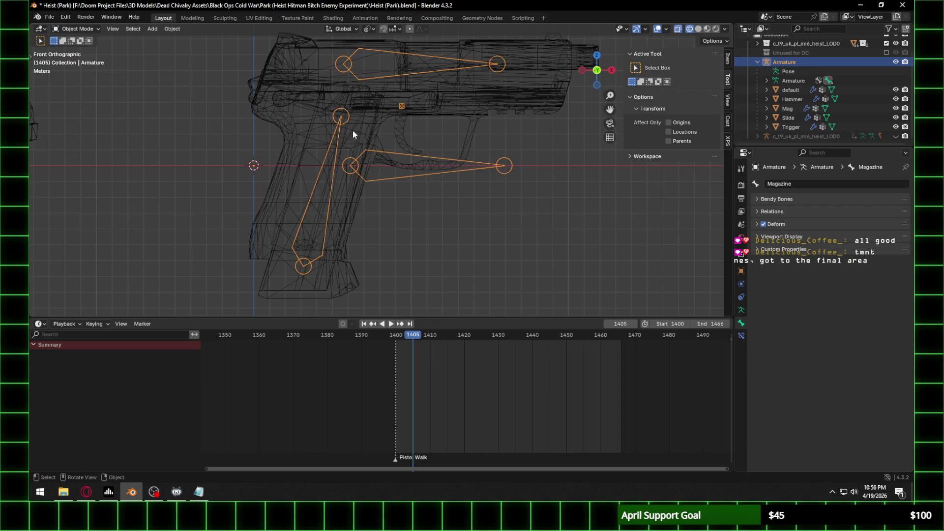
key(Tab)
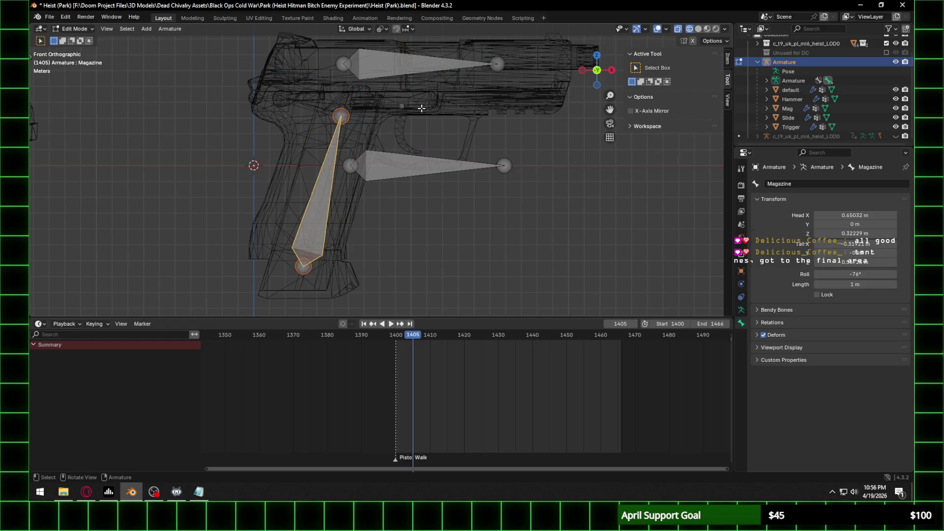
Step: Duplicate the small Trigger bone and place the copy at the pistol's rear top
drag(383, 95, 435, 135)
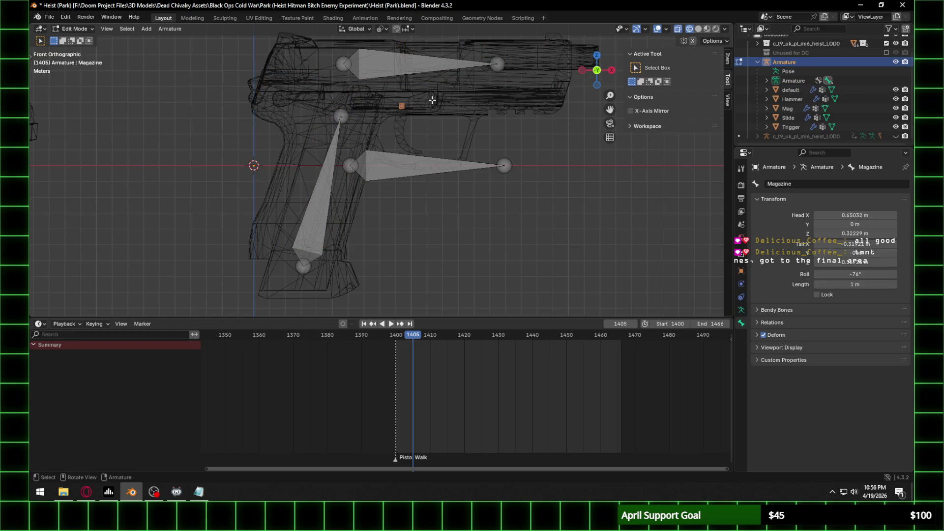
key(g)
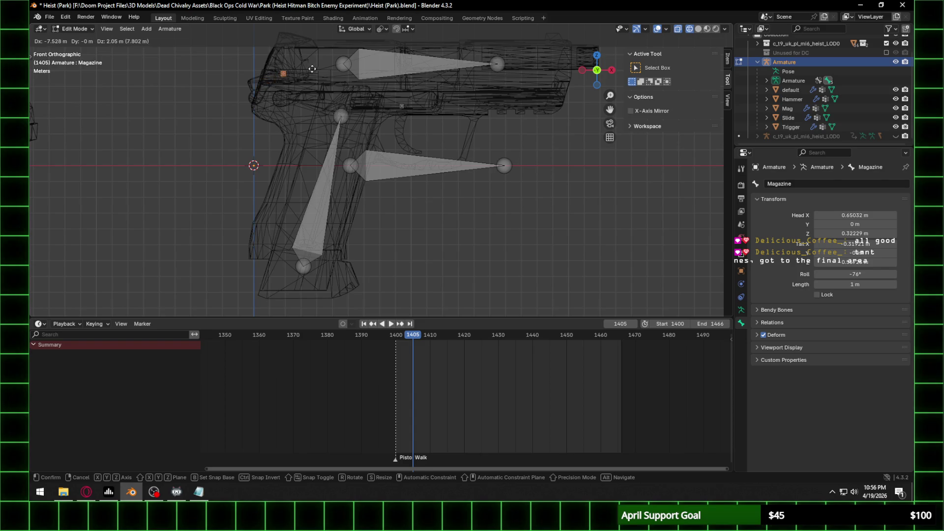
click(307, 74)
scroll(307, 74, up, 3)
shift+middle_drag(255, 45, 386, 186)
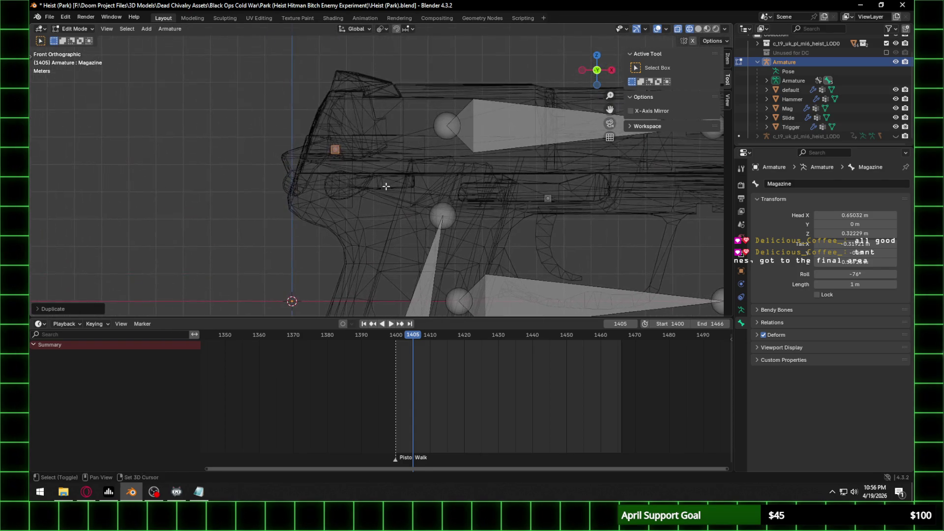
scroll(386, 186, up, 3)
shift+middle_drag(307, 130, 359, 116)
key(ctrl+p)
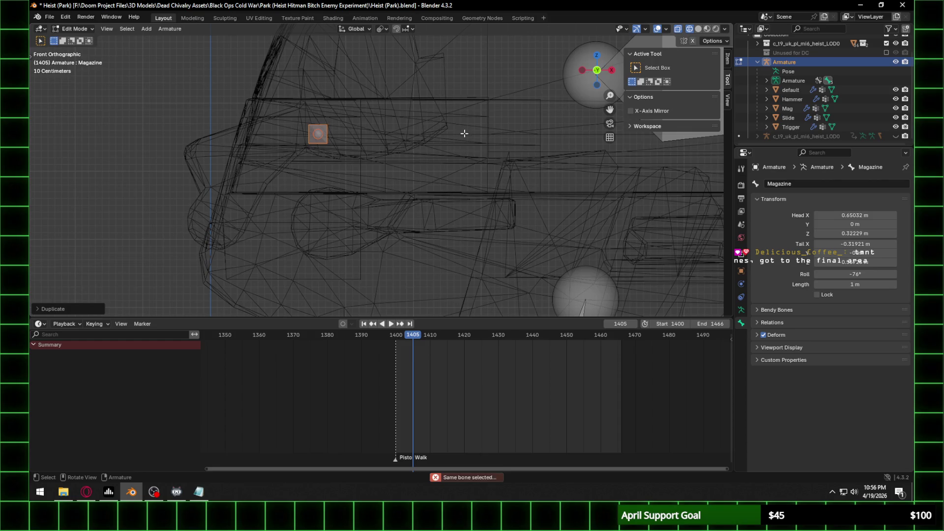
key(g)
click(403, 147)
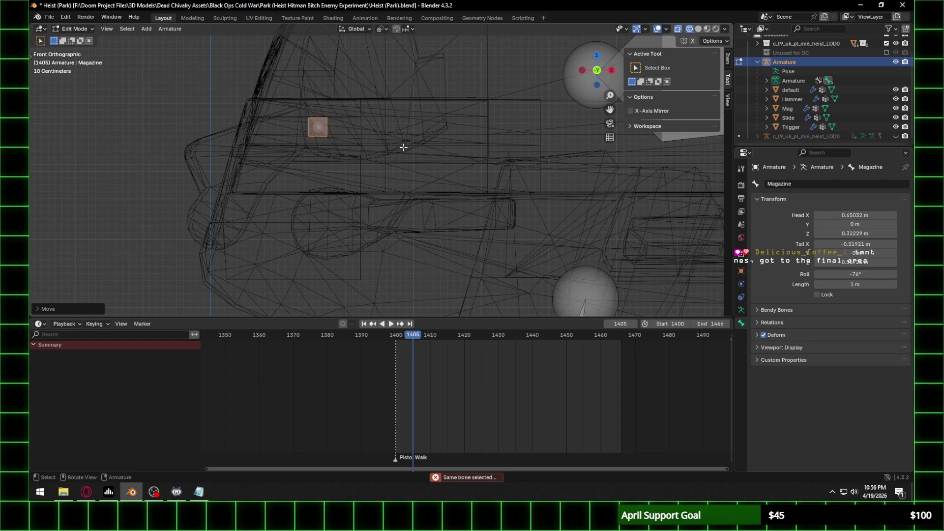
Step: Reselect the armature through Object Mode and return to Edit Mode
click(806, 185)
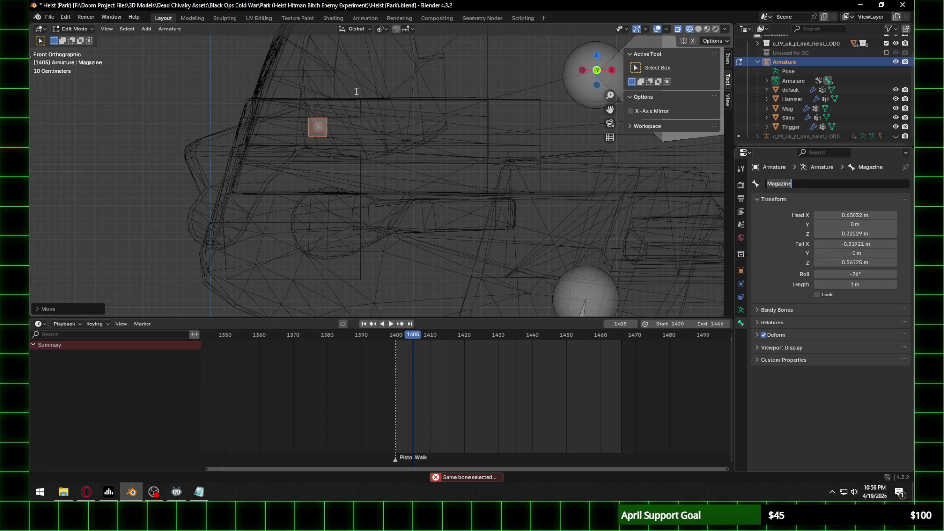
click(79, 28)
click(73, 38)
click(326, 136)
click(324, 134)
click(323, 128)
click(77, 29)
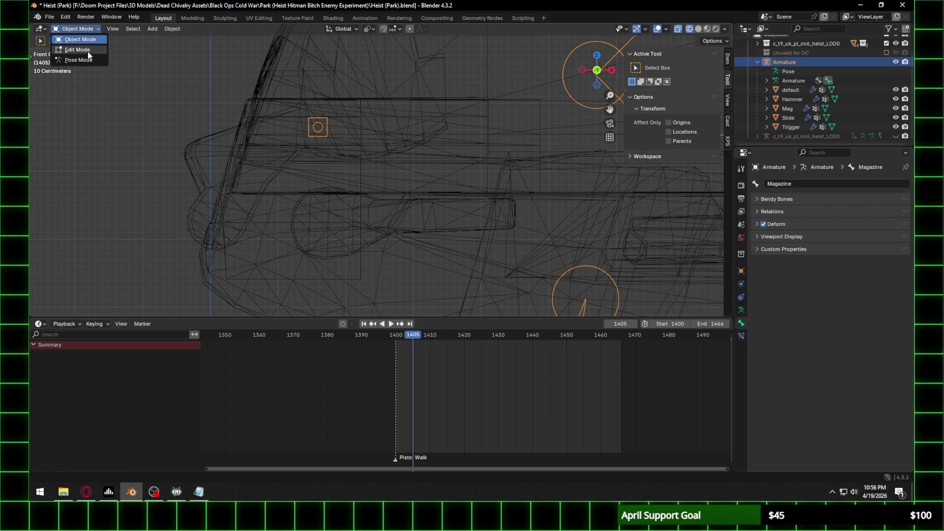
click(88, 53)
Step: Rename the copied bone to 'Hammer'
click(318, 127)
mouse_move(318, 126)
middle_down()
mouse_move(297, 147)
mouse_move(467, 123)
middle_up()
click(472, 117)
click(825, 186)
text(Hammer)
key(Return)
Step: Switch the armature back to Object Mode and select the Hammer mesh
middle_drag(320, 168, 79, 49)
click(74, 29)
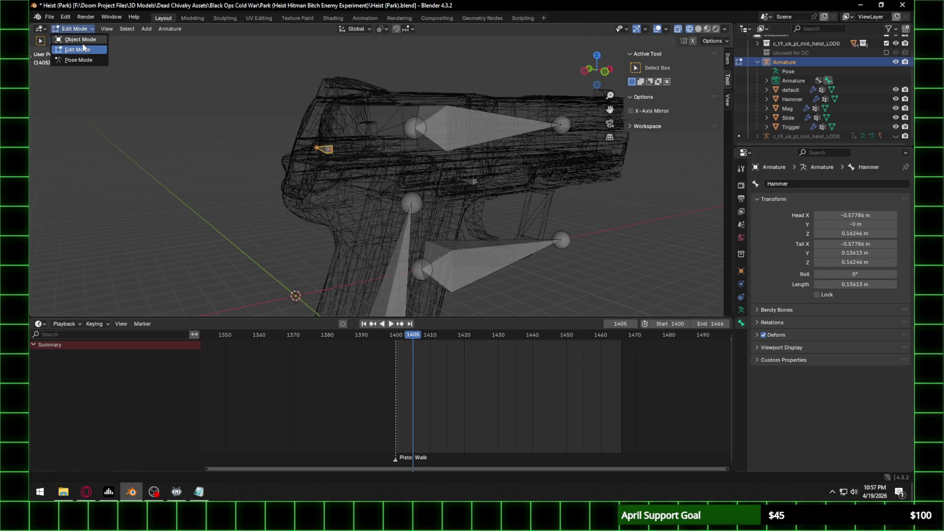
click(71, 38)
click(288, 168)
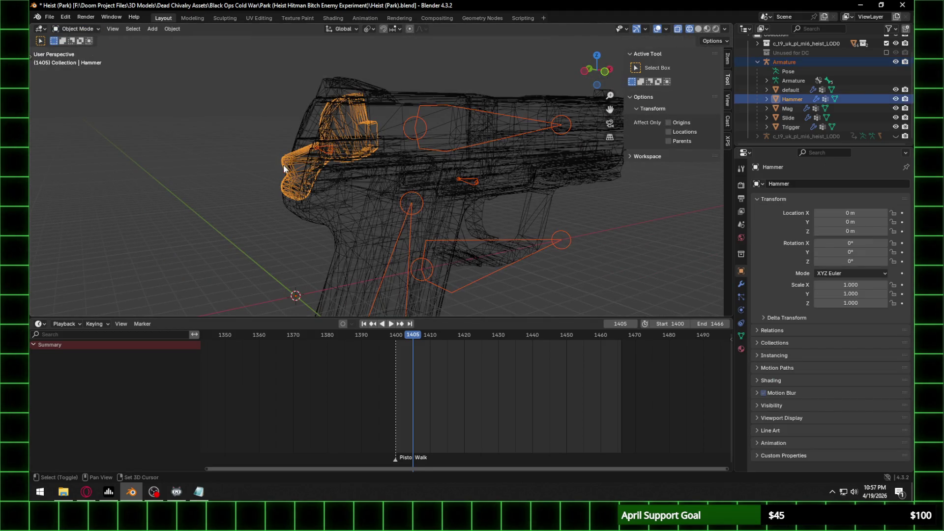
Step: Paint the Hammer mesh fully into the Hammer group and test-rotate the hammer bone
click(85, 28)
click(87, 81)
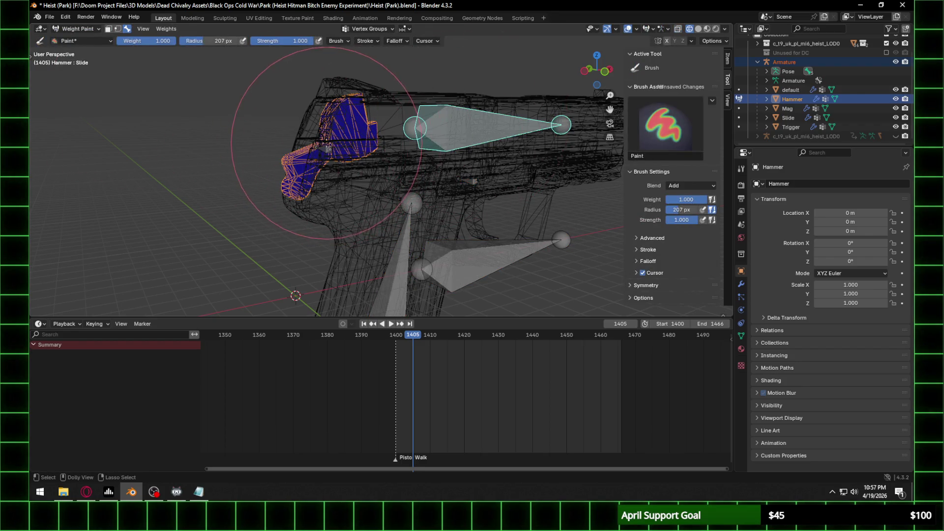
mouse_move(327, 152)
mouse_down()
mouse_move(376, 163)
mouse_move(295, 138)
mouse_move(305, 147)
mouse_move(344, 133)
mouse_up()
key(r)
click(384, 128)
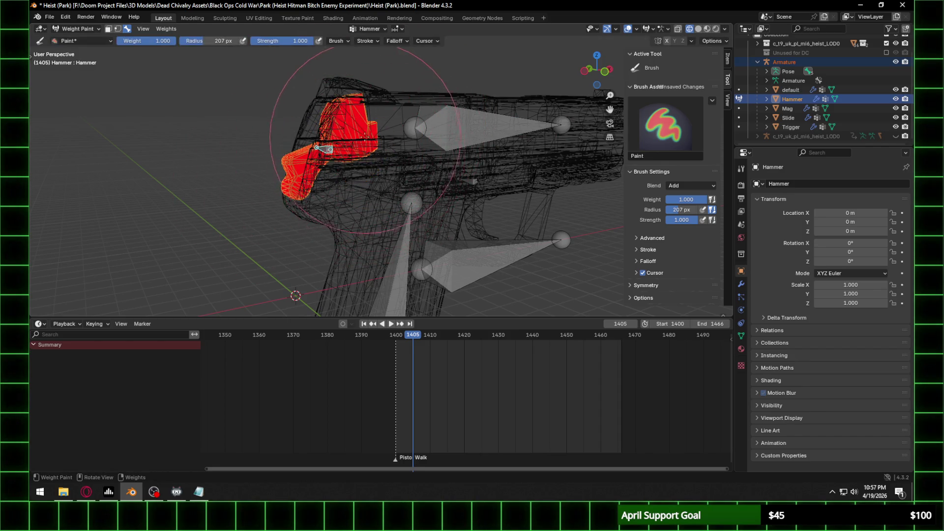
middle_drag(344, 148, 315, 147)
Step: Return to Object Mode and select the pistol's armature
click(73, 30)
click(74, 51)
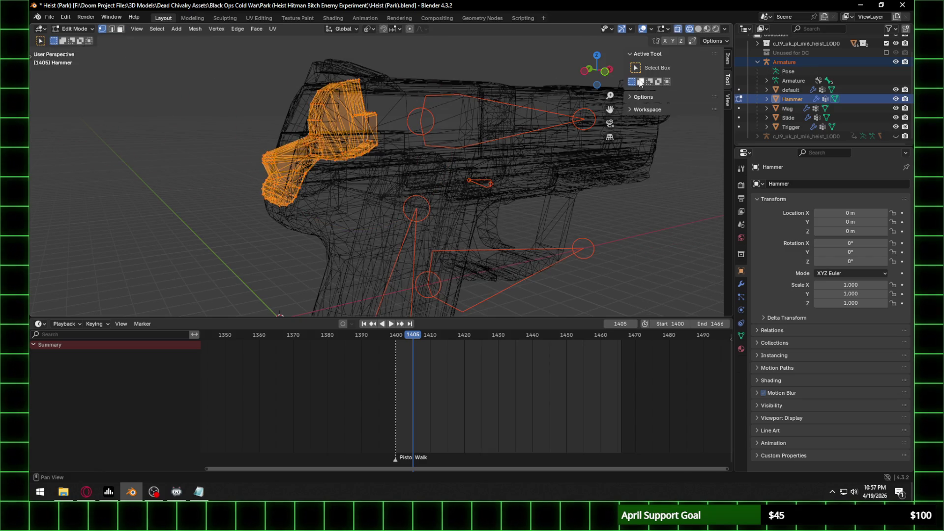
click(73, 29)
click(74, 41)
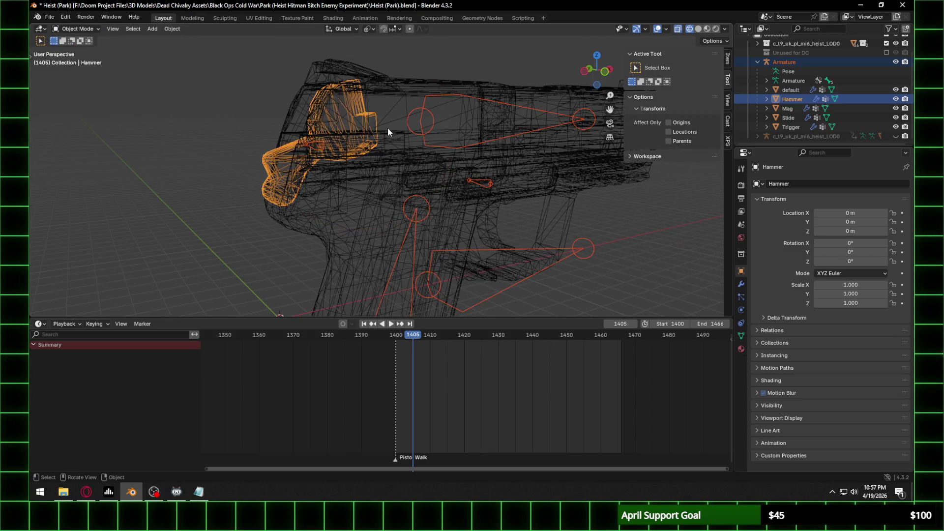
click(451, 144)
click(450, 146)
click(450, 146)
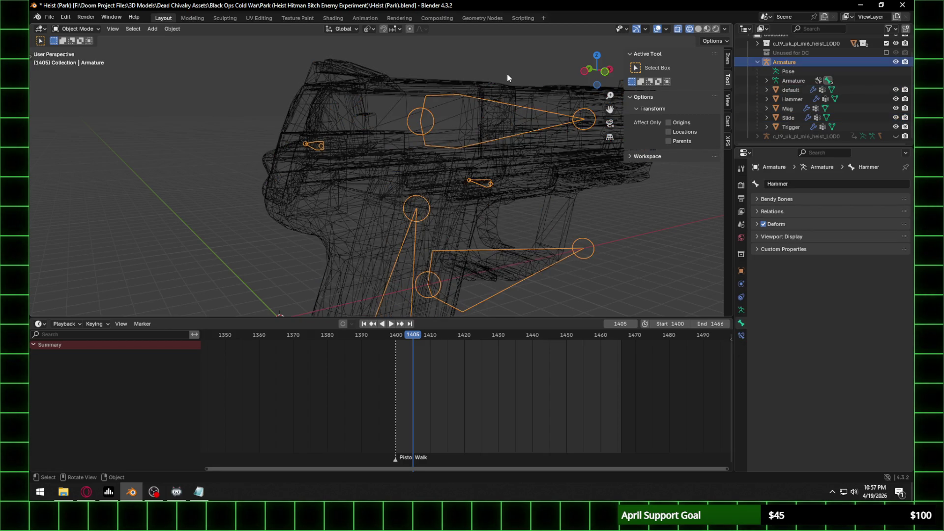
Step: From the front view, reselect the armature and enter Edit Mode
click(605, 72)
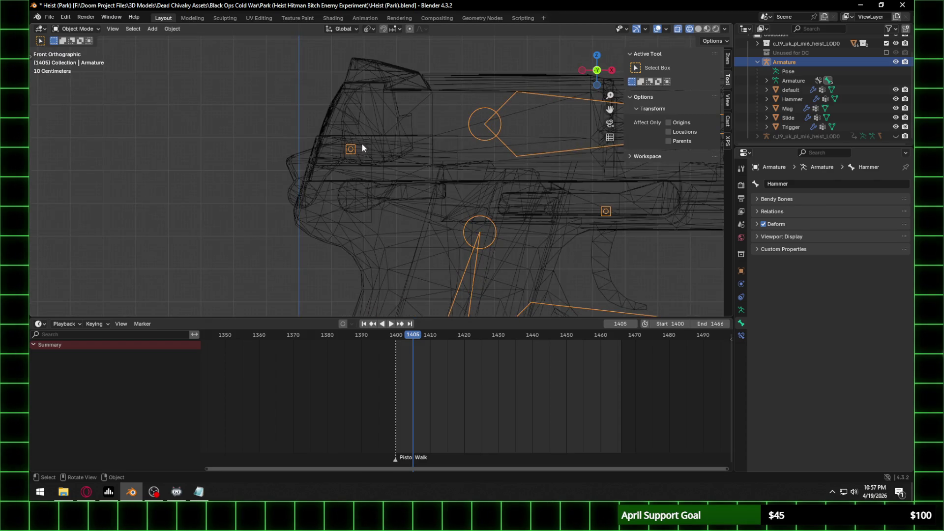
click(355, 149)
click(353, 149)
click(355, 147)
click(76, 29)
click(91, 48)
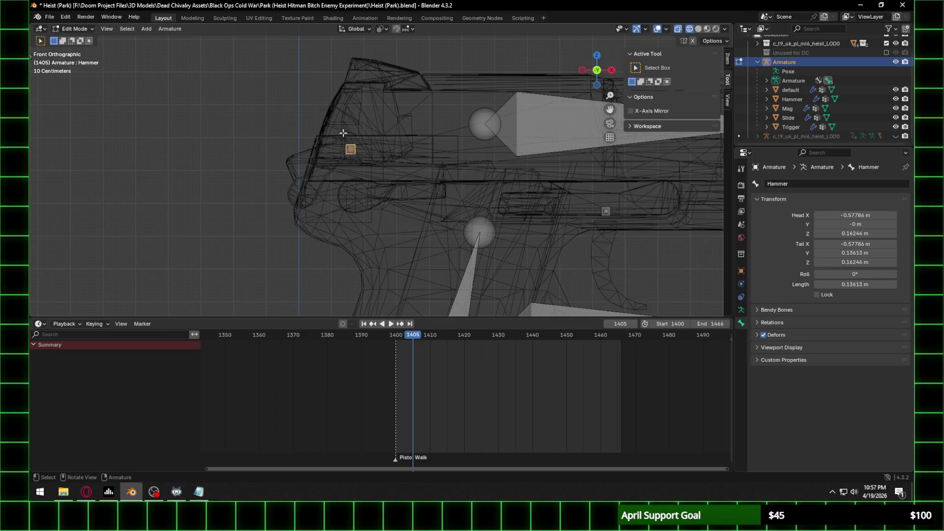
Step: Move the Hammer bone up along Z and rearward along X into the hammer
click(598, 72)
click(598, 72)
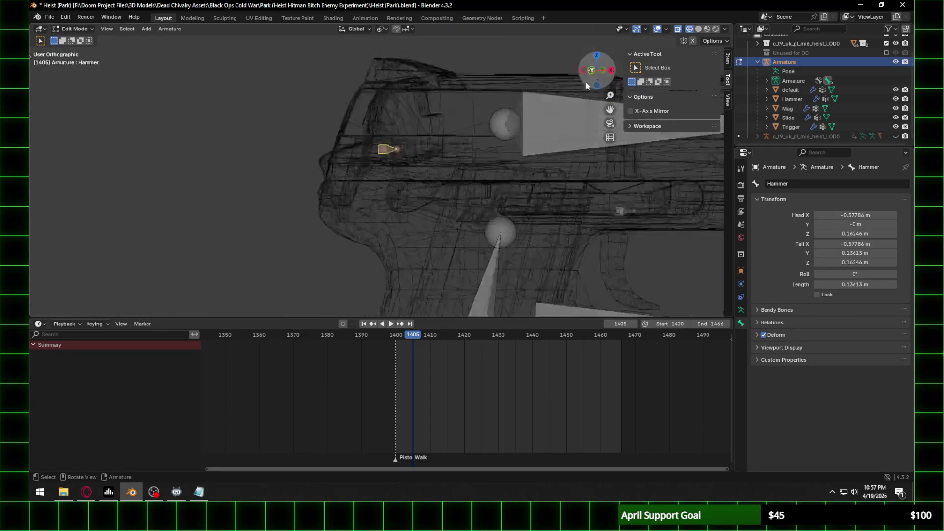
scroll(431, 143, up, 3)
shift+middle_drag(406, 122, 419, 156)
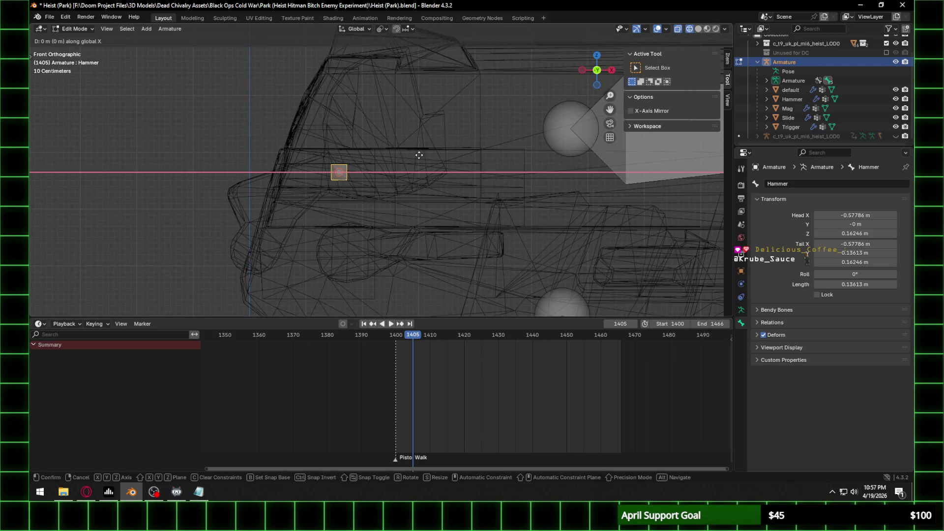
key(g)
key(x)
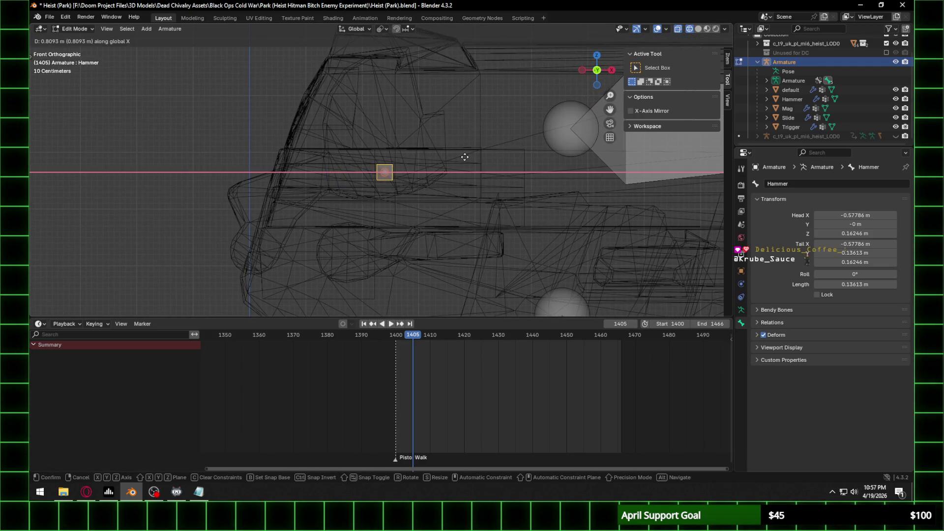
key(x)
key(z)
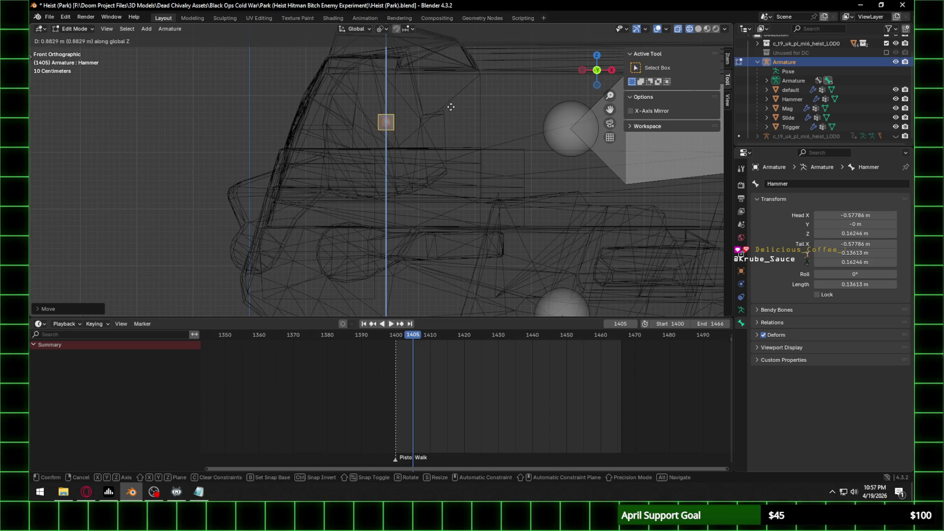
key(x)
click(444, 116)
Step: Go back to Object Mode, select the armature, and switch it to Pose Mode
click(78, 29)
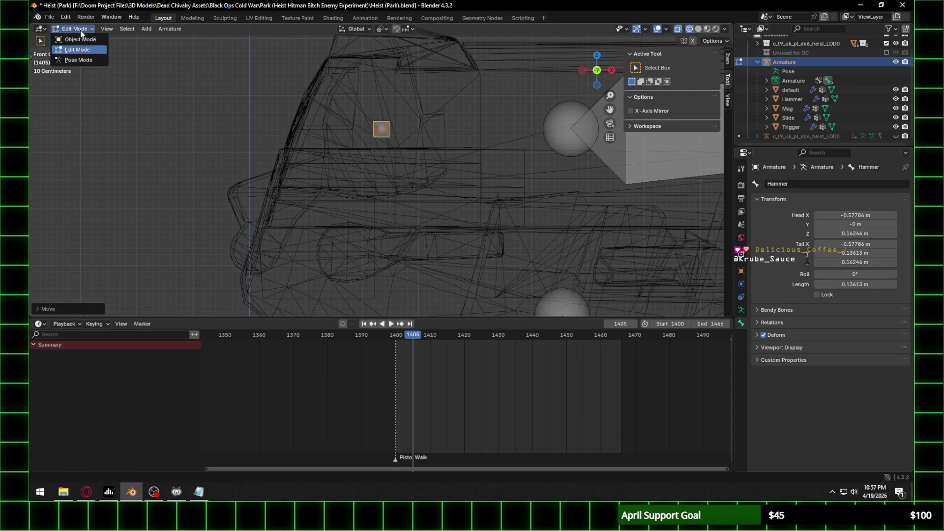
click(73, 38)
click(383, 127)
click(381, 122)
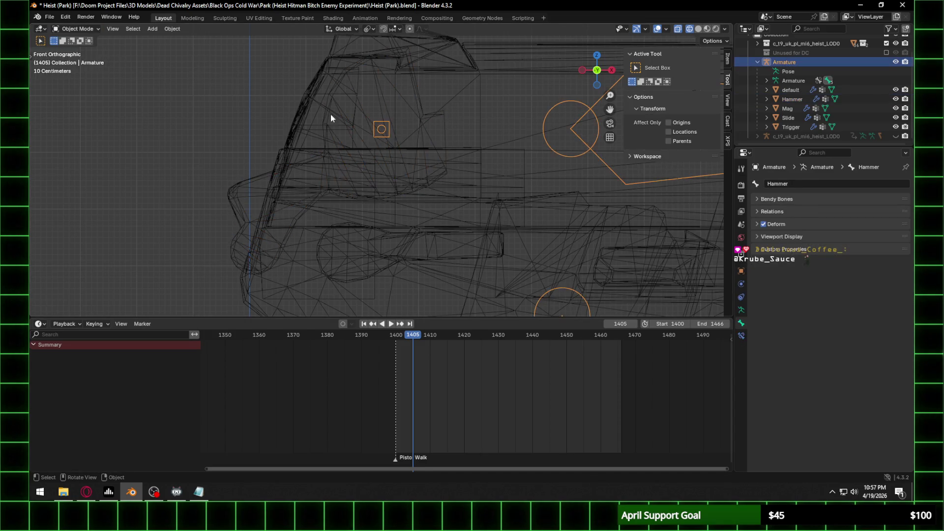
click(92, 28)
click(86, 61)
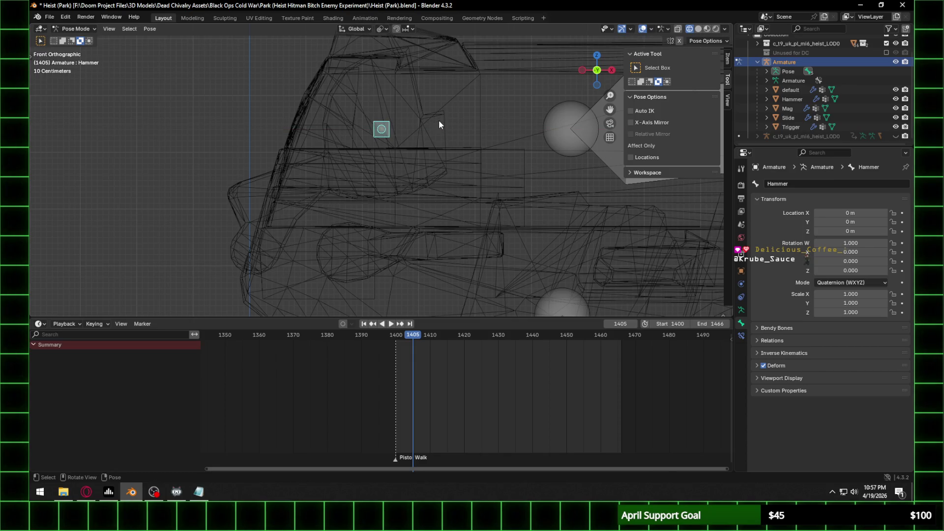
key(r)
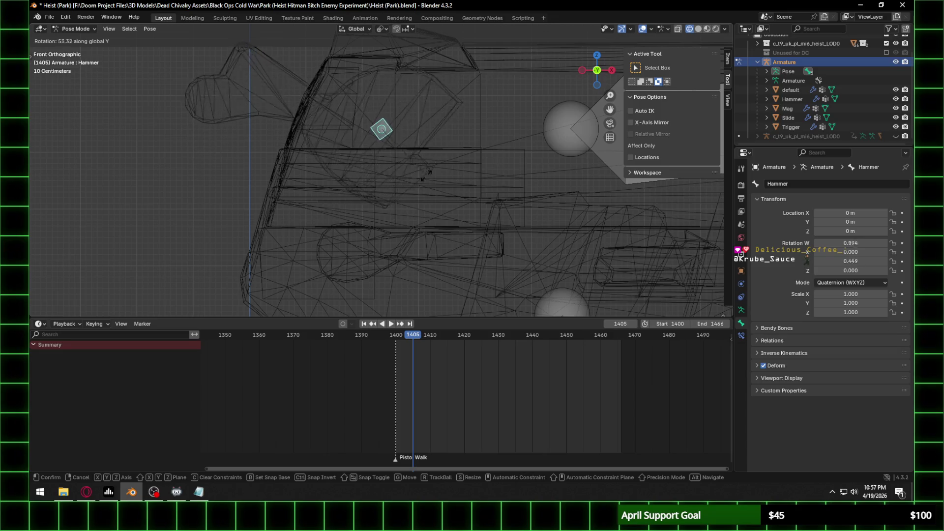
right_click(404, 206)
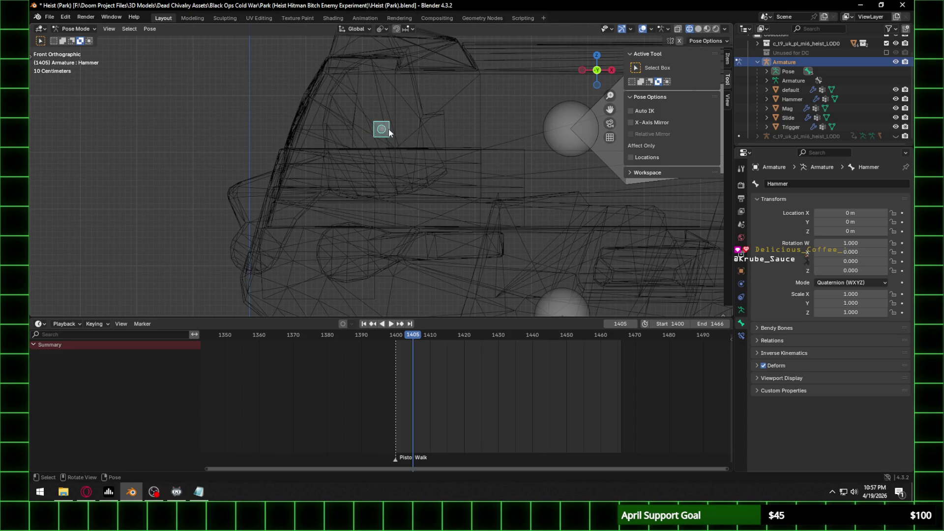
key(r)
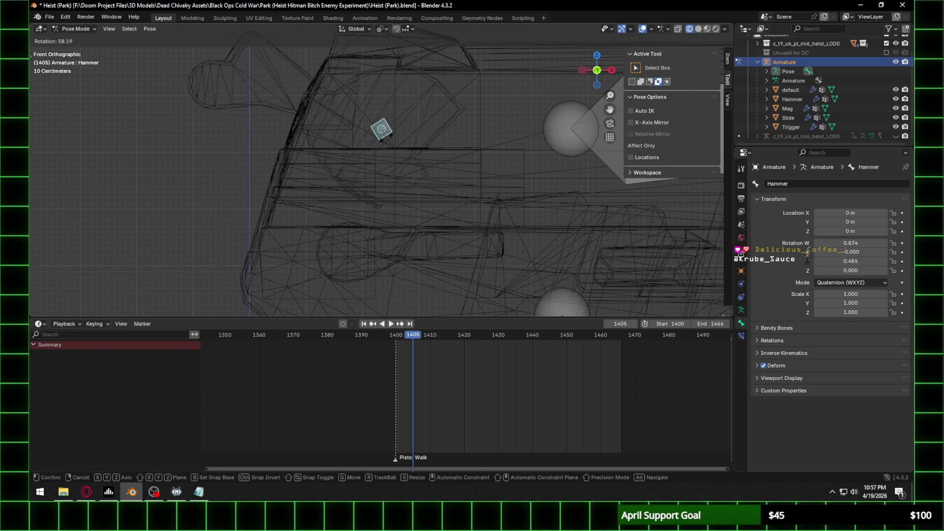
right_click(379, 146)
scroll(356, 147, down, 3)
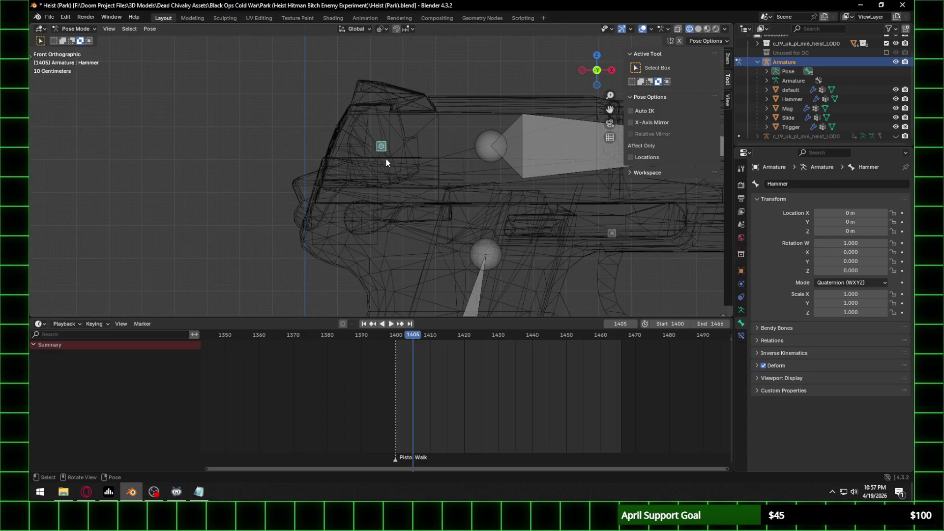
click(75, 28)
Step: Select the Hammer mesh among the overlapping meshes and enter Edit Mode
click(91, 47)
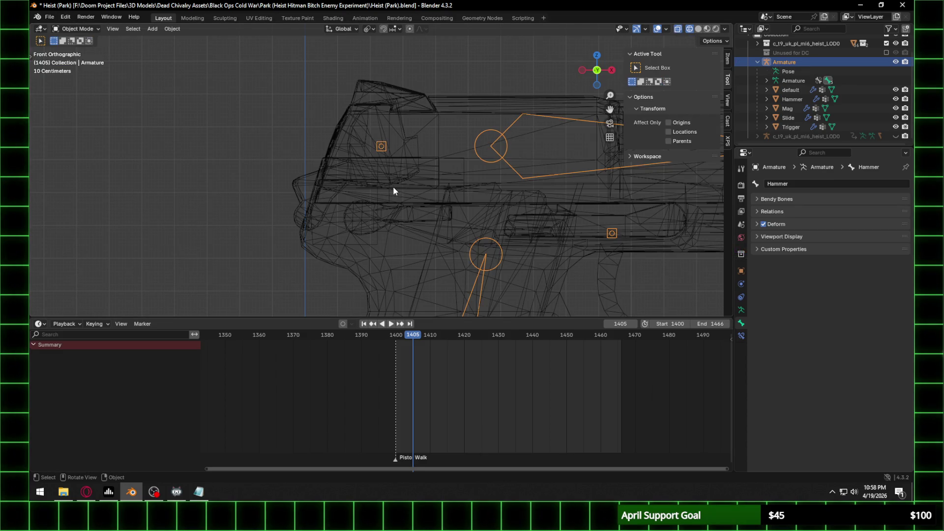
click(393, 189)
click(394, 182)
click(394, 172)
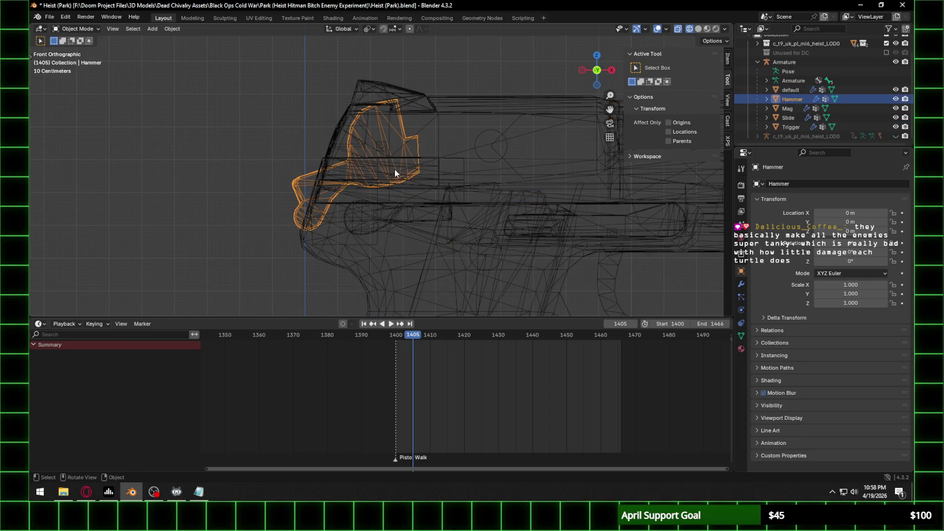
click(75, 29)
click(74, 50)
Step: Shift the Hammer geometry backward along the X axis, abandoning an initial Y-axis move
key(g)
key(y)
right_click(419, 141)
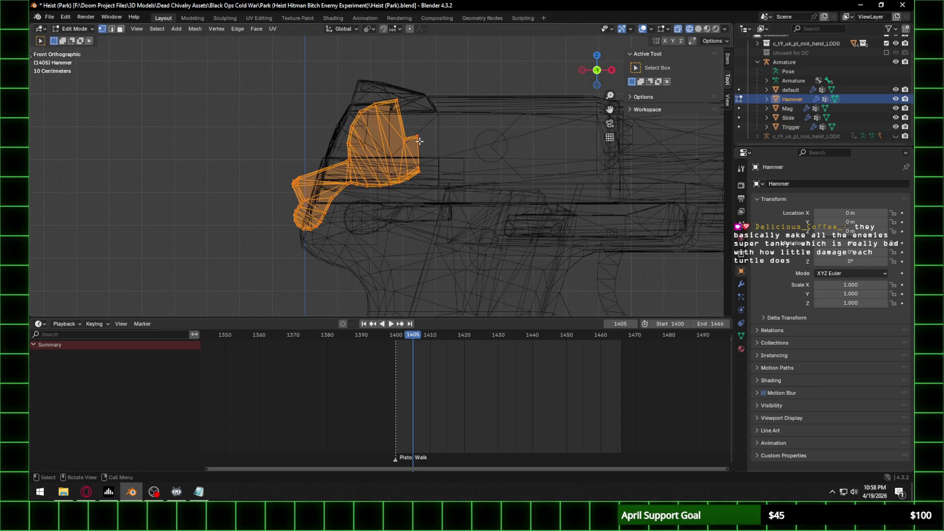
key(g)
key(x)
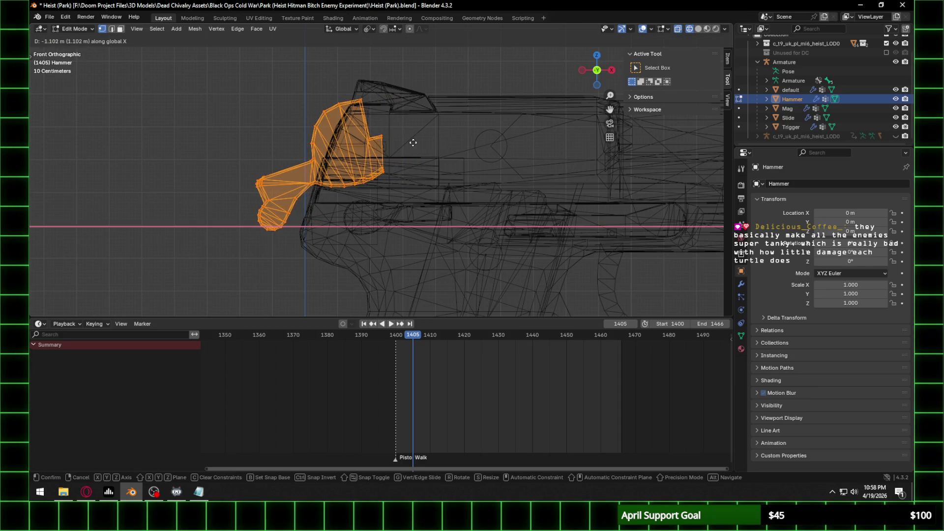
click(410, 143)
Step: Check the hammer from the side in Rendered shading
click(581, 69)
click(699, 28)
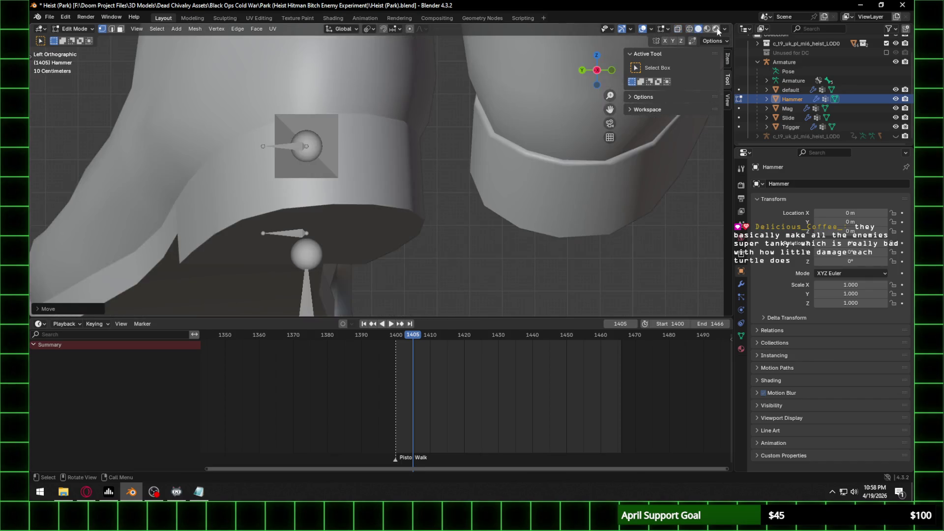
click(716, 28)
mouse_move(339, 162)
middle_down()
mouse_move(298, 172)
mouse_move(303, 146)
middle_up()
scroll(296, 176, up, 3)
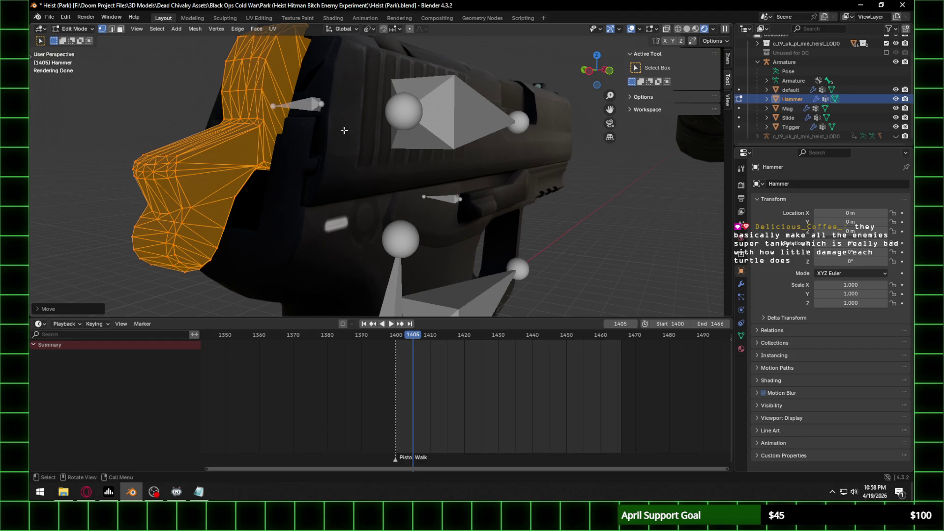
Step: Lower the Hammer geometry along Z and nudge it along X in Wireframe, totalling −0.1471 m on X
key(g)
key(z)
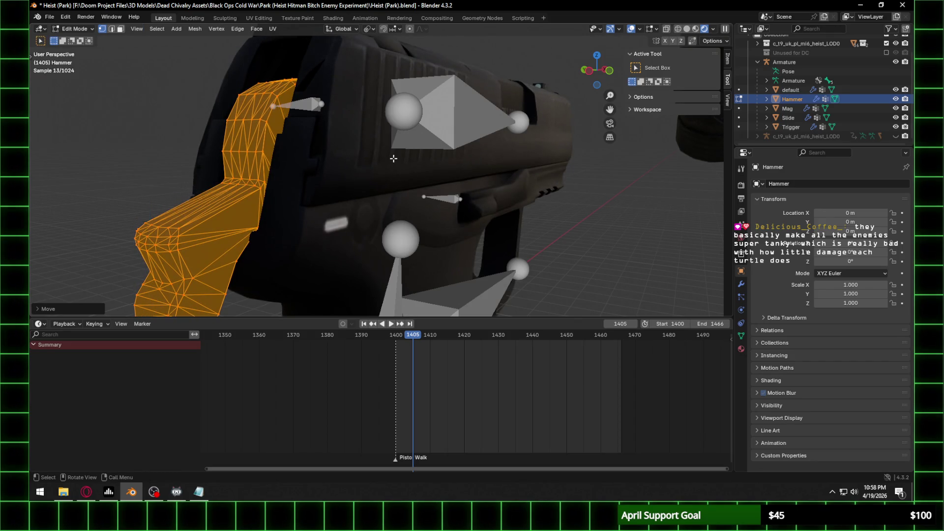
key(KP_1)
scroll(604, 64, up, 3)
click(678, 29)
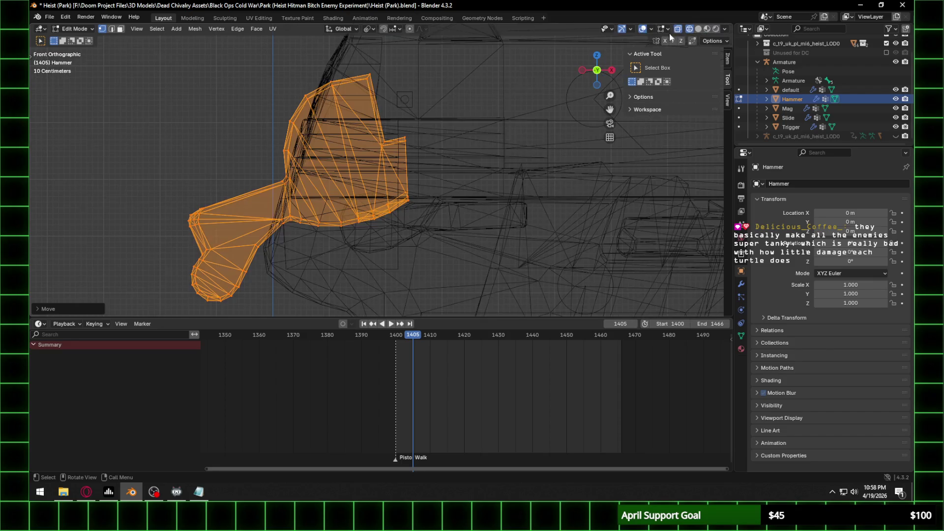
key(g)
key(x)
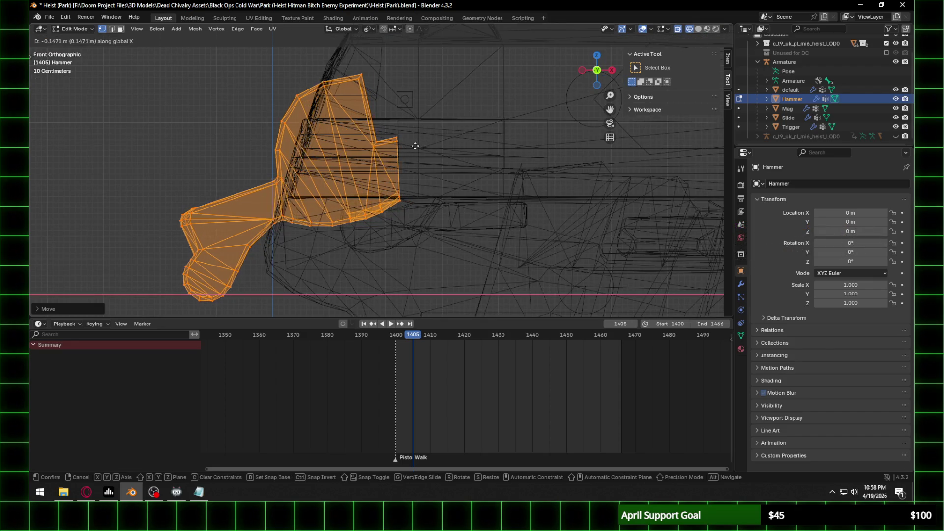
click(406, 143)
mouse_move(406, 143)
middle_down()
mouse_move(482, 152)
mouse_move(551, 143)
mouse_move(549, 133)
mouse_move(344, 145)
middle_up()
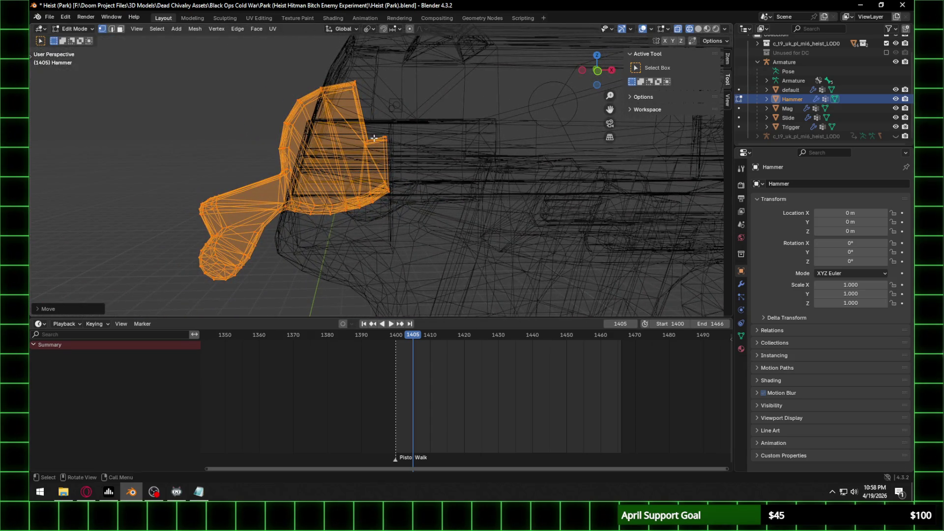
click(74, 28)
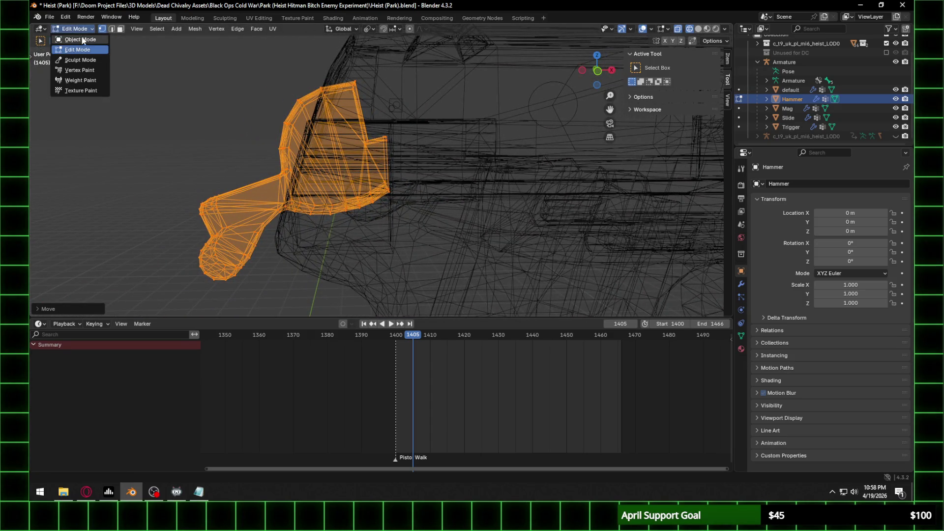
Step: In the rig's Edit Mode, move the Hammer bone down onto the pistol's hammer
click(74, 37)
click(388, 104)
click(74, 28)
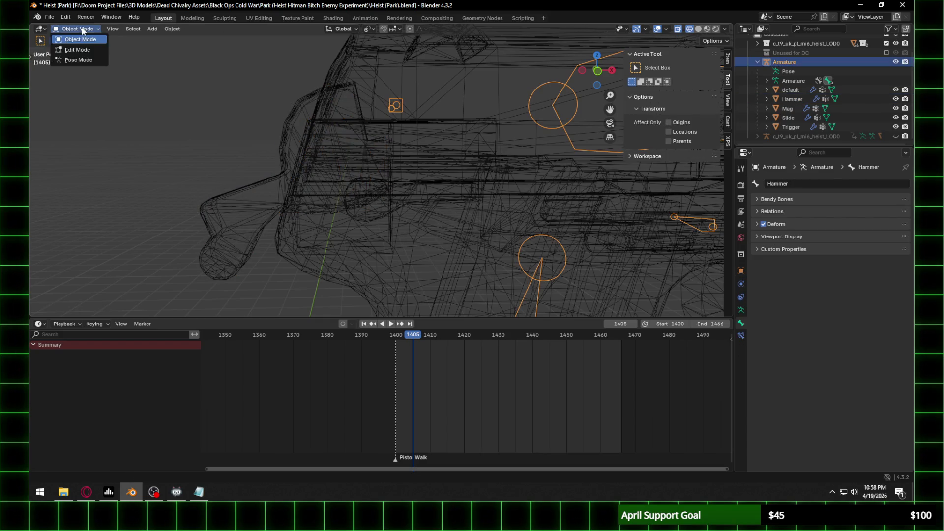
click(73, 48)
click(598, 70)
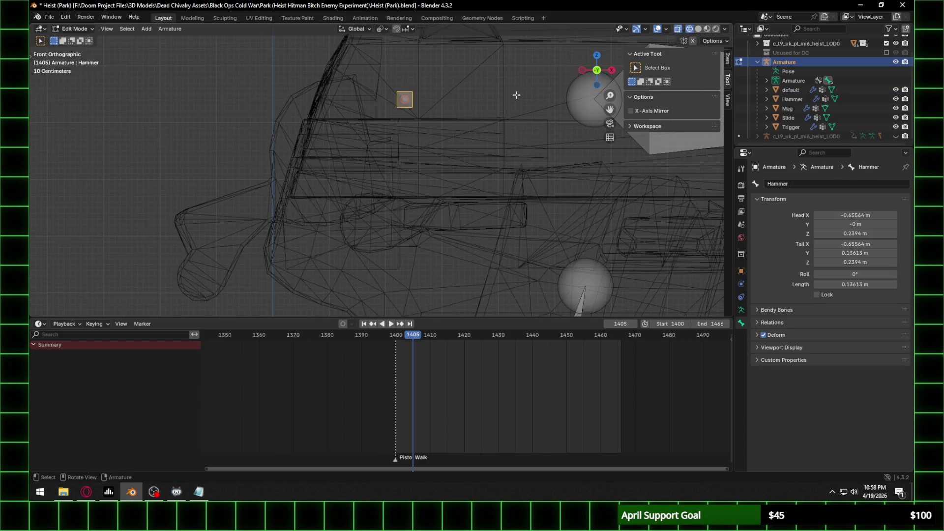
key(g)
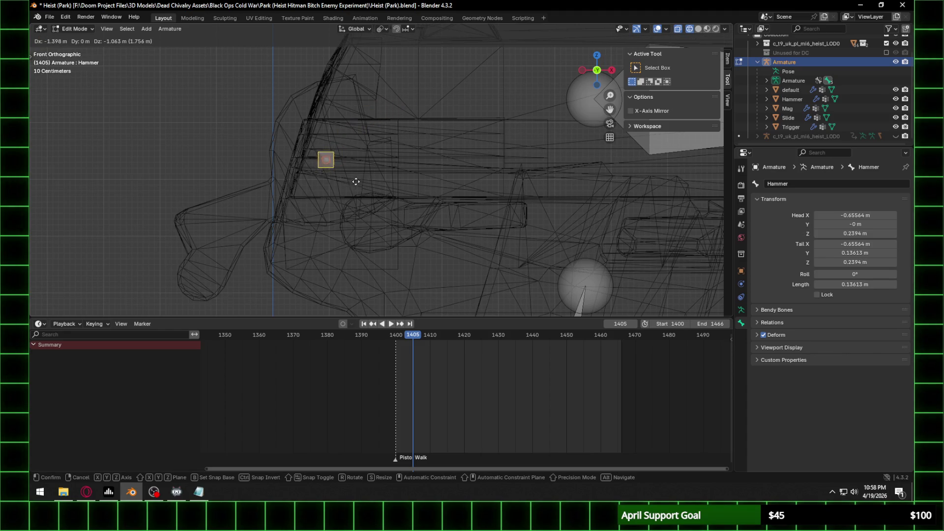
click(357, 181)
Step: In Pose Mode, tilt the Hammer bone about Y by roughly 108°
click(73, 29)
click(87, 39)
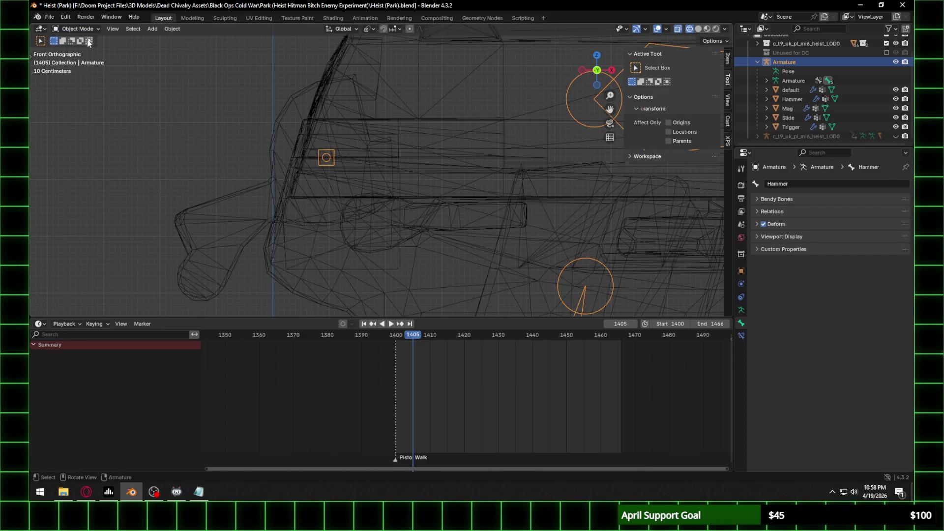
key(ctrl+Tab)
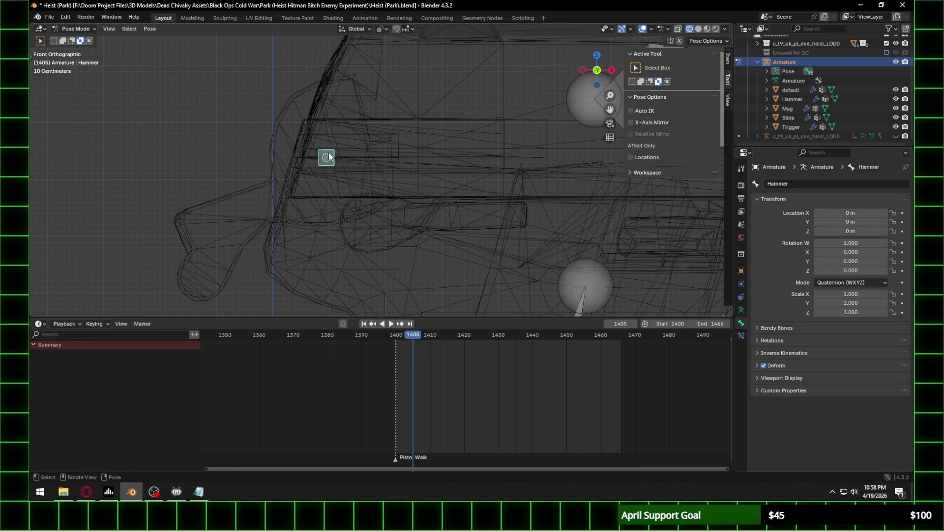
key(r)
key(y)
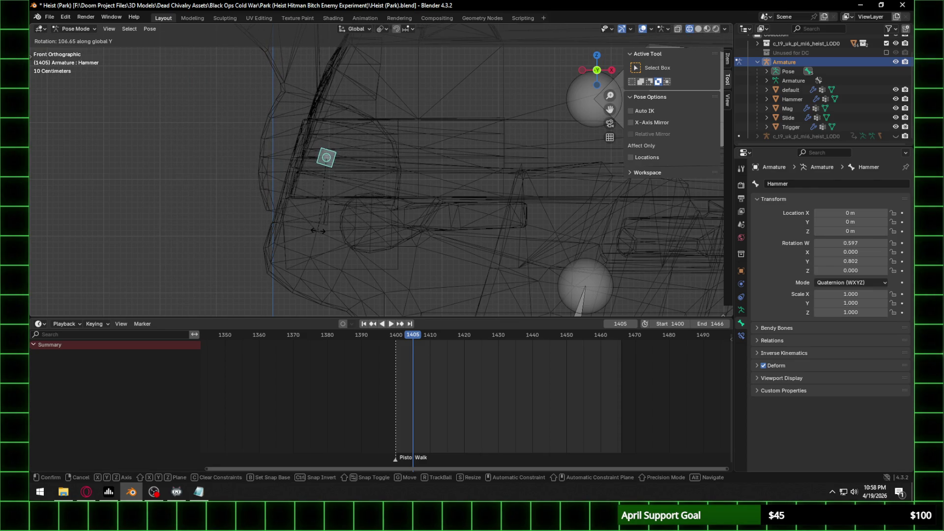
click(315, 231)
scroll(315, 231, down, 1)
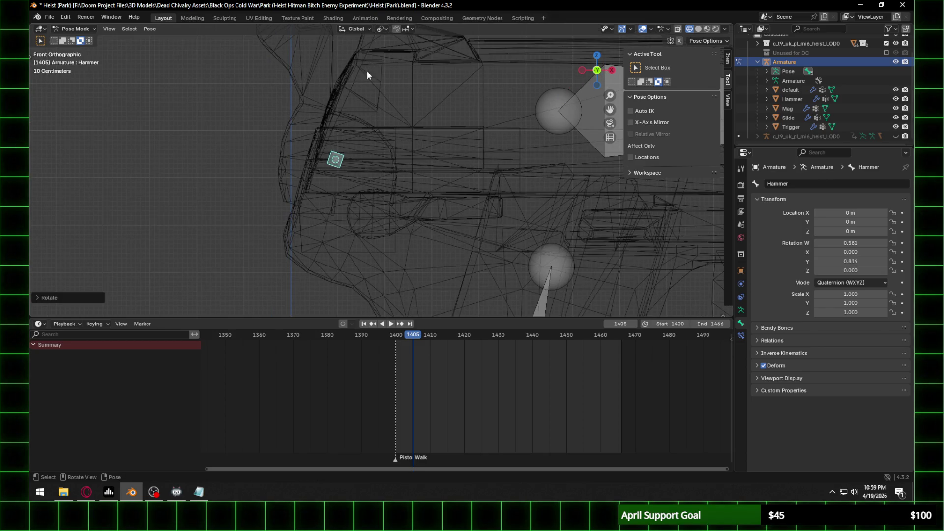
Step: Cycle the rig through Edit, Object and Pose Mode, ending in Object Mode
click(73, 29)
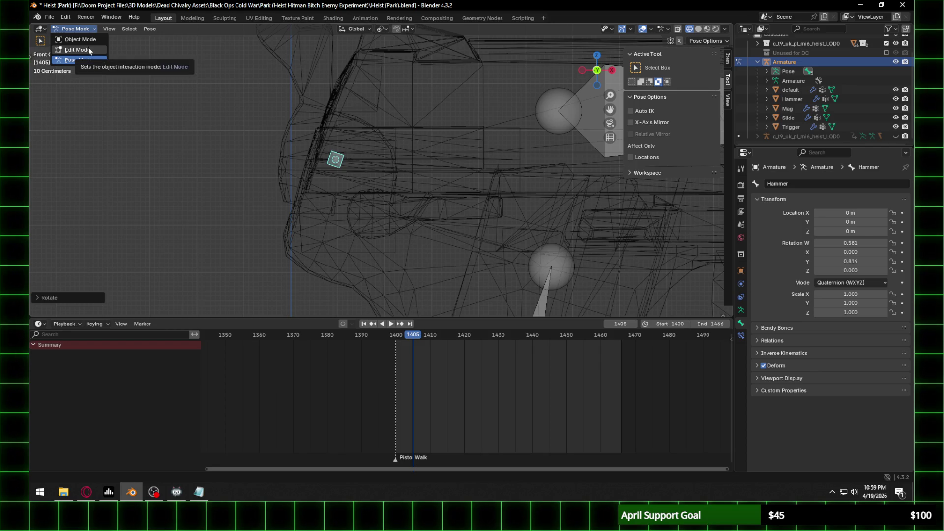
click(90, 50)
click(74, 29)
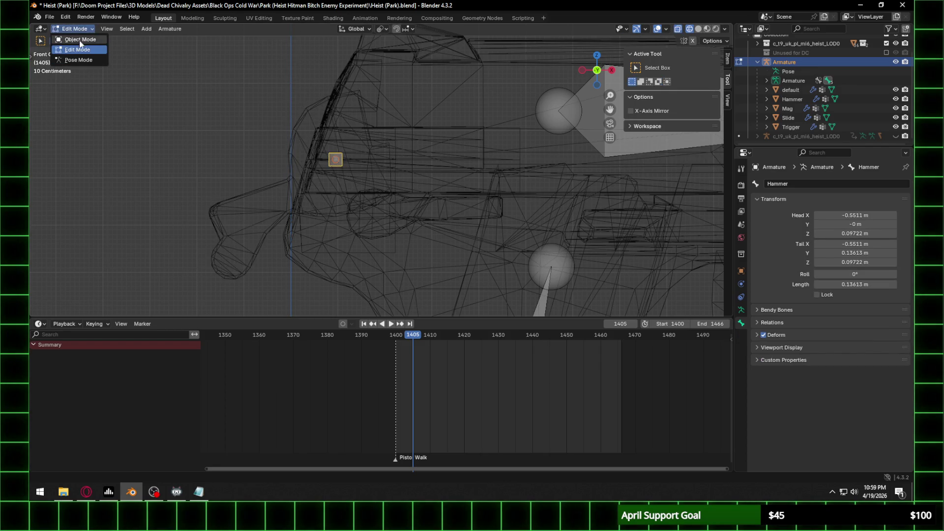
click(84, 41)
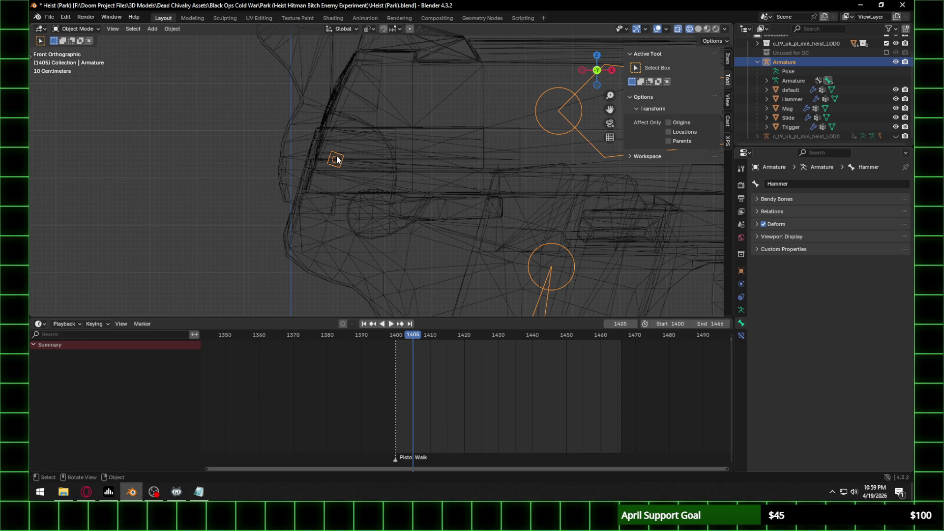
click(74, 29)
click(82, 59)
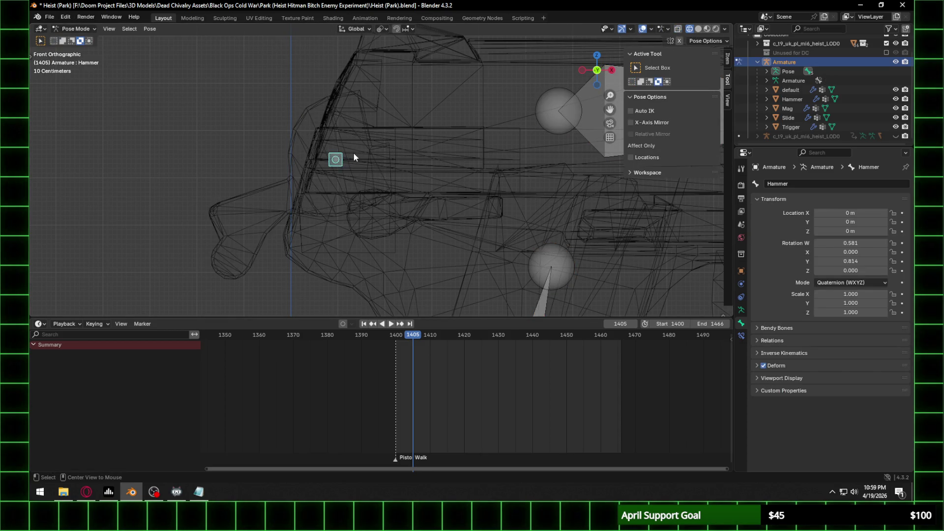
click(74, 29)
click(83, 40)
Step: Put the Hammer mesh in Edit Mode, cancel a trial Y rotation, and deselect all geometry
click(290, 146)
click(75, 29)
click(83, 51)
key(r)
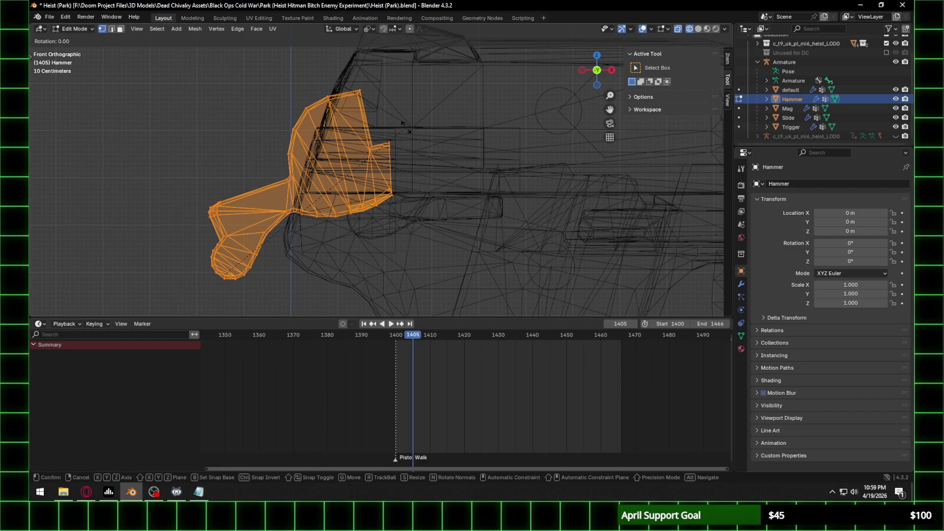
key(y)
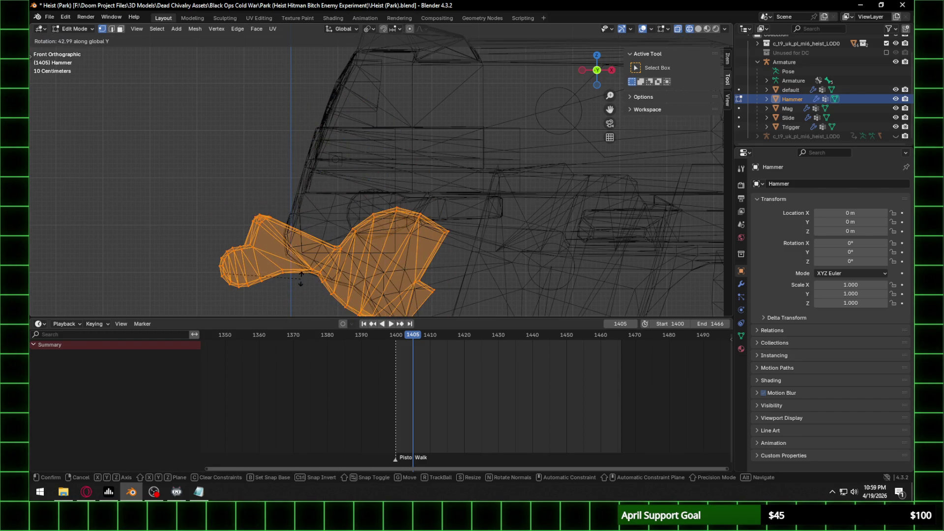
key(Escape)
scroll(384, 189, down, 5)
scroll(375, 201, up, 4)
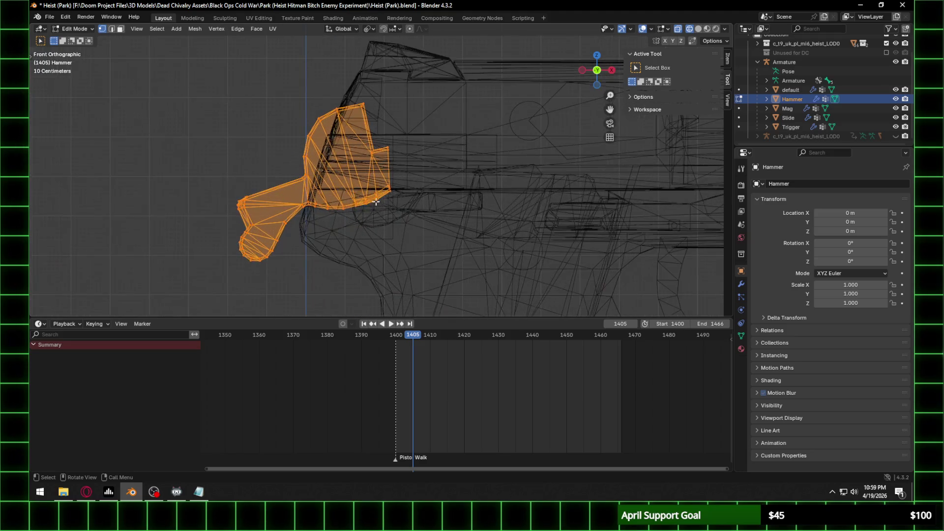
scroll(374, 179, down, 5)
scroll(388, 191, up, 7)
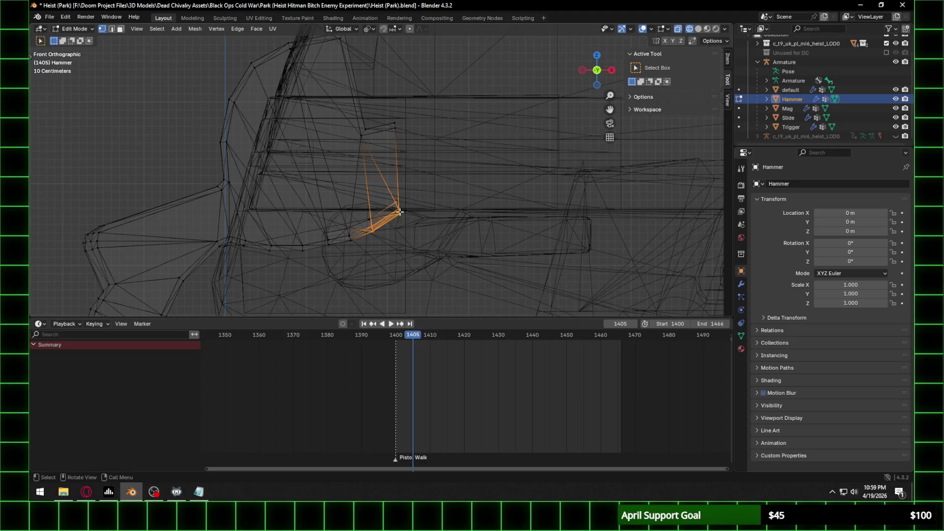
key(alt+a)
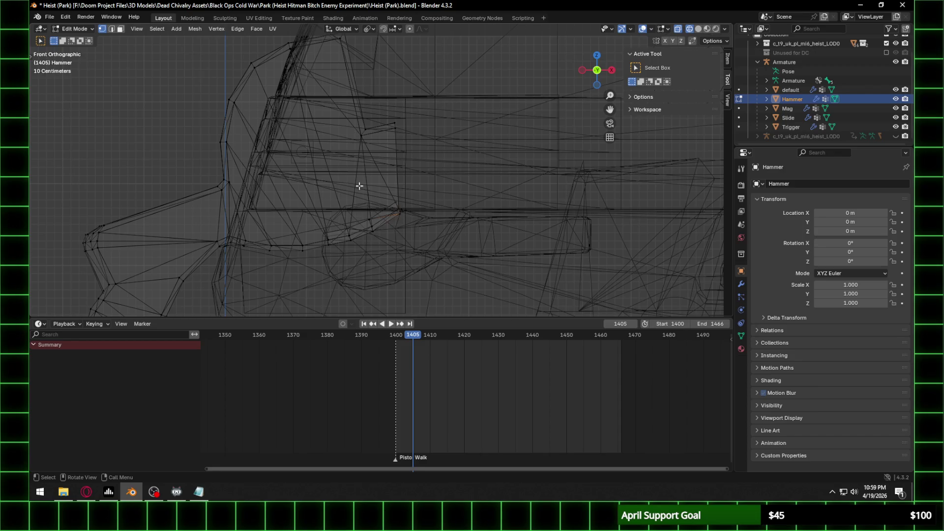
Step: Select the rig's Hammer bone and enter armature Edit Mode
click(70, 29)
click(73, 39)
click(301, 153)
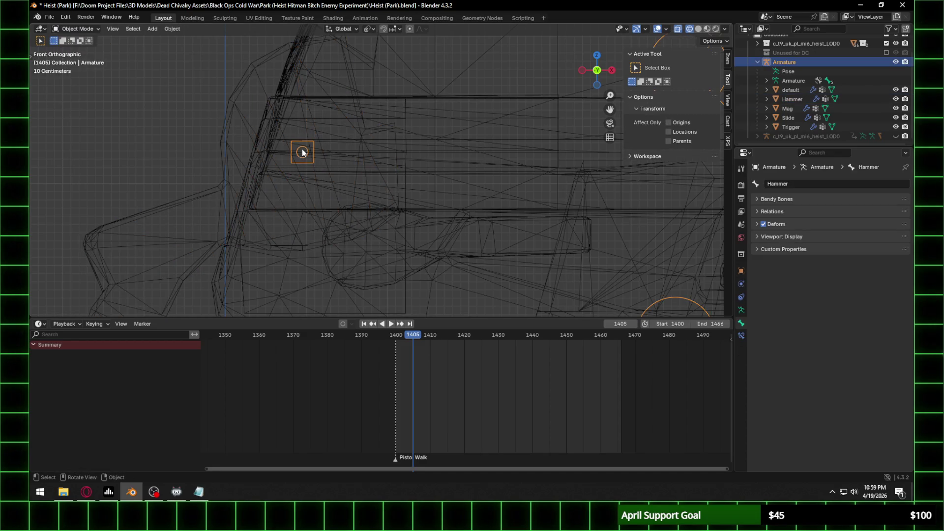
mouse_move(181, 64)
middle_down()
mouse_move(348, 144)
mouse_move(232, 186)
mouse_move(322, 186)
mouse_move(276, 160)
mouse_move(307, 166)
middle_up()
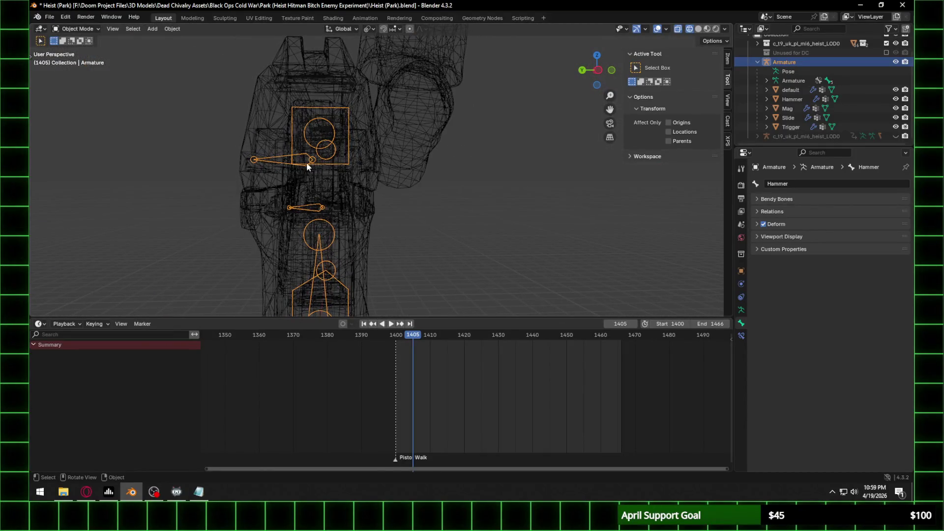
click(313, 163)
click(312, 162)
key(Tab)
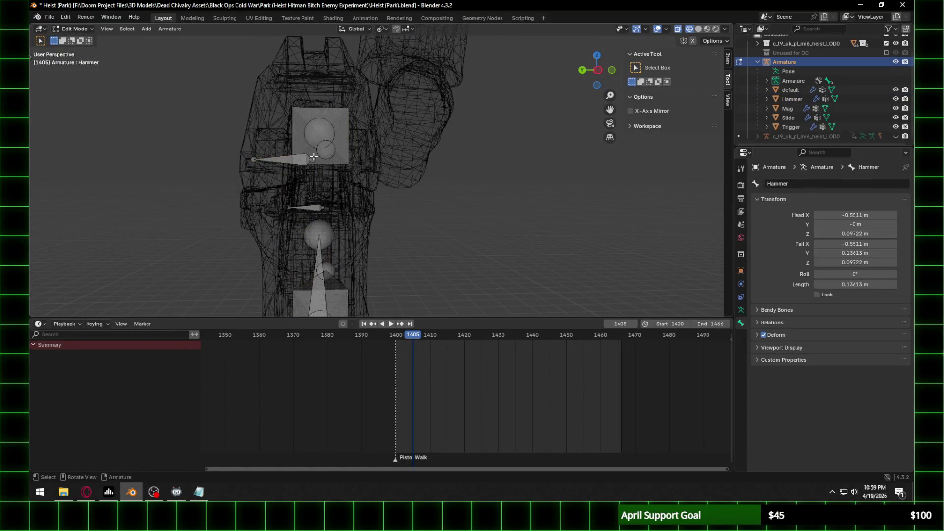
Step: Snap the 3D cursor to the selected bone, then select the Hammer mesh in Object Mode
right_click(313, 159)
mouse_move(300, 211)
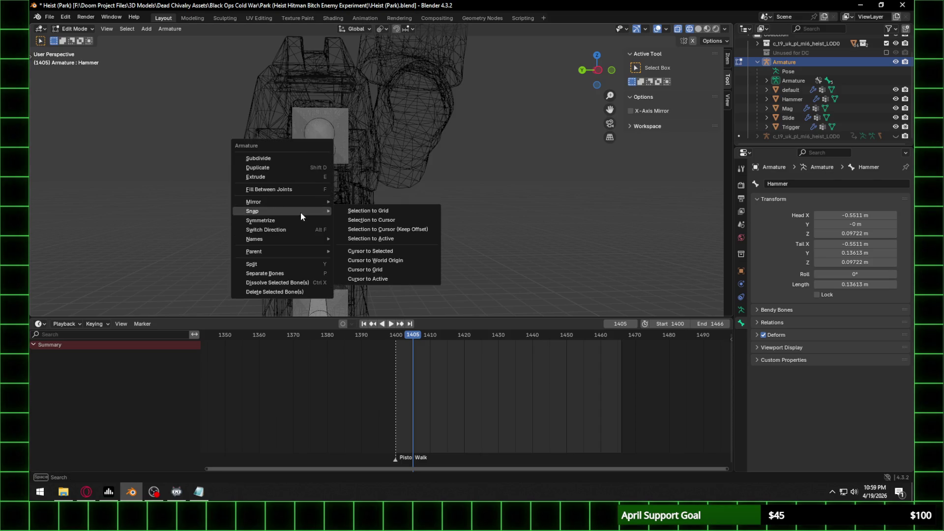
click(391, 250)
middle_drag(344, 206, 255, 148)
click(66, 28)
click(79, 39)
click(255, 118)
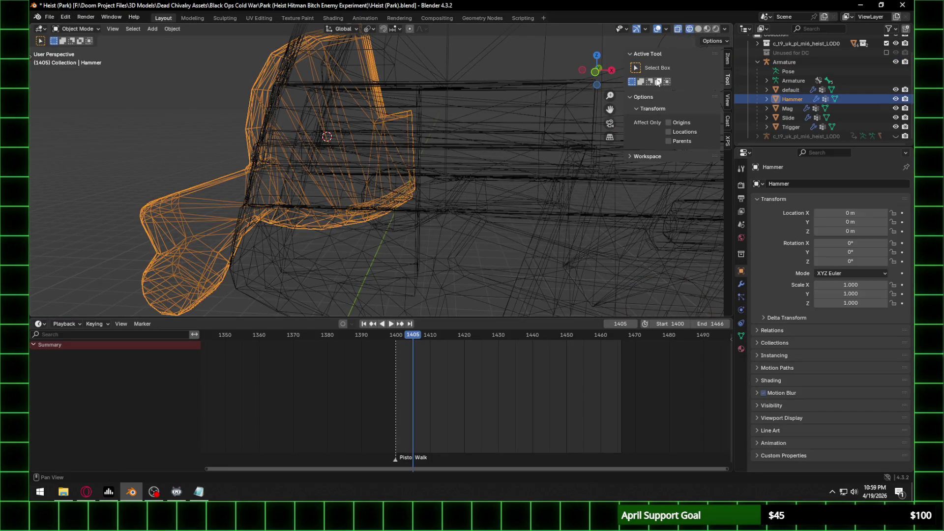
Step: Put the Hammer mesh in Edit Mode from the front view, select all its geometry, and change the pivot point
click(594, 72)
click(76, 29)
click(77, 50)
shift+middle_drag(255, 122, 304, 130)
key(a)
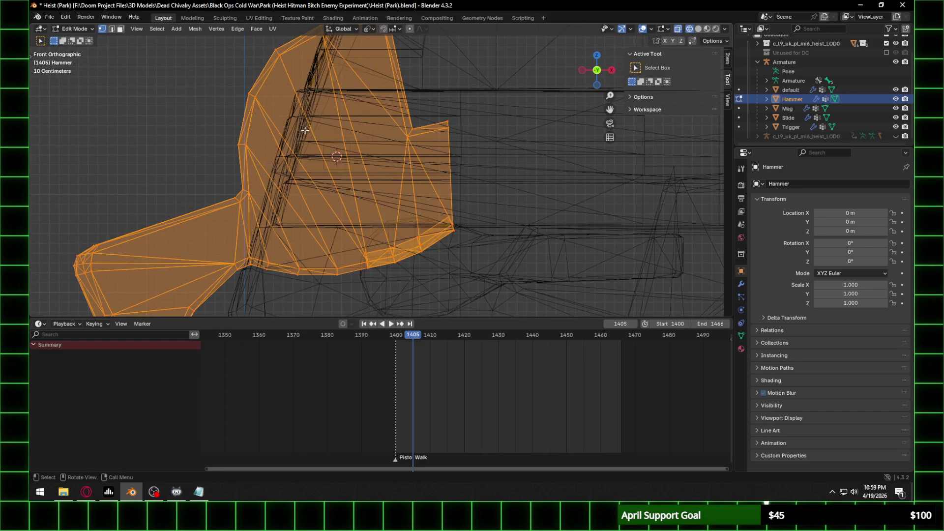
click(373, 30)
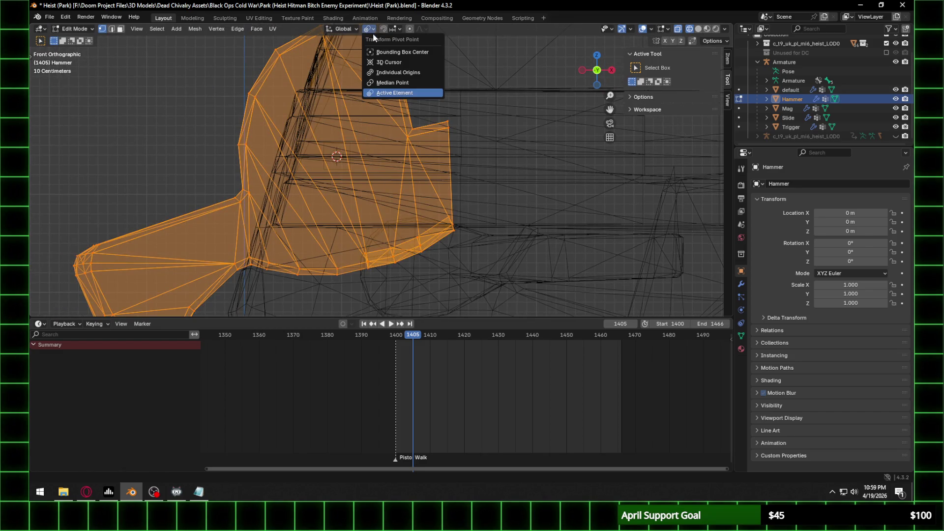
click(389, 64)
scroll(407, 131, down, 5)
Step: Rotate the hammer about Y so it stands upright
key(r)
key(y)
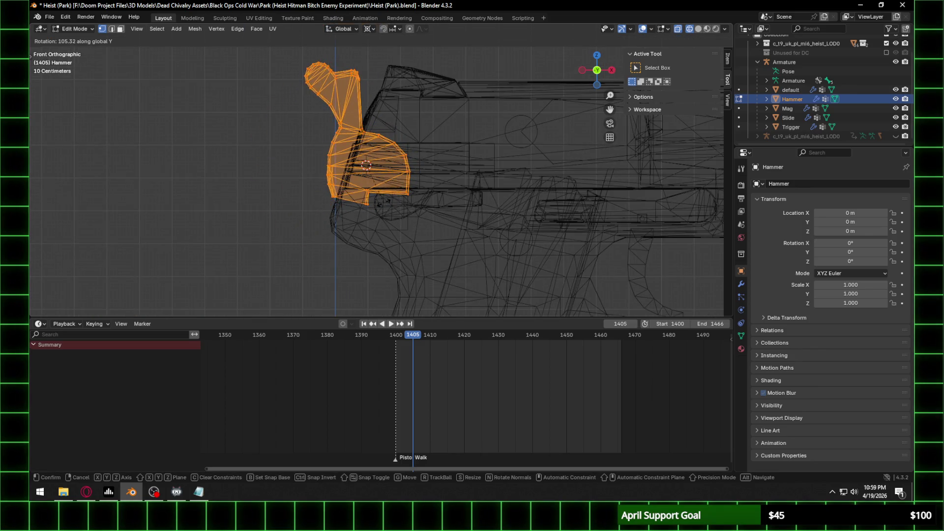
click(368, 165)
scroll(369, 165, up, 3)
Step: Lower the hammer along Z, then slide it along X back onto the pistol frame
key(g)
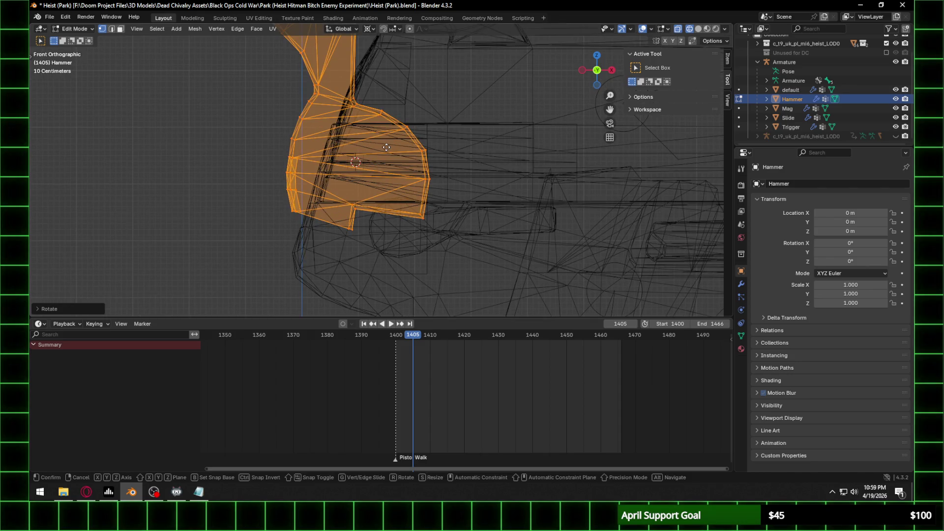
key(z)
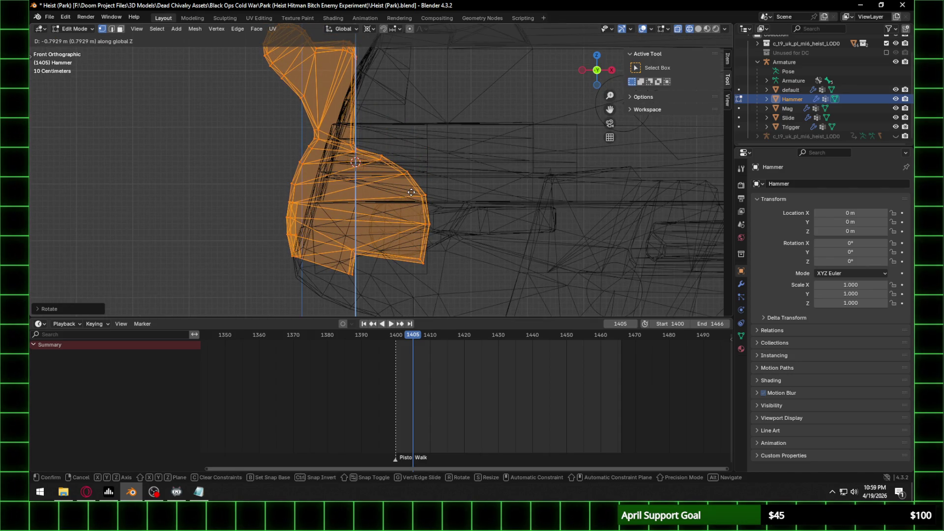
click(412, 192)
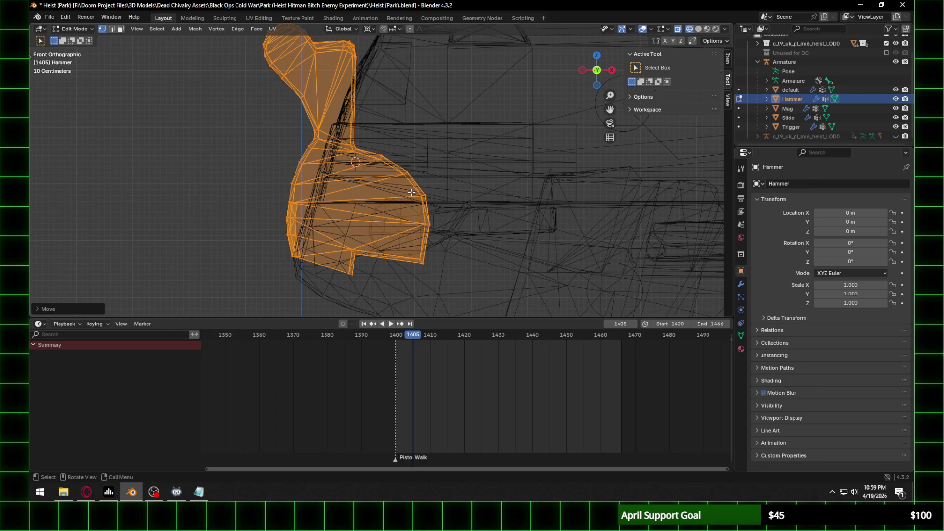
key(g)
key(x)
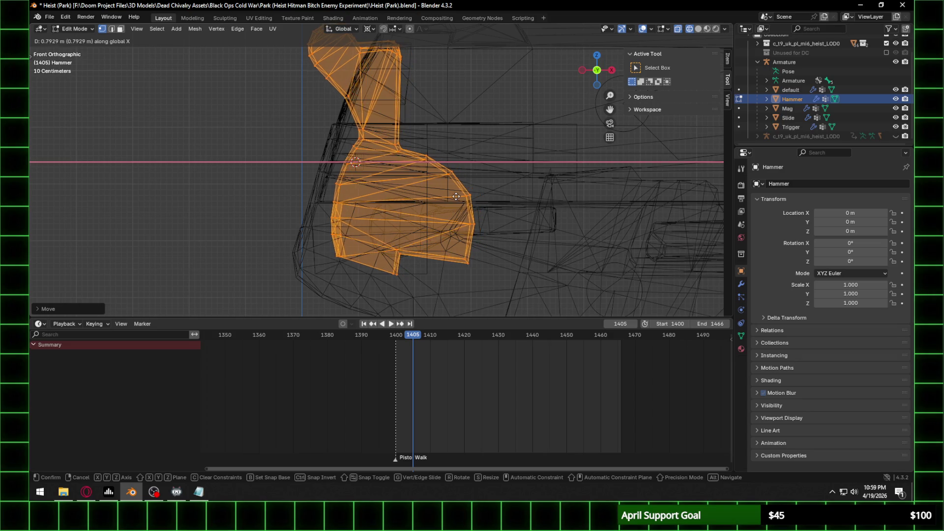
click(463, 196)
key(g)
key(x)
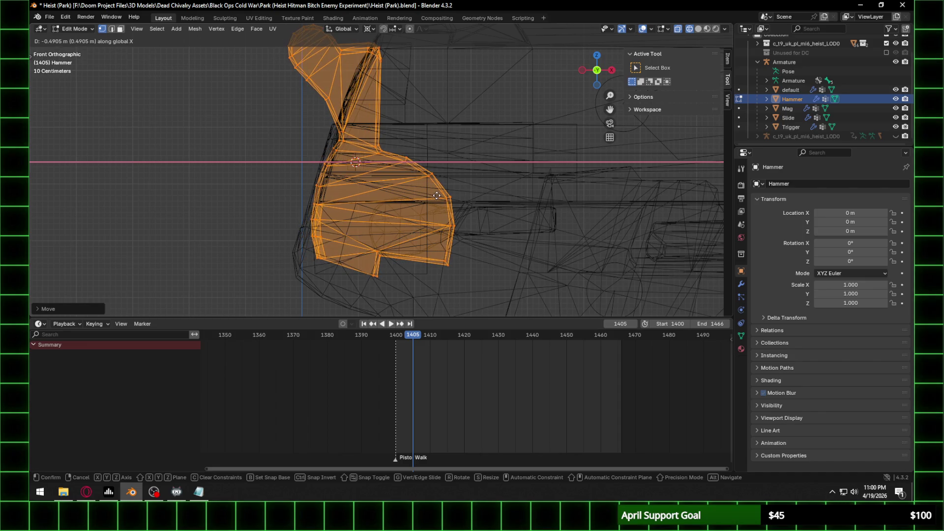
click(332, 182)
Step: Inspect the hammer in Rendered shading, then return to a Wireframe front view
middle_drag(332, 183, 457, 158)
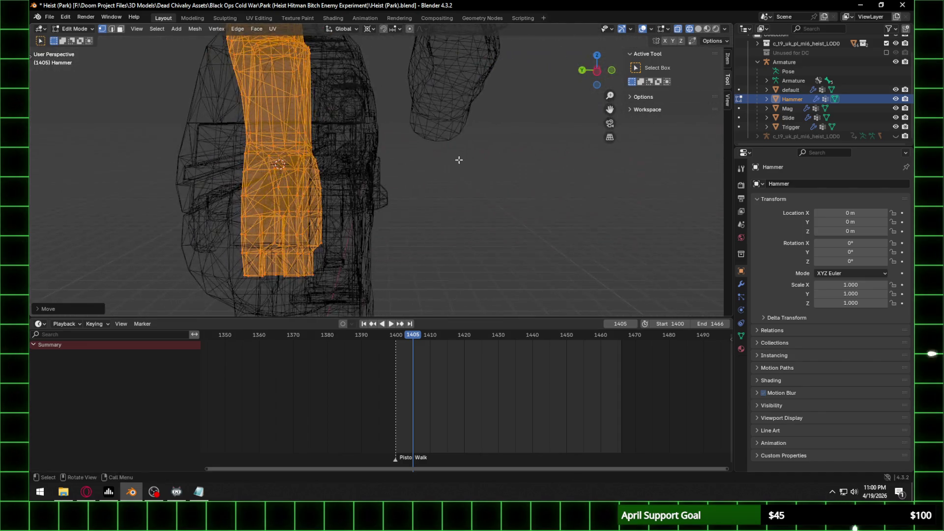
click(715, 28)
mouse_move(276, 162)
middle_down()
mouse_move(292, 141)
mouse_move(259, 143)
mouse_move(679, 28)
middle_up()
click(679, 29)
click(606, 70)
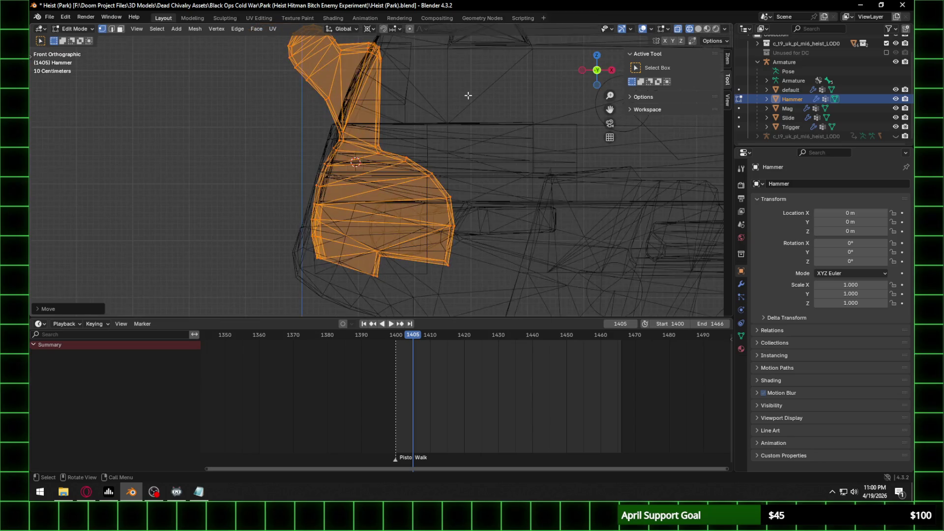
Step: Discard a trial rotation and slide the Hammer mesh along global X to a new position
key(g)
key(x)
key(r)
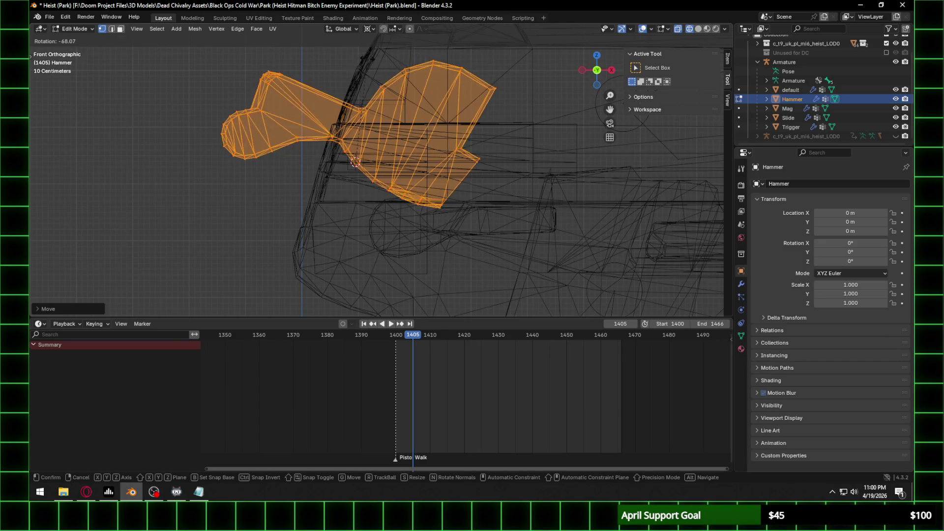
key(Escape)
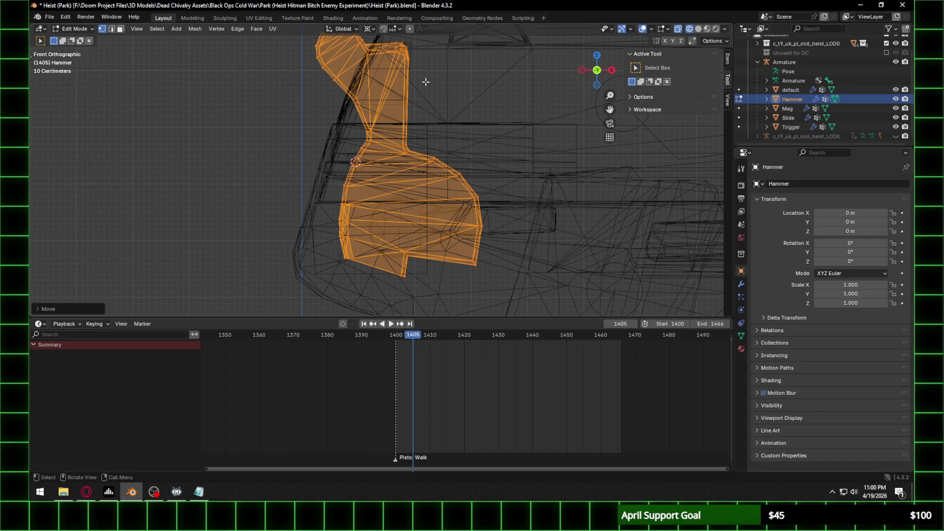
key(g)
key(x)
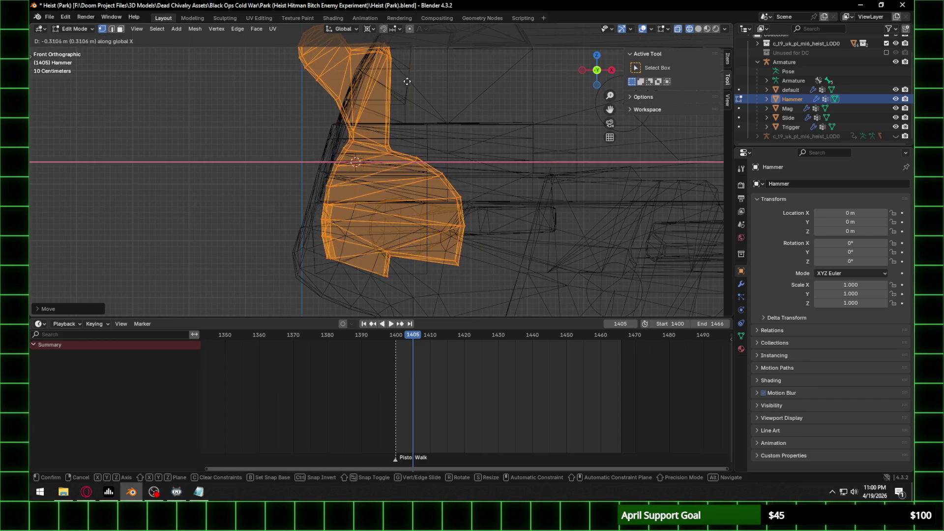
click(402, 83)
mouse_move(401, 83)
middle_down()
mouse_move(379, 110)
mouse_move(436, 109)
mouse_move(336, 106)
middle_up()
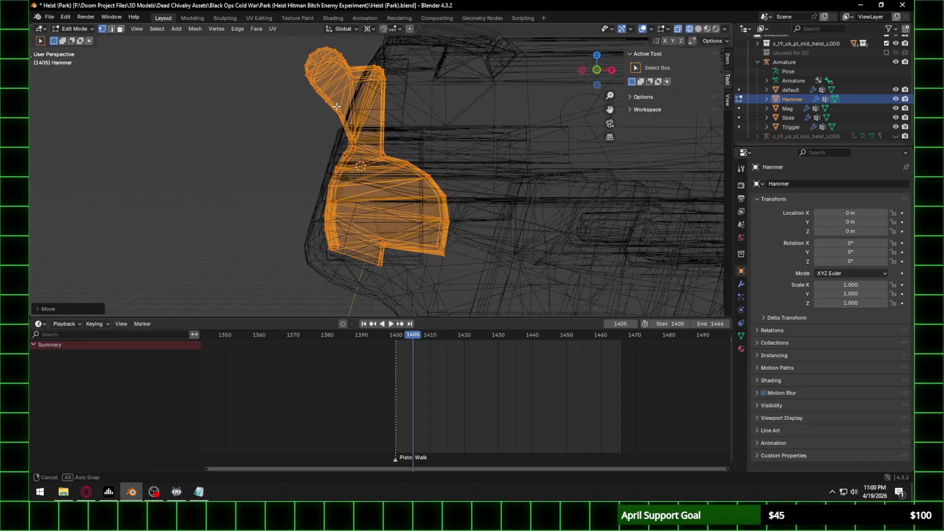
click(593, 69)
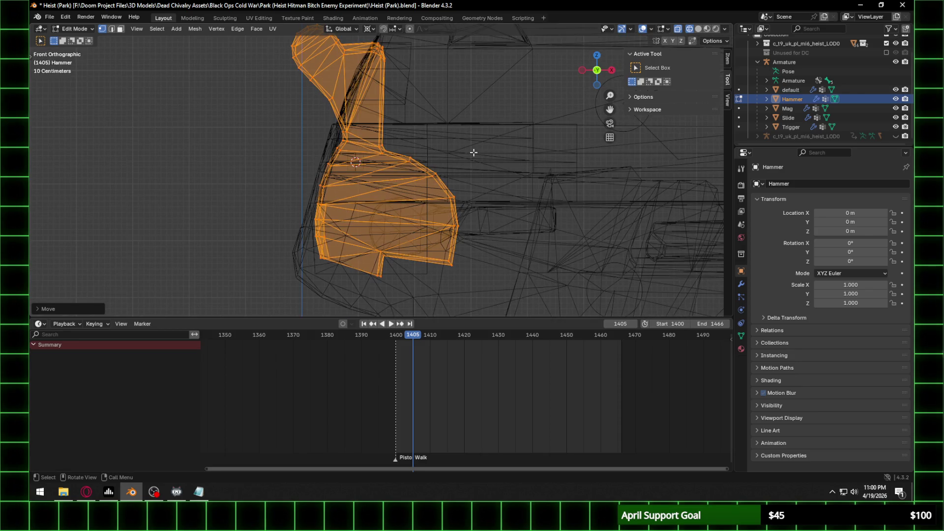
Step: Cancel another trial rotation, shift the hammer further along X, and check it rendered
key(r)
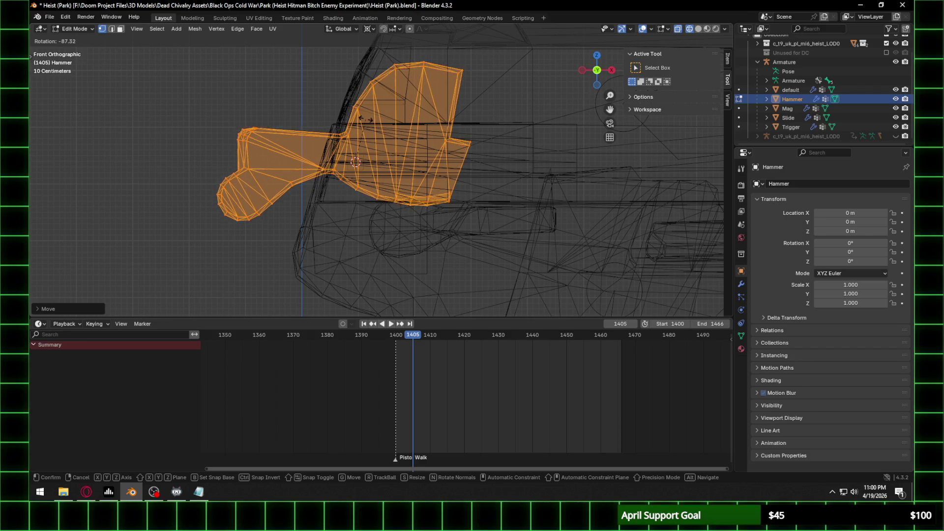
right_click(366, 119)
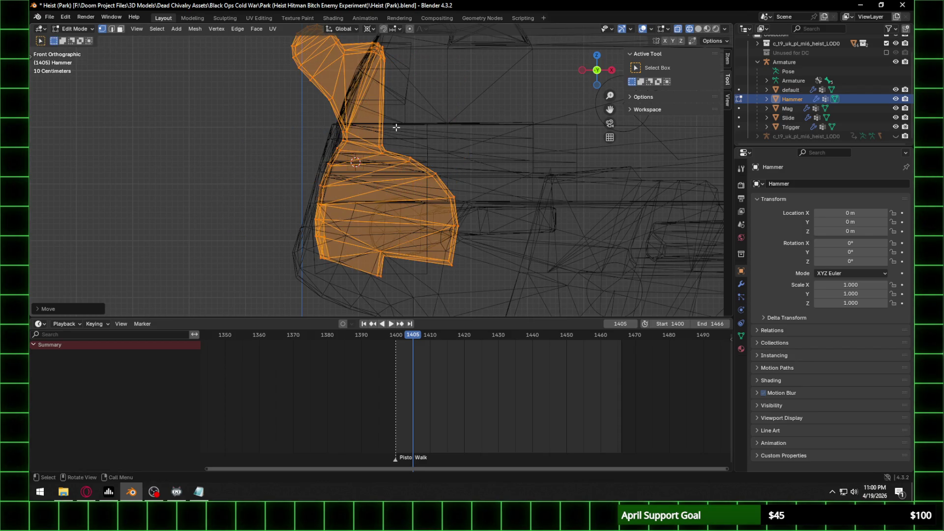
key(g)
key(x)
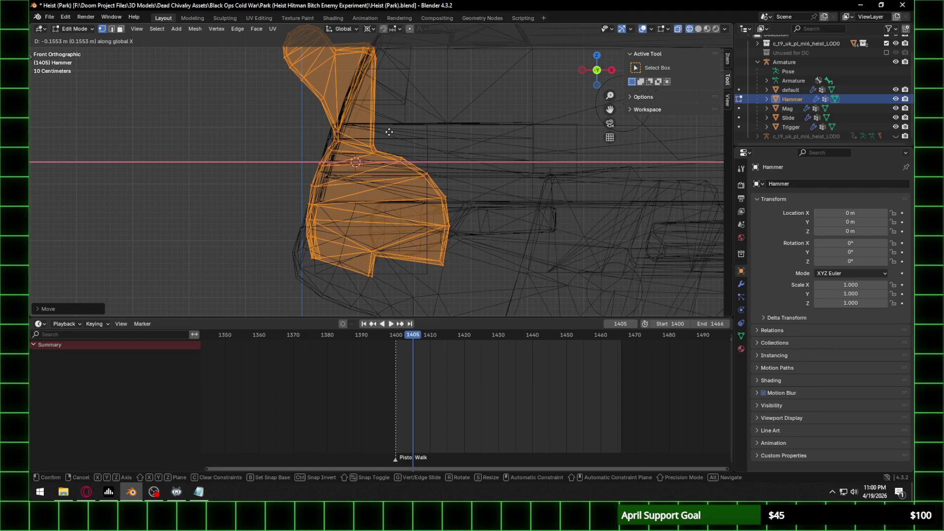
click(390, 131)
key(shift+z)
mouse_move(642, 78)
middle_down()
mouse_move(362, 189)
mouse_move(423, 193)
middle_up()
mouse_move(333, 140)
middle_down()
mouse_move(400, 152)
mouse_move(405, 164)
middle_up()
click(594, 72)
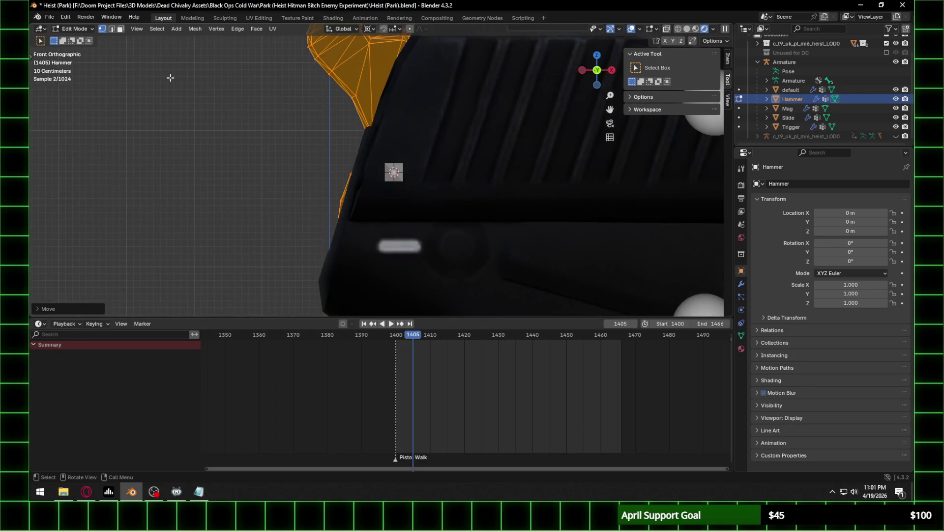
Step: Select the Hammer bone and enter armature Edit Mode in a wireframe front view
click(74, 28)
click(73, 37)
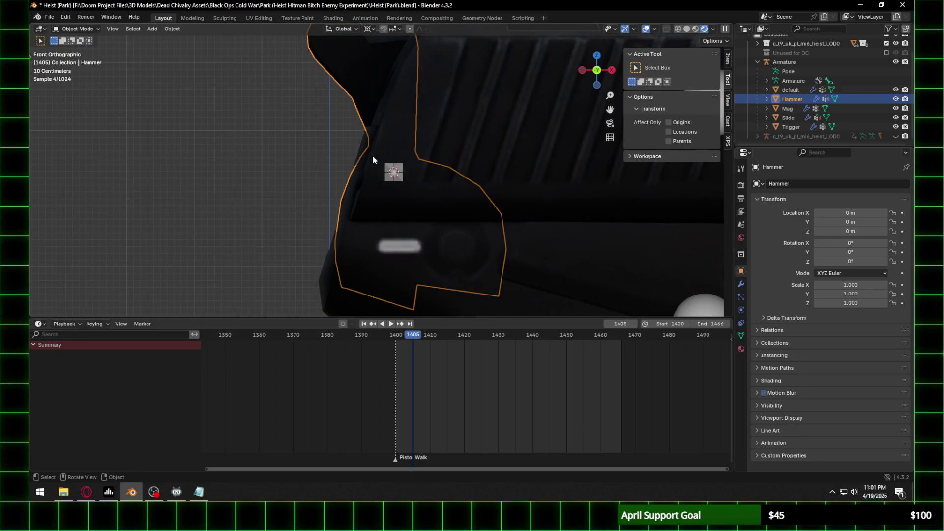
click(400, 177)
click(89, 30)
click(82, 47)
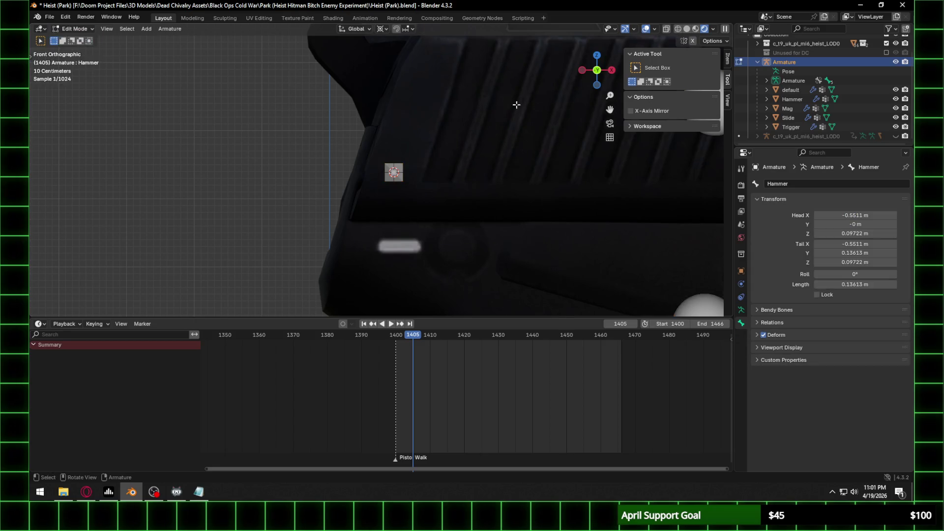
click(677, 29)
middle_drag(576, 84, 318, 172)
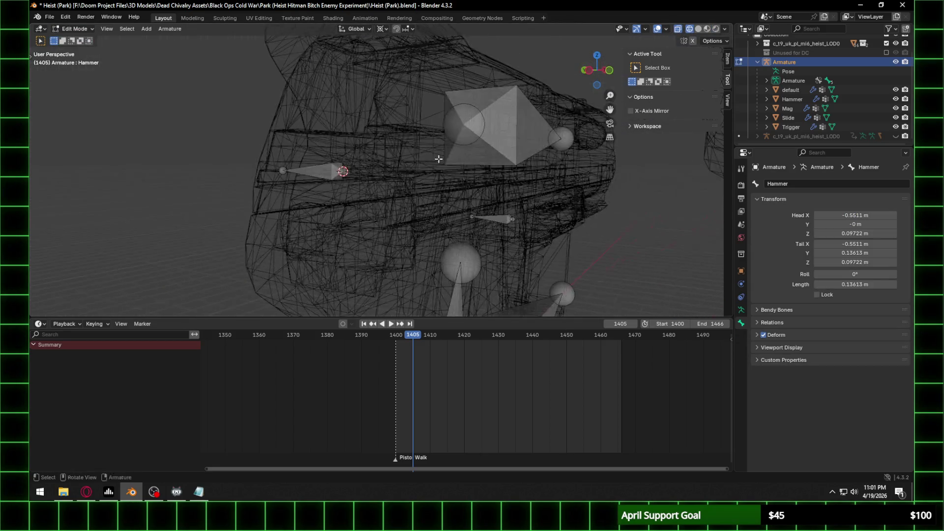
click(608, 72)
click(583, 71)
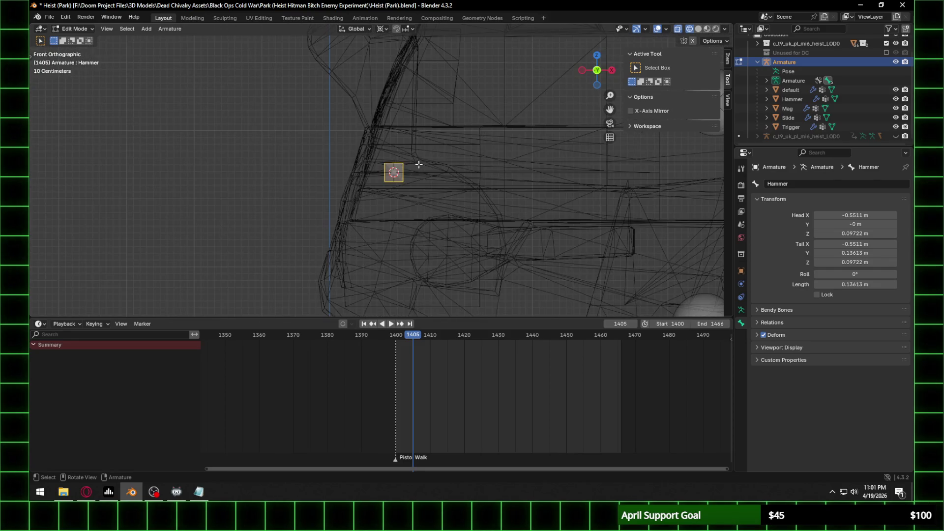
Step: Move the Hammer bone lower on the gun body, then put the rig in Pose Mode
key(g)
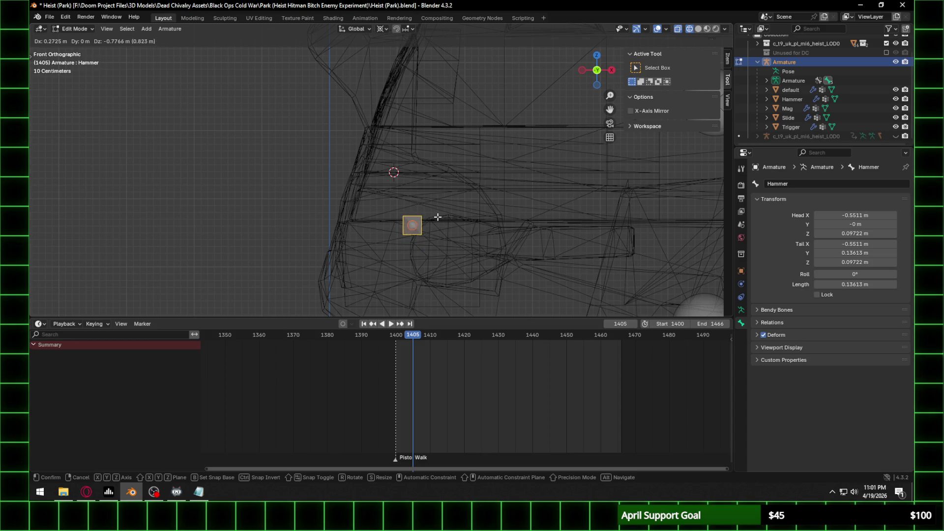
click(437, 217)
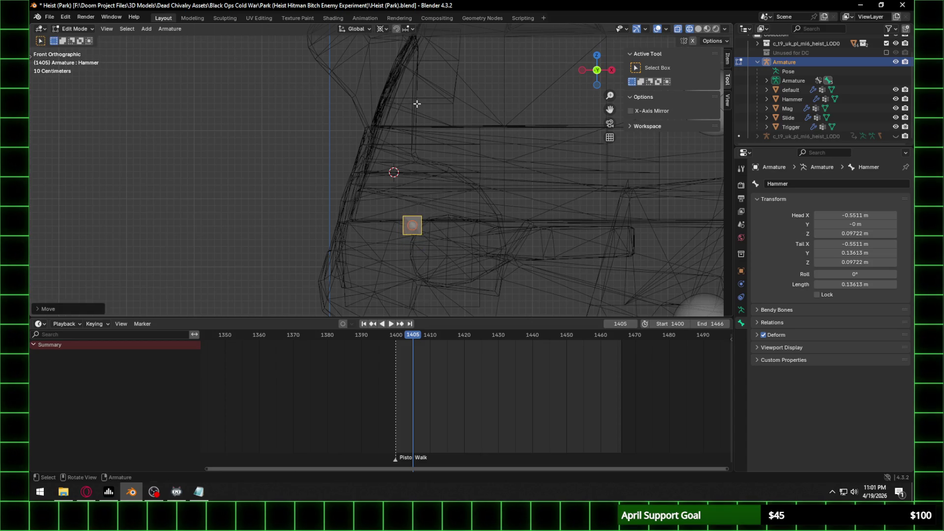
click(76, 29)
click(89, 38)
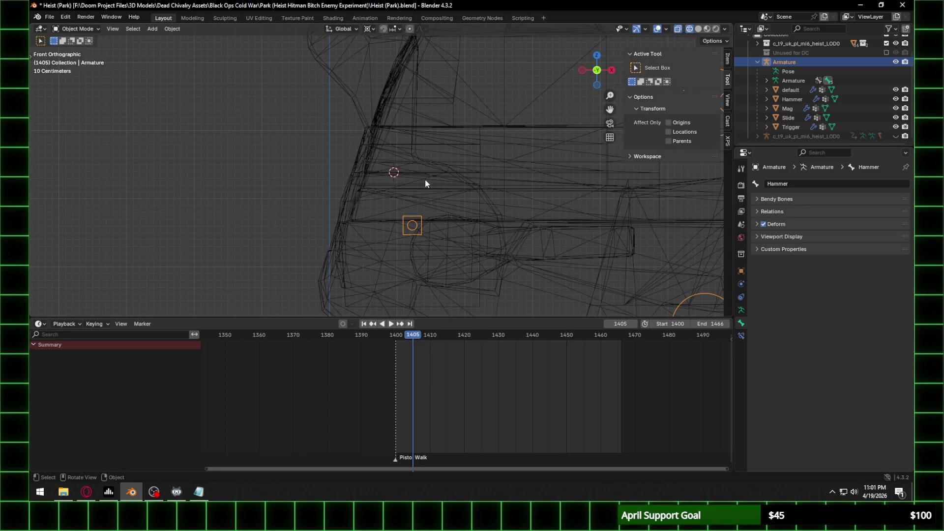
scroll(425, 184, down, 2)
click(76, 29)
click(85, 61)
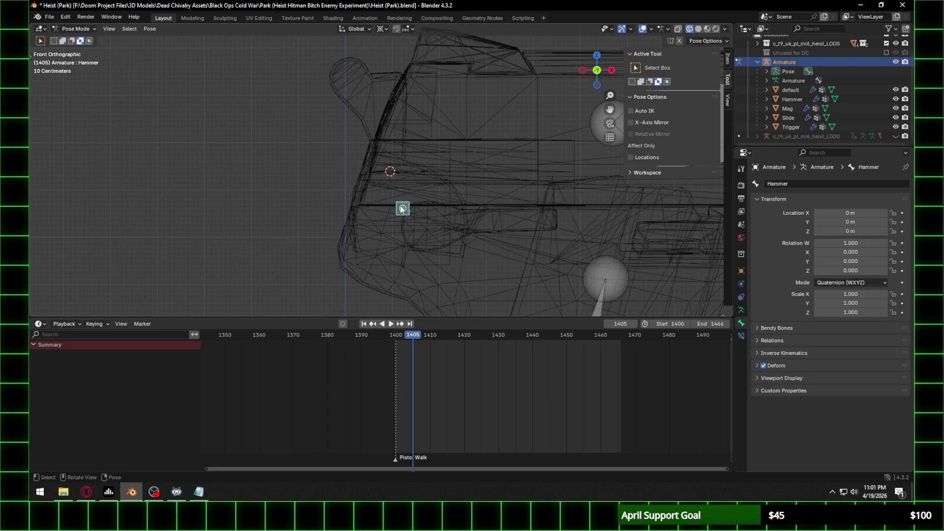
Step: Set the pivot point to Individual Origins, test-rotating the Hammer bone and cancelling each time
key(r)
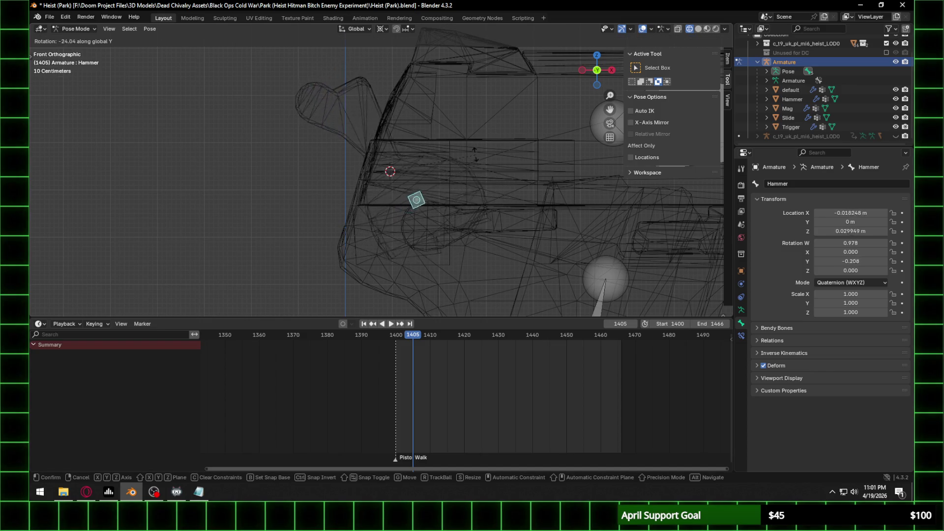
right_click(456, 177)
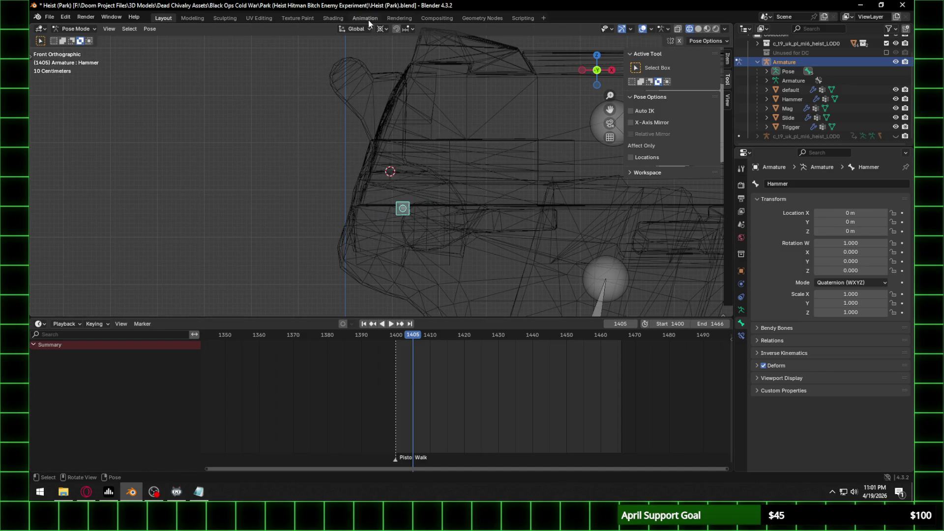
click(382, 28)
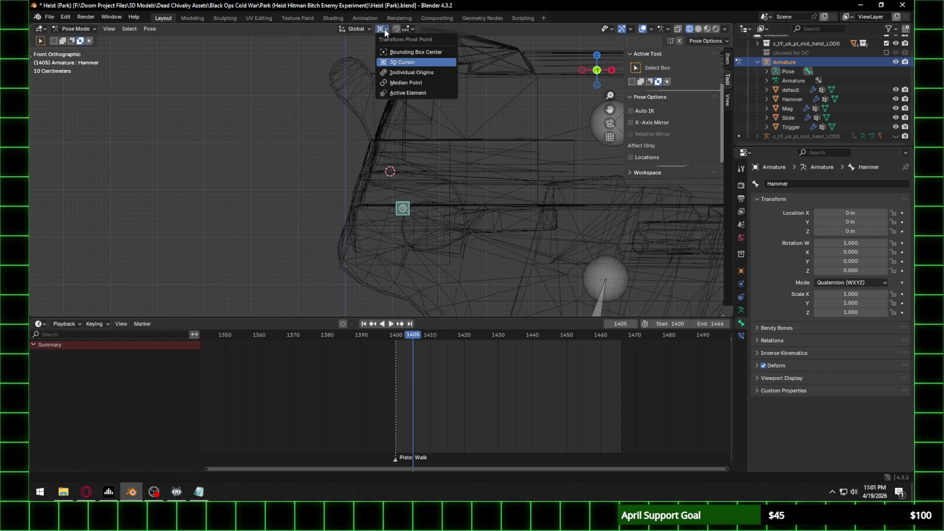
click(412, 73)
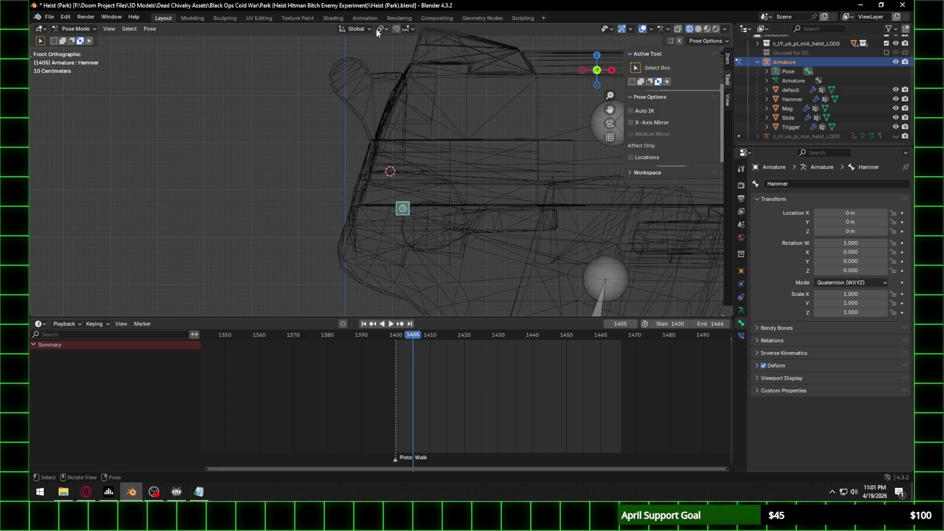
key(r)
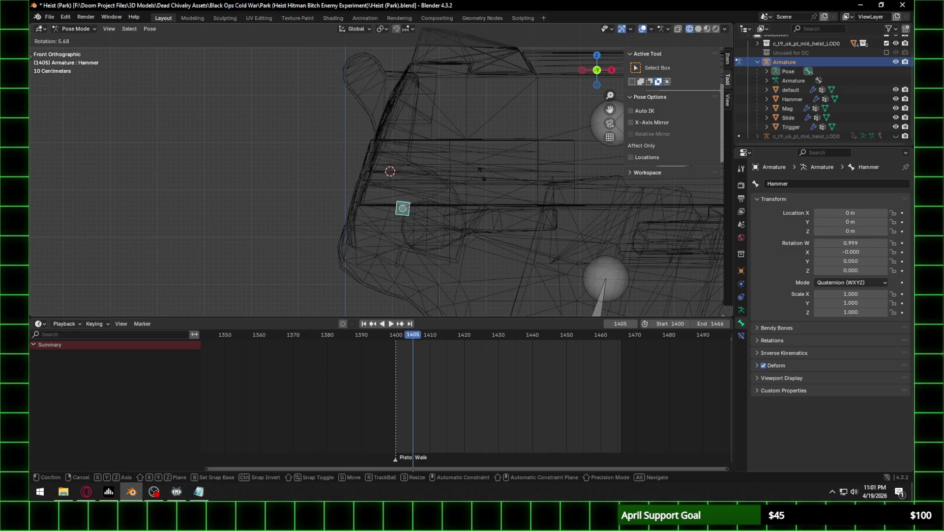
right_click(377, 114)
scroll(438, 140, down, 15)
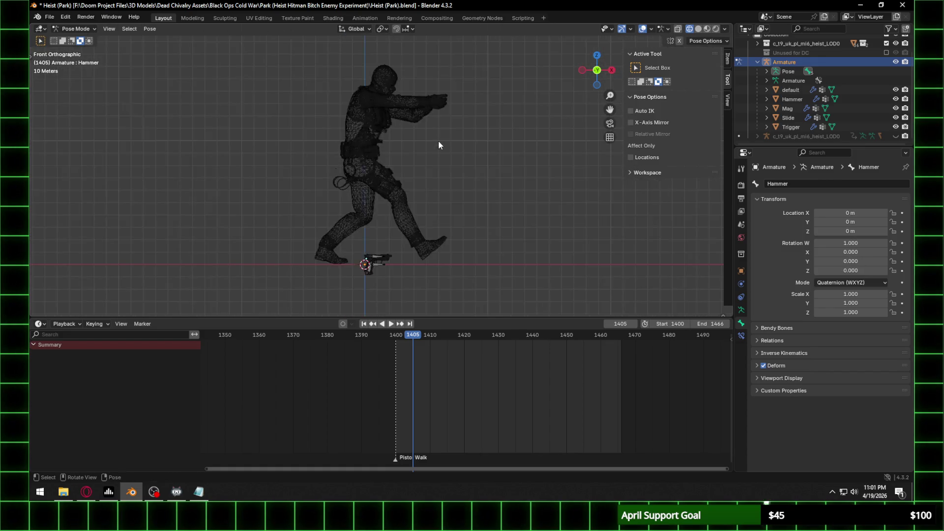
Step: Move the pistol rig up to the character's raised hand, then shift it along the X axis
key(ctrl+Tab)
scroll(394, 223, down, 1)
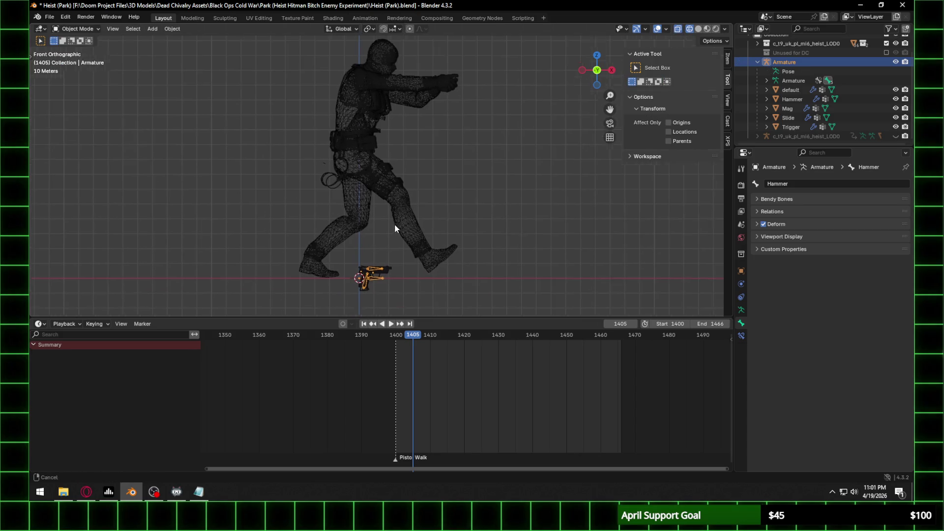
key(ctrl+Tab)
key(ctrl+Tab)
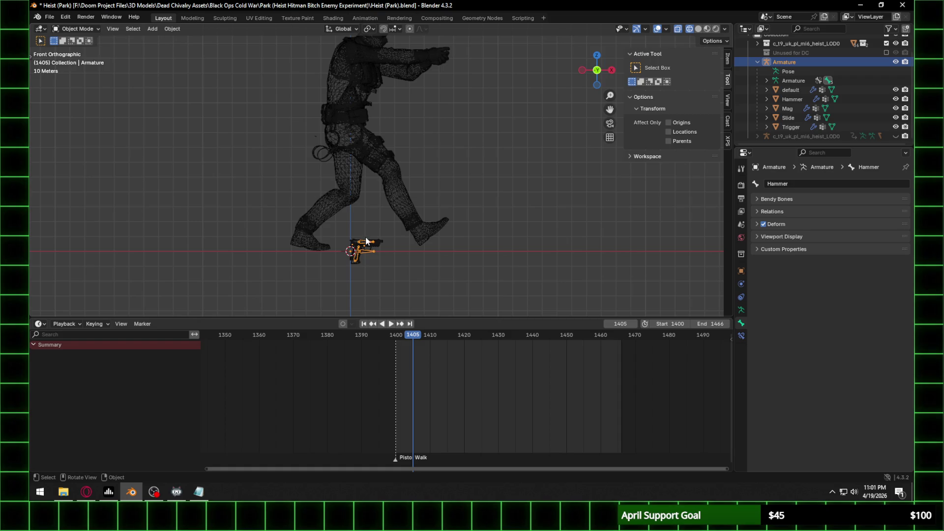
mouse_move(376, 256)
mouse_down()
mouse_move(393, 178)
mouse_move(440, 67)
mouse_move(457, 56)
mouse_up()
scroll(453, 60, up, 5)
mouse_move(459, 62)
shift+middle_down()
mouse_move(376, 255)
mouse_move(366, 220)
shift+middle_up()
scroll(376, 254, up, 5)
scroll(378, 149, up, 5)
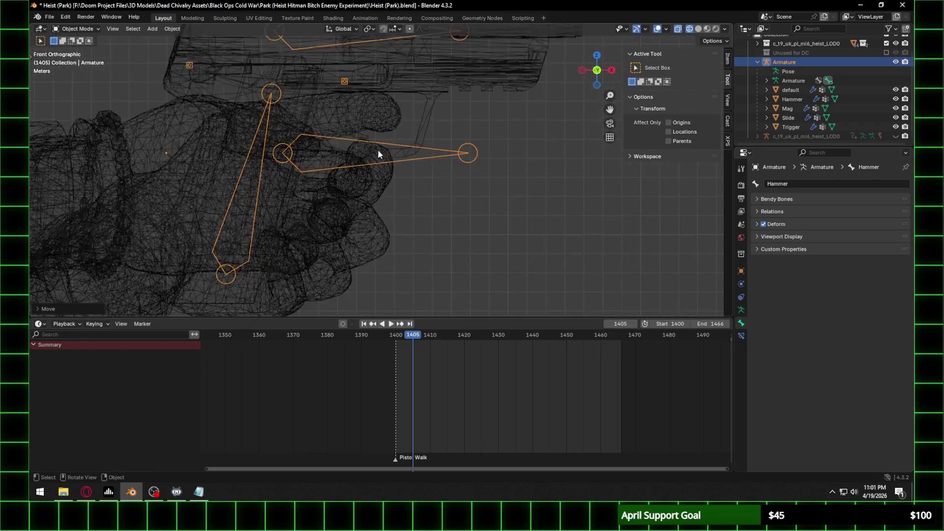
key(g)
key(x)
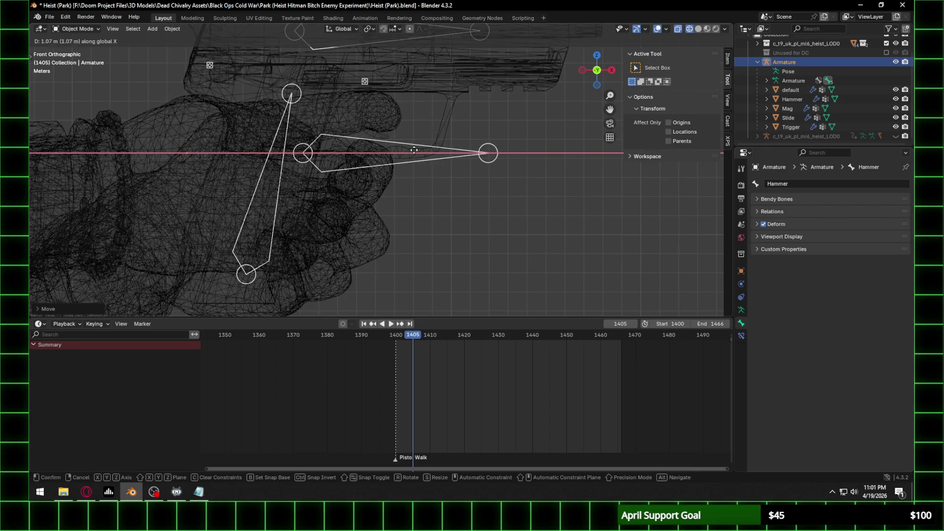
key(Return)
Step: In rendered shading and Right Orthographic view, slide the rig along Y into the gloved hand
click(715, 29)
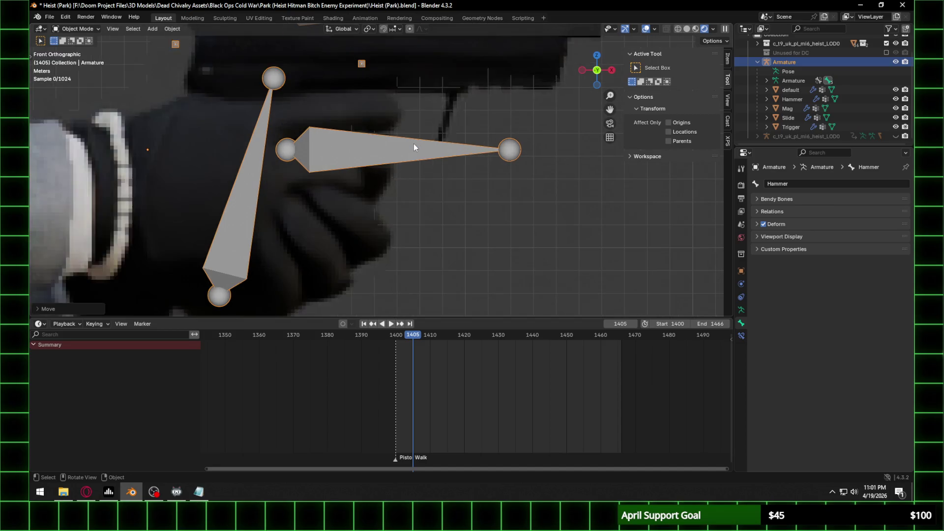
middle_drag(409, 145, 315, 148)
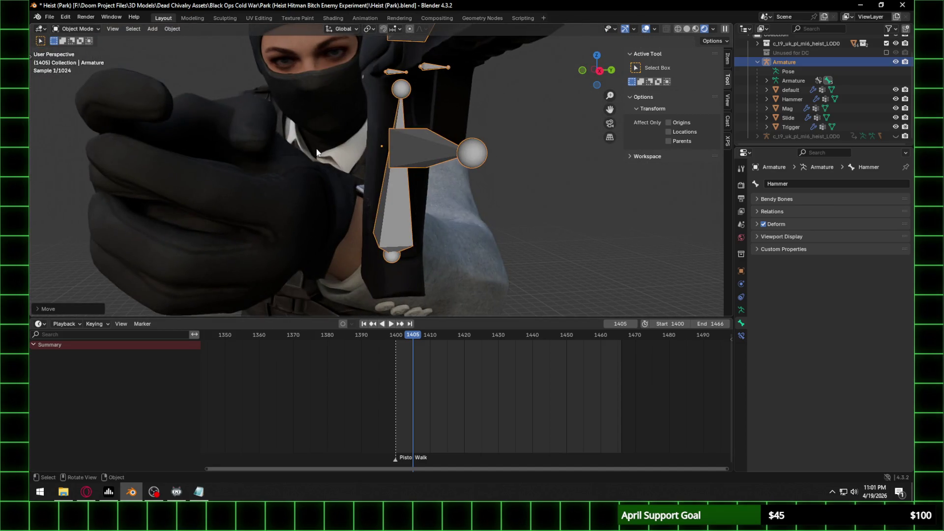
click(600, 72)
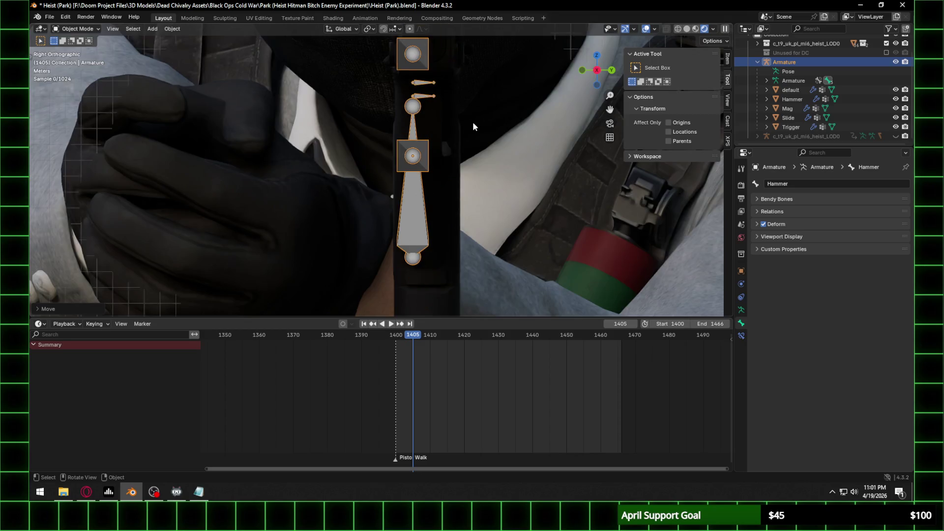
key(g)
key(y)
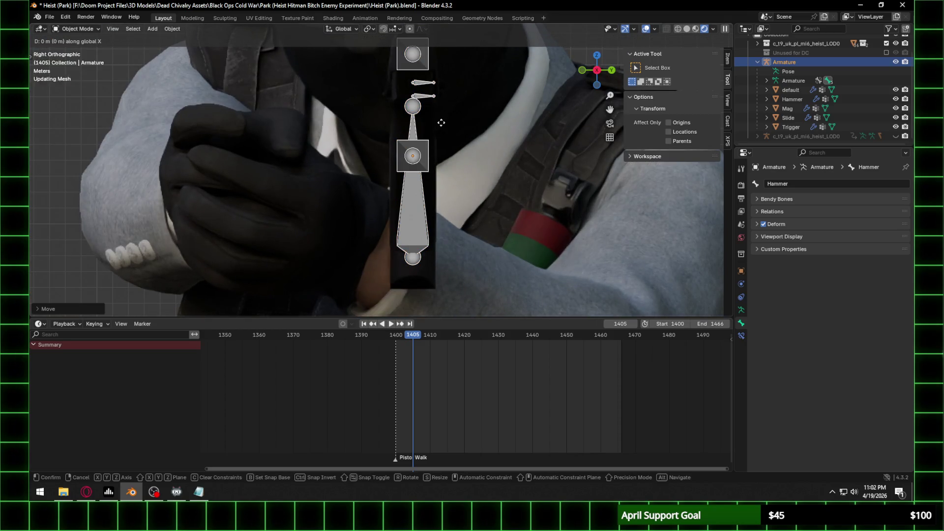
click(269, 108)
mouse_move(252, 121)
middle_down()
mouse_move(347, 143)
mouse_move(250, 147)
mouse_move(356, 149)
mouse_move(122, 145)
mouse_move(509, 74)
middle_up()
click(591, 72)
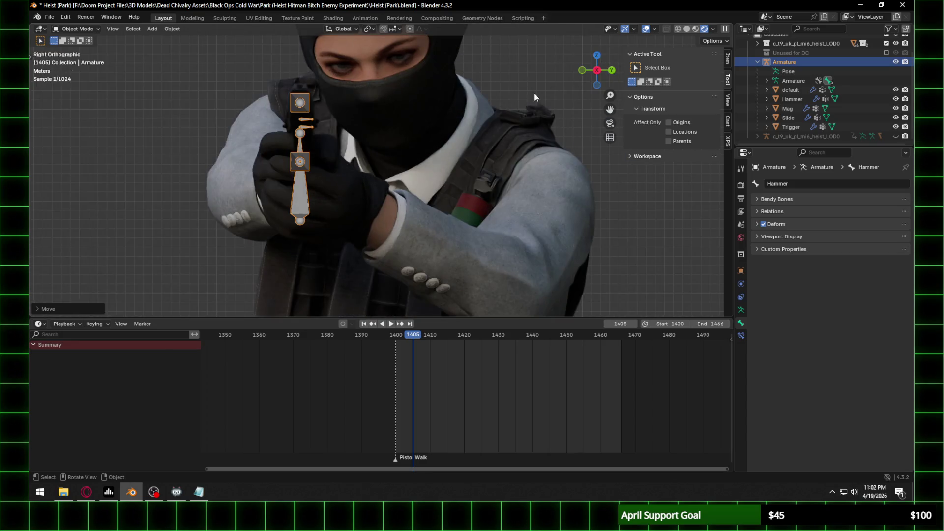
scroll(394, 107, down, 3)
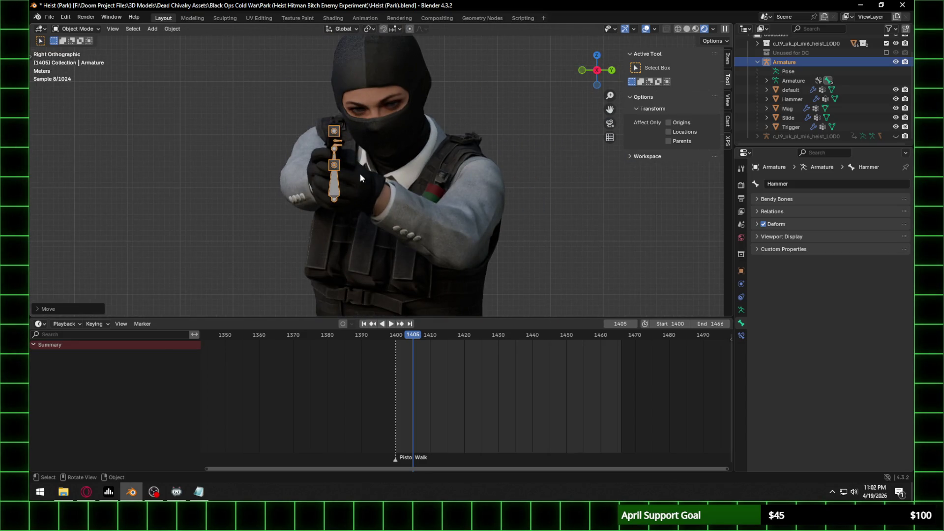
middle_drag(312, 153, 414, 162)
scroll(126, 89, up, 3)
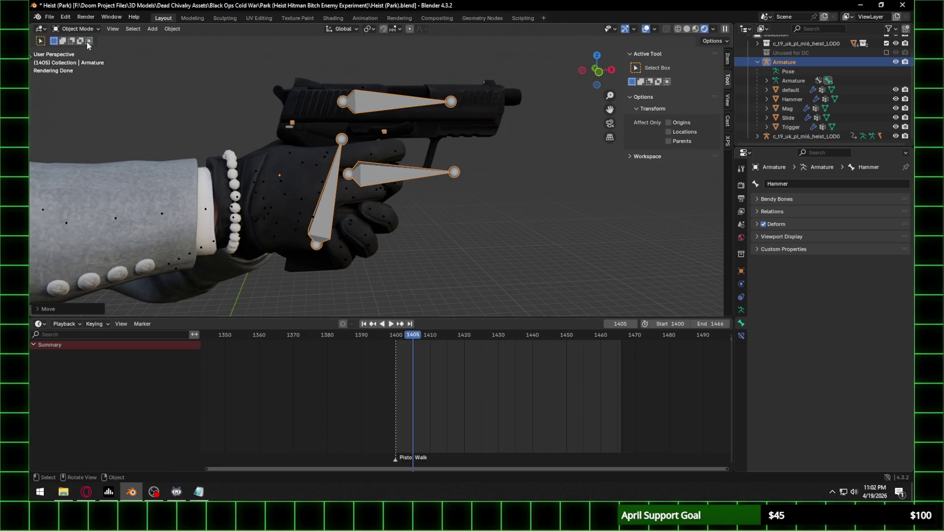
Step: Select the character's LOD0 rig and make j_wrist_ri the active bone in Pose Mode
click(266, 205)
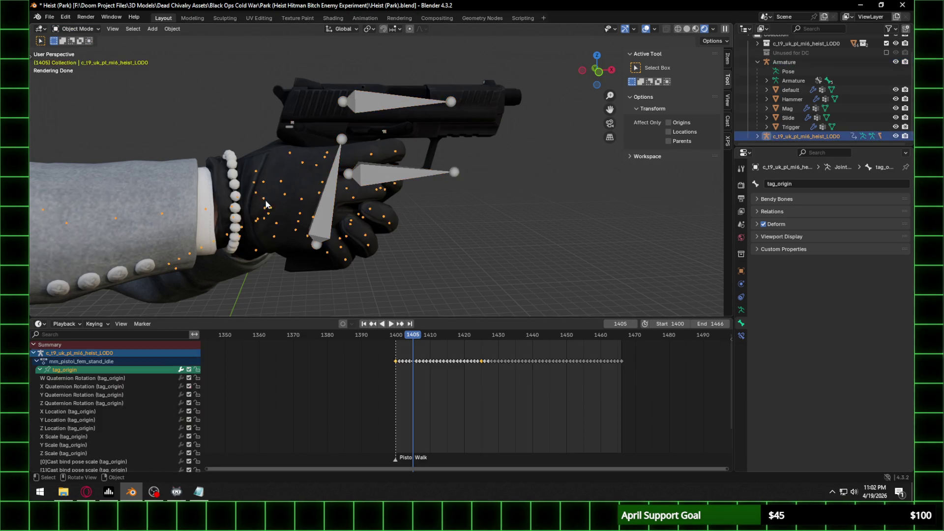
click(89, 59)
mouse_move(244, 191)
middle_down()
mouse_move(260, 143)
mouse_move(177, 78)
mouse_move(82, 43)
middle_up()
click(241, 125)
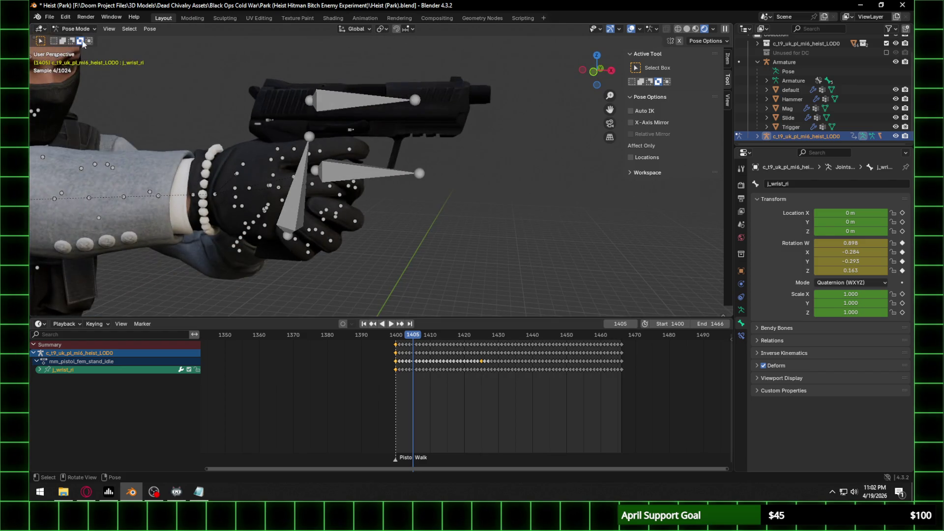
click(84, 39)
Step: Parent the pistol armature to the j_wrist_ri bone with Parent > Bone, then start playback
click(354, 176)
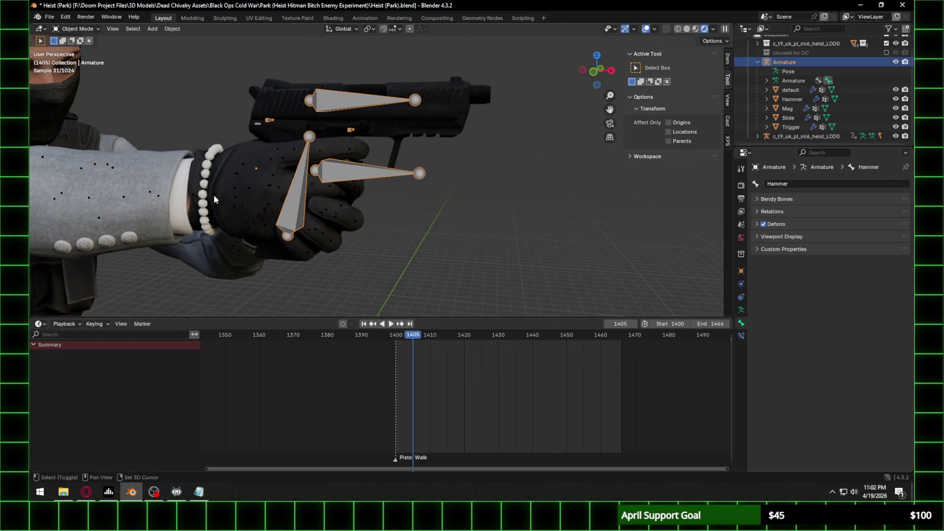
shift+click(216, 192)
right_click(216, 193)
mouse_move(215, 193)
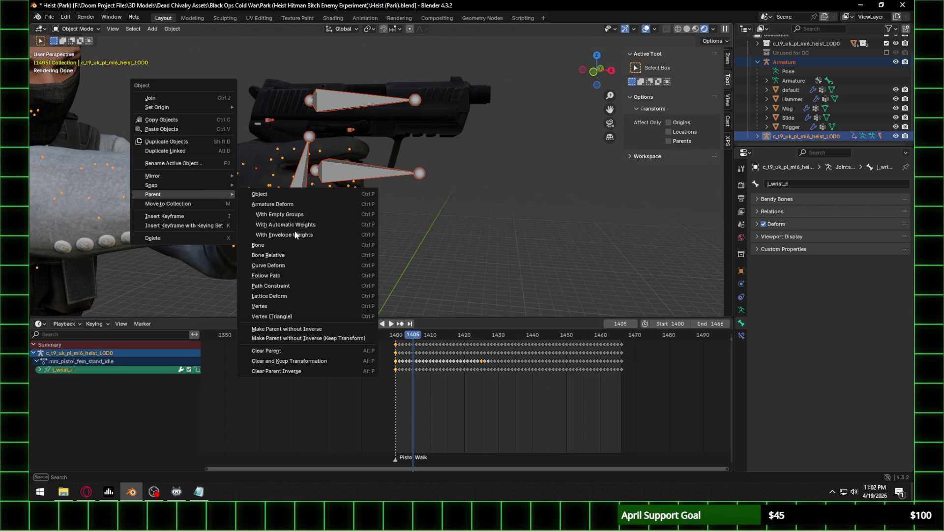
click(290, 246)
scroll(393, 267, down, 5)
key(space)
click(391, 339)
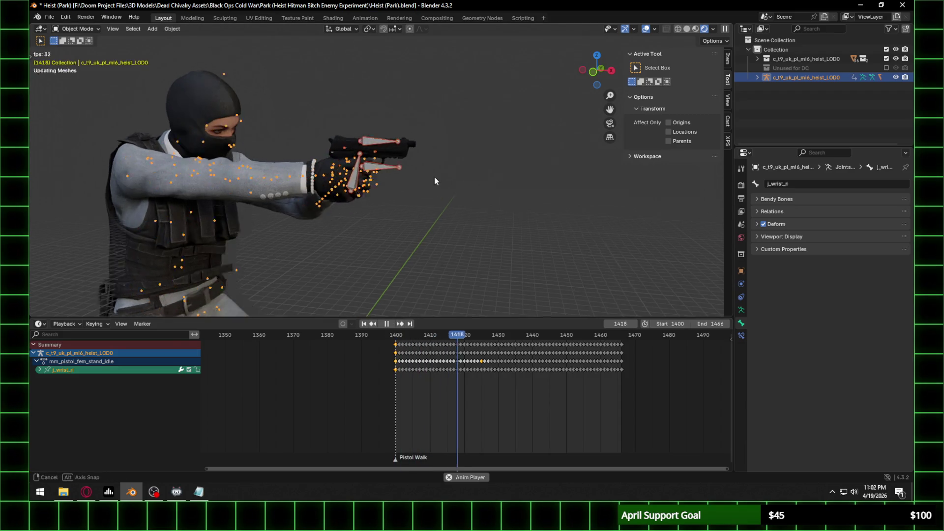
Step: Hide the pistol rig's and the character armature's bones using the outliner eye icons
middle_drag(434, 176, 379, 178)
scroll(379, 175, up, 3)
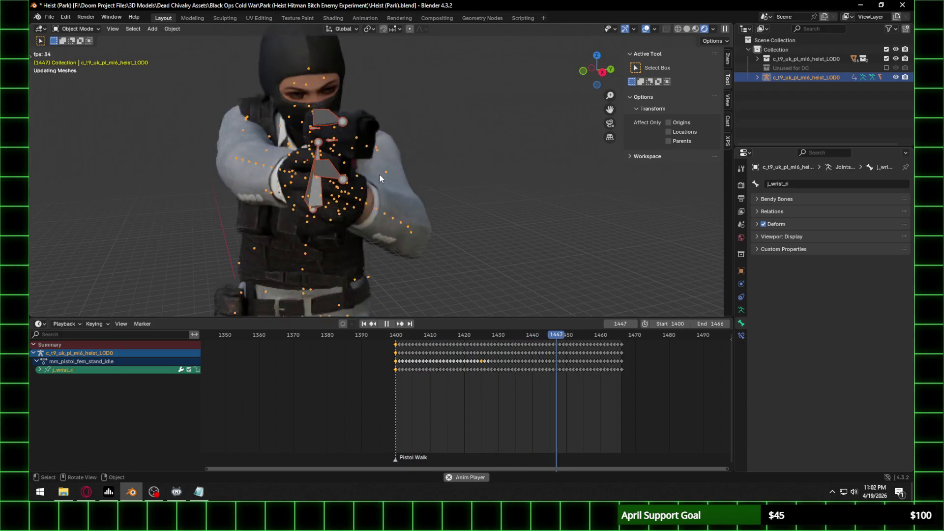
click(894, 77)
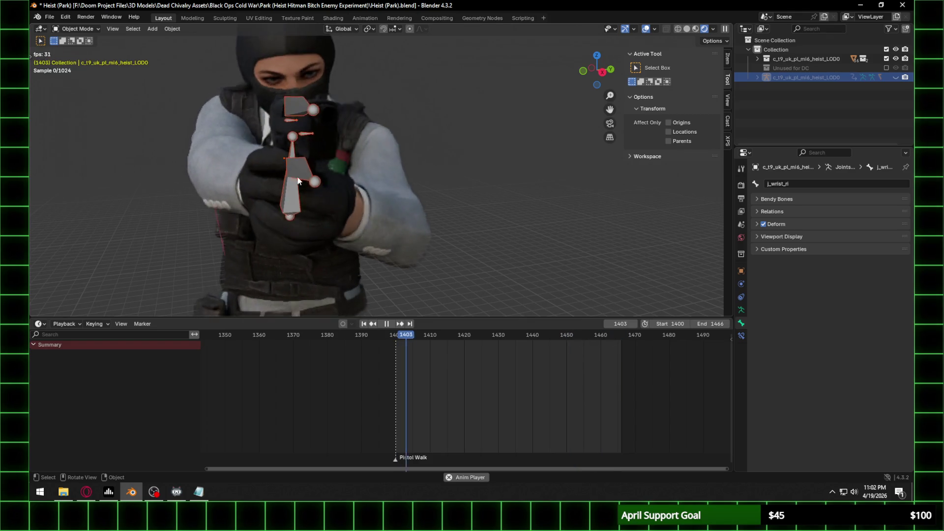
click(347, 184)
click(757, 77)
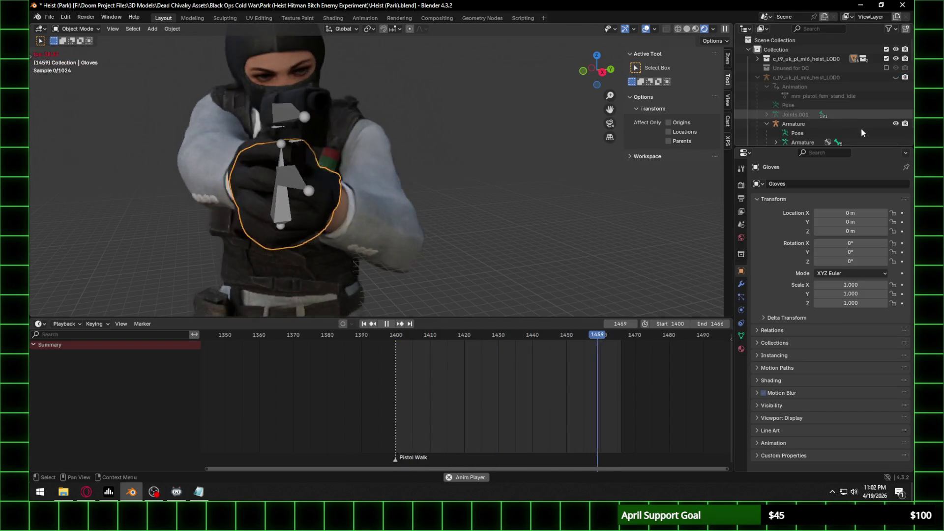
click(895, 124)
Step: Inspect the playing animation from several angles, then stop it and show the Output Properties
mouse_move(422, 139)
middle_down()
mouse_move(401, 138)
mouse_move(446, 122)
mouse_move(378, 161)
mouse_move(421, 146)
middle_up()
scroll(444, 131, up, 2)
scroll(448, 146, down, 5)
scroll(425, 153, up, 3)
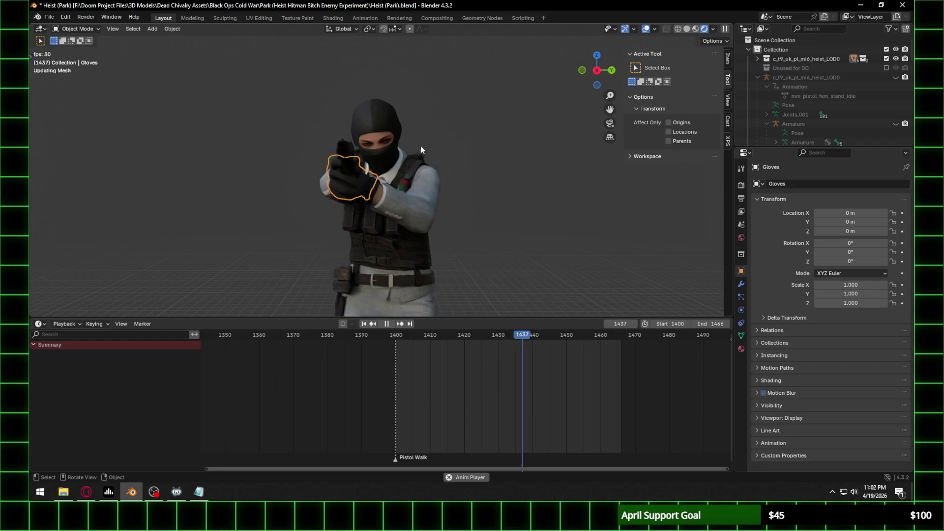
mouse_move(605, 85)
mouse_down()
mouse_move(575, 86)
mouse_move(414, 169)
mouse_move(428, 196)
mouse_move(481, 204)
mouse_move(400, 200)
mouse_move(440, 192)
mouse_up()
scroll(438, 195, up, 4)
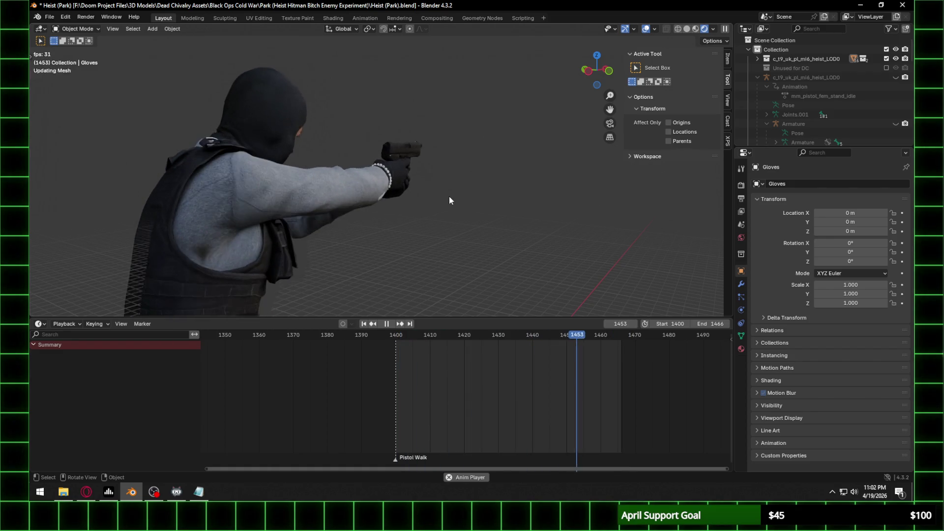
scroll(464, 182, down, 5)
mouse_move(467, 190)
middle_down()
mouse_move(351, 208)
mouse_move(419, 205)
mouse_move(390, 186)
middle_up()
scroll(416, 199, up, 3)
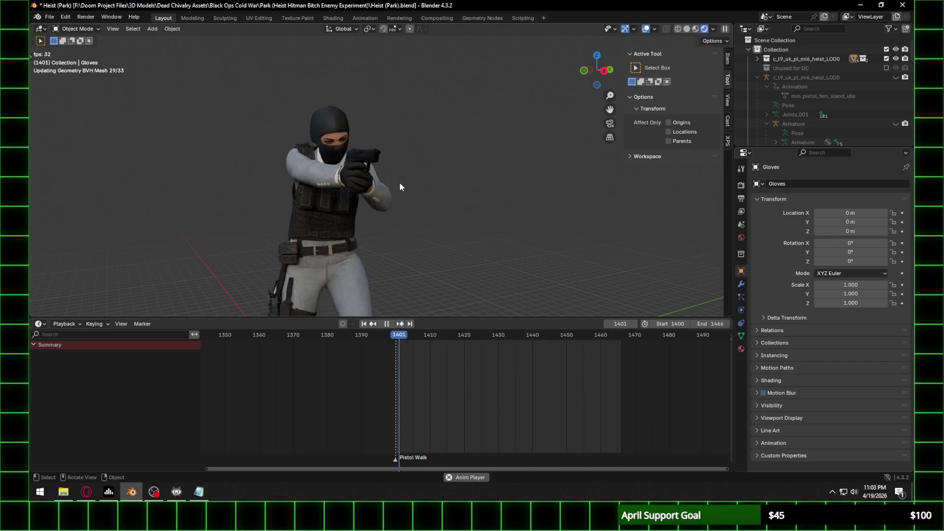
key(space)
click(741, 199)
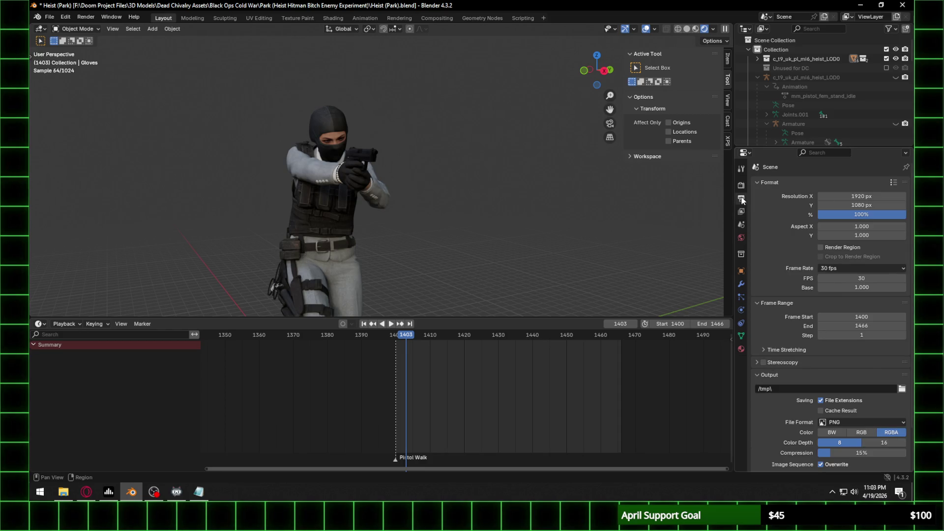
Step: Confirm the scene frame rate as 15 fps and enlarge the 3D view
key(Return)
drag(452, 318, 452, 445)
key(space)
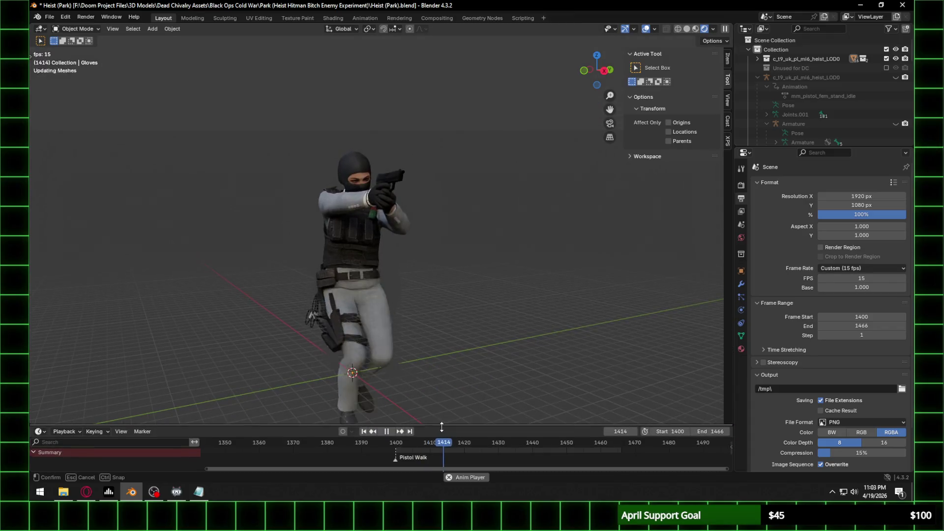
key(space)
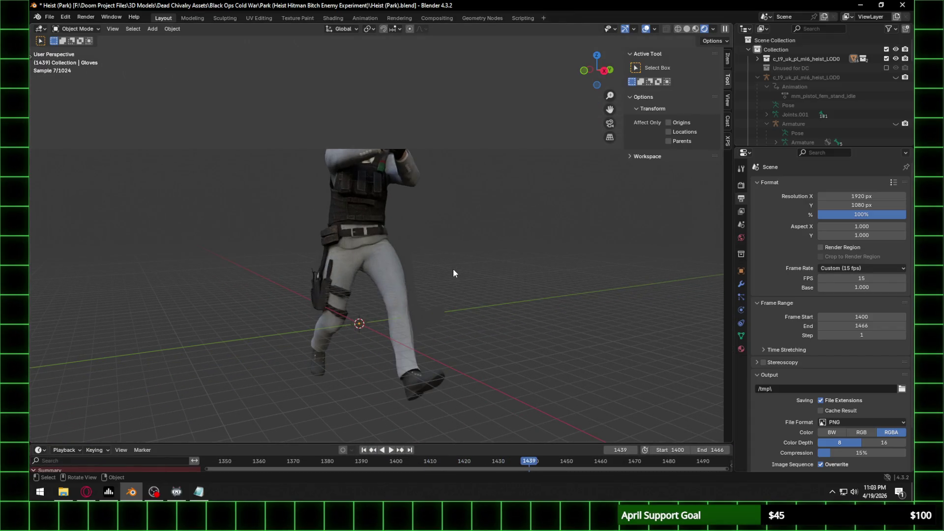
scroll(452, 268, down, 5)
scroll(433, 246, up, 3)
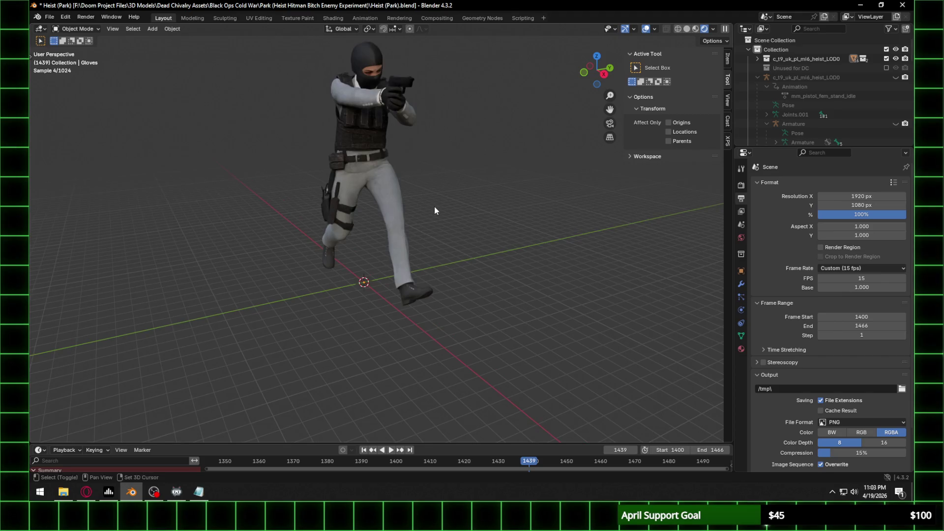
scroll(443, 252, up, 2)
Step: Play the walk at 15 fps while orbiting, stopping on frame 1455 to zoom onto the hands and pistol
key(space)
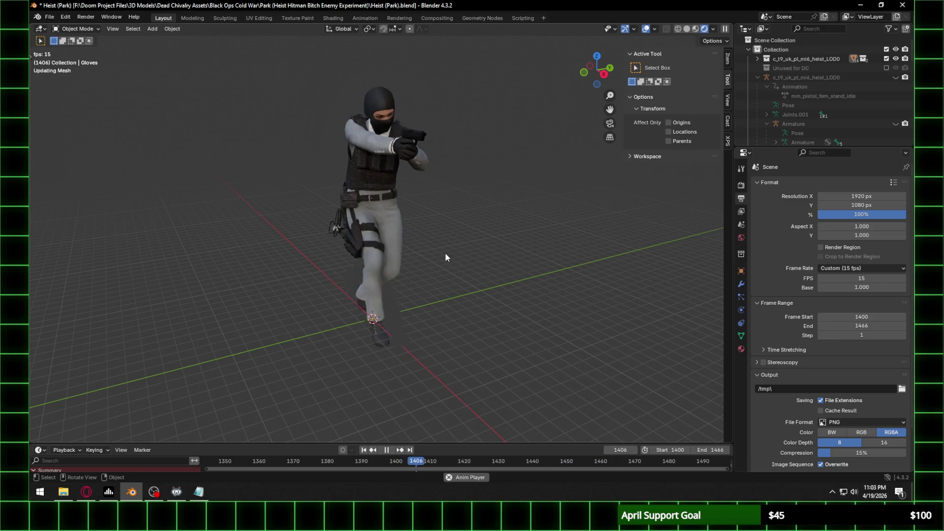
mouse_move(439, 126)
middle_down()
mouse_move(495, 129)
mouse_move(463, 157)
mouse_move(348, 176)
mouse_move(409, 179)
middle_up()
key(space)
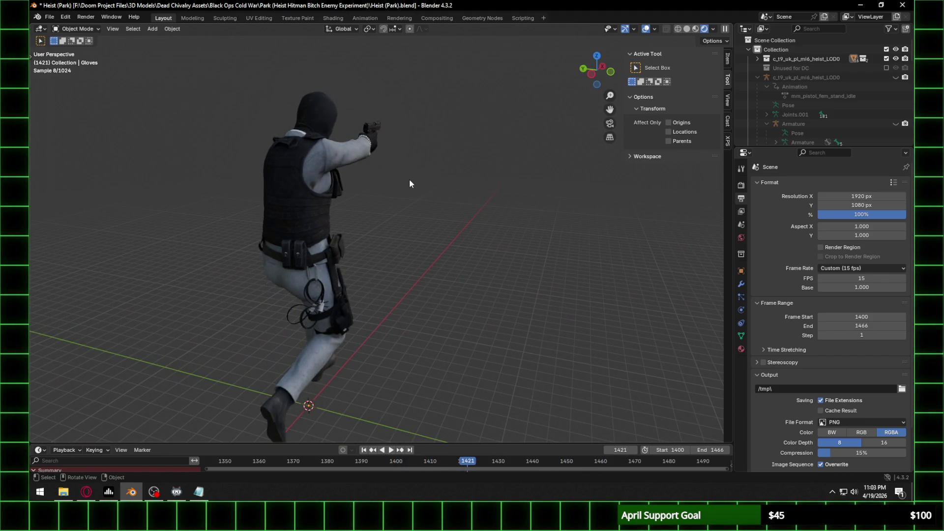
key(space)
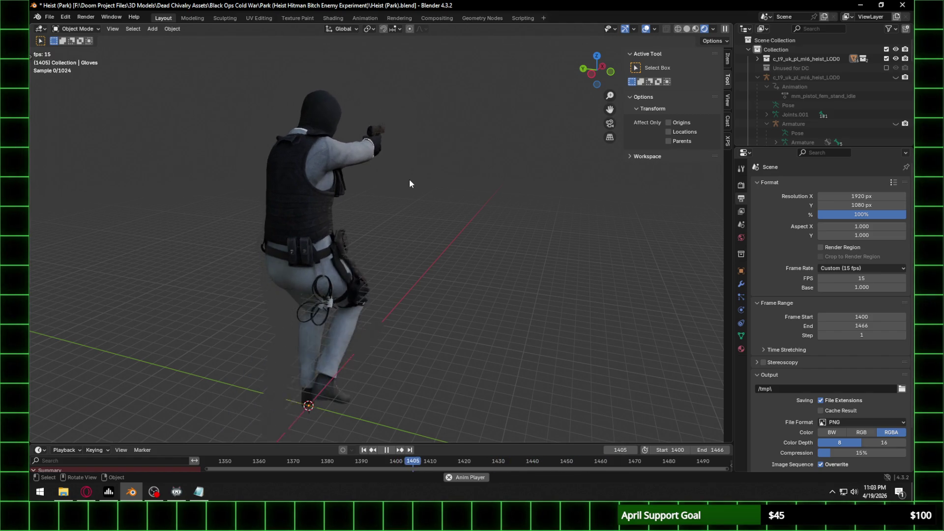
key(space)
mouse_move(408, 179)
middle_down()
mouse_move(355, 177)
mouse_move(511, 175)
mouse_move(507, 181)
middle_up()
key(space)
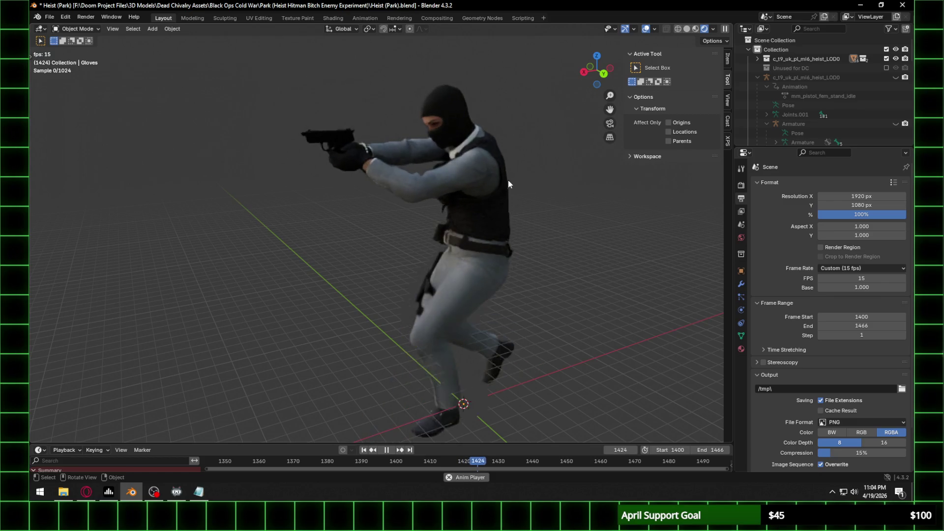
key(space)
key(space)
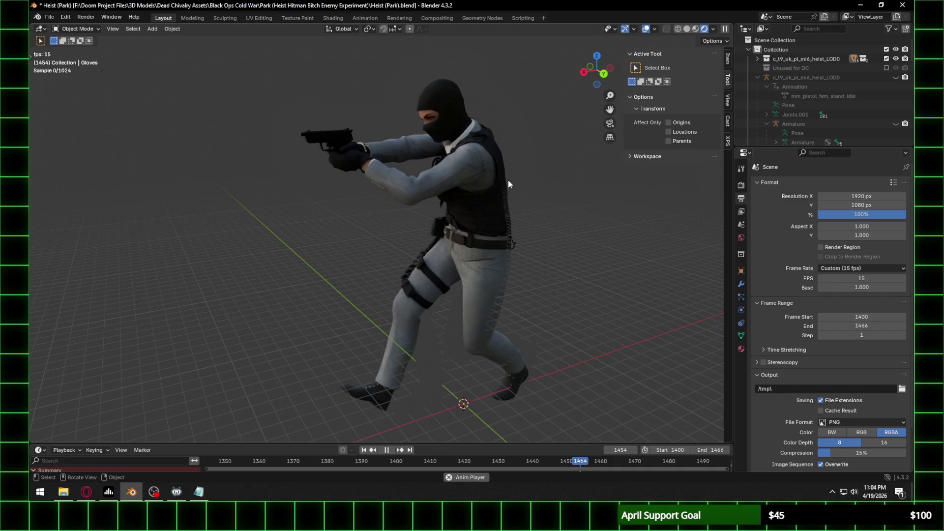
key(space)
key(space)
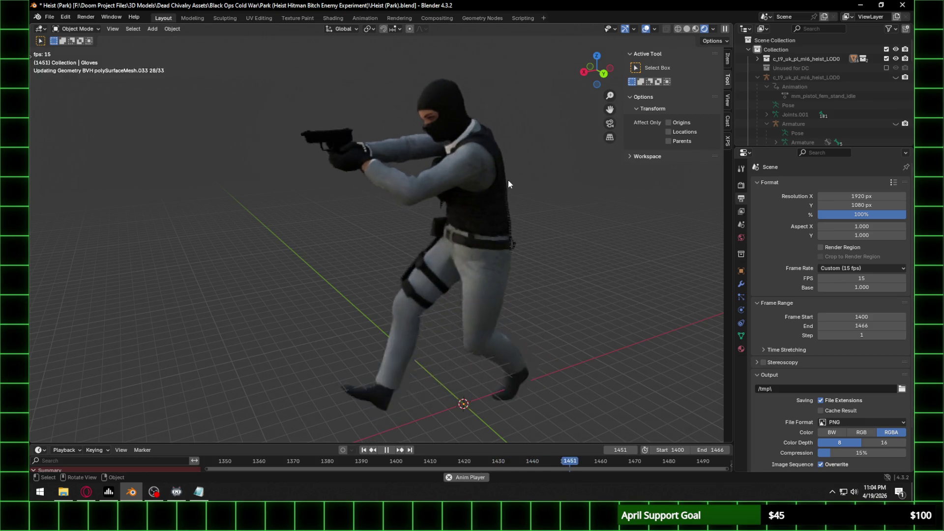
key(space)
scroll(358, 166, up, 5)
mouse_move(417, 164)
shift+middle_down()
mouse_move(446, 261)
mouse_move(442, 280)
shift+middle_up()
mouse_move(403, 145)
middle_down()
mouse_move(426, 153)
mouse_move(411, 171)
mouse_move(433, 170)
middle_up()
scroll(421, 179, up, 2)
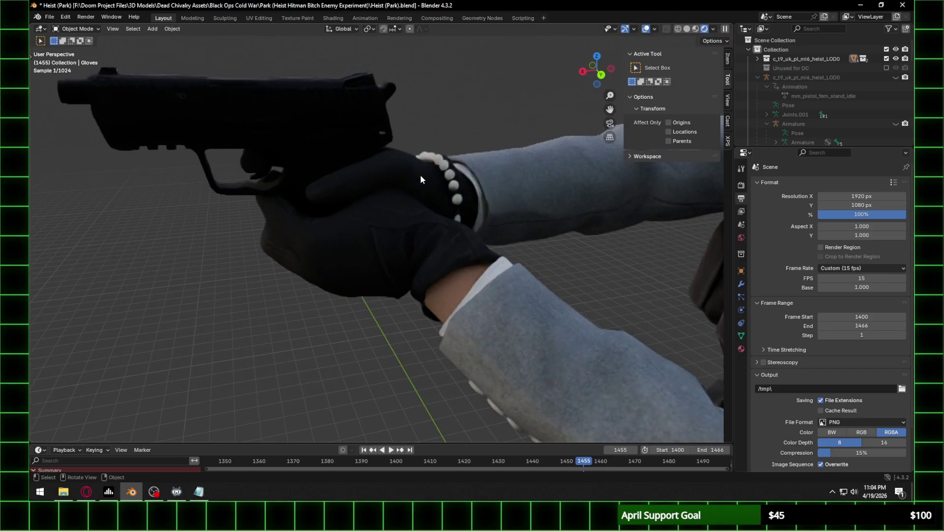
Step: Put the character rig in Pose Mode and select the j_thumb_ri_1 thumb bone
click(87, 29)
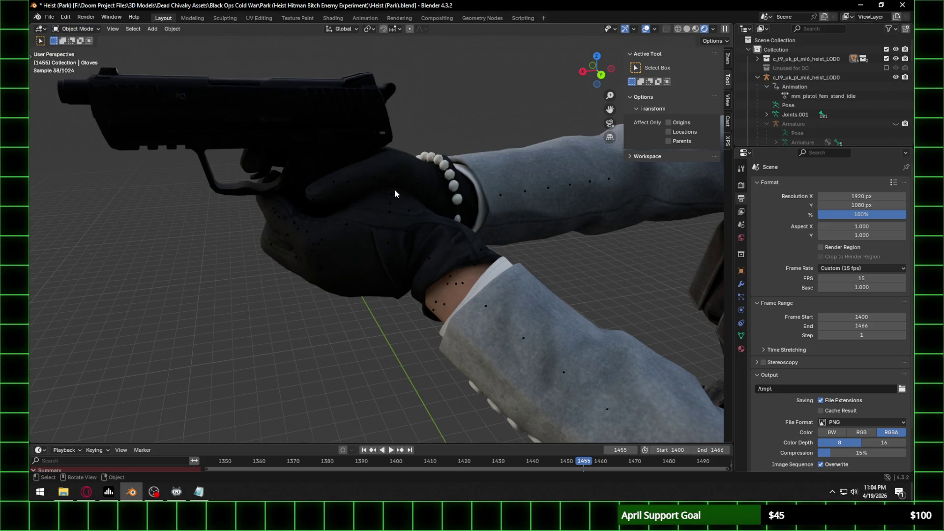
click(392, 169)
click(77, 26)
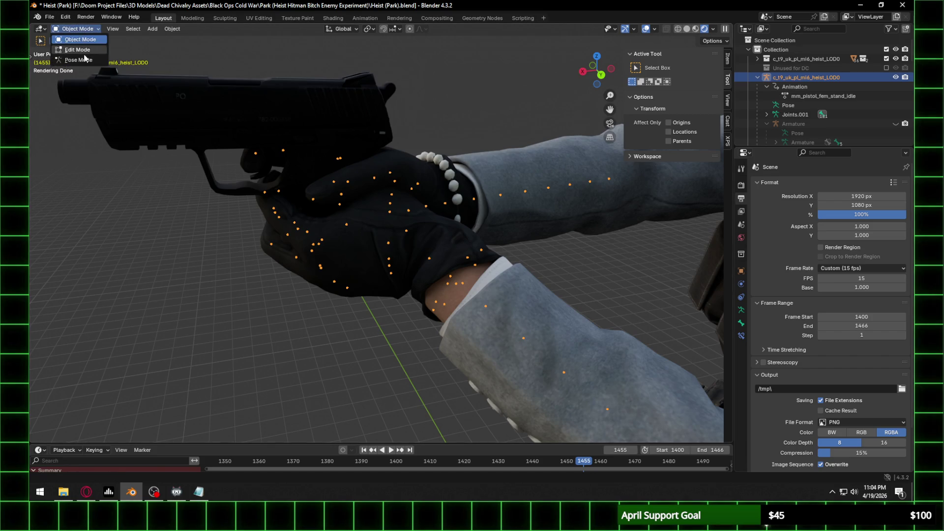
click(74, 60)
mouse_move(329, 160)
middle_down()
mouse_move(403, 176)
mouse_move(349, 173)
middle_up()
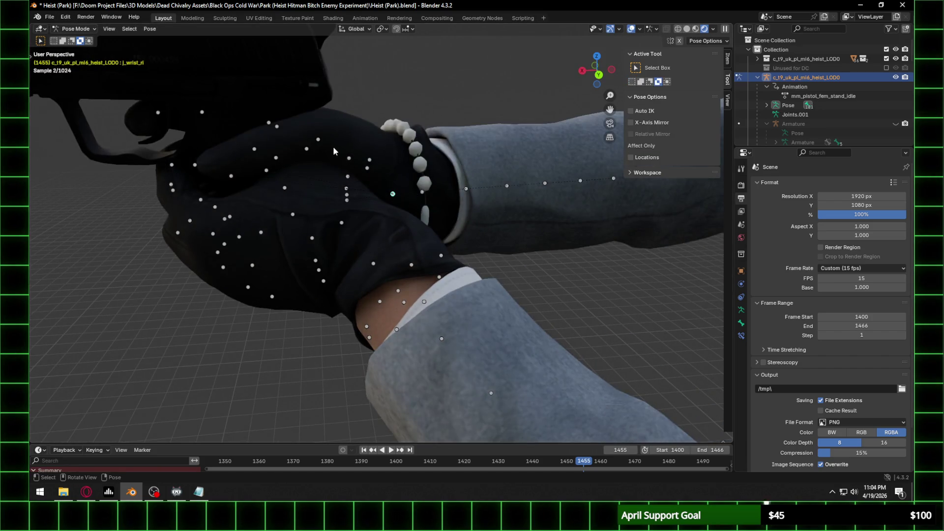
click(369, 160)
Step: Enlarge the Dope Sheet around frame 1400, expand j_thumb_ri_1 and change the editor to Graph Editor
mouse_move(276, 441)
mouse_down()
mouse_move(275, 152)
mouse_move(276, 202)
mouse_up()
scroll(462, 295, up, 3)
middle_drag(367, 265, 503, 266)
click(39, 253)
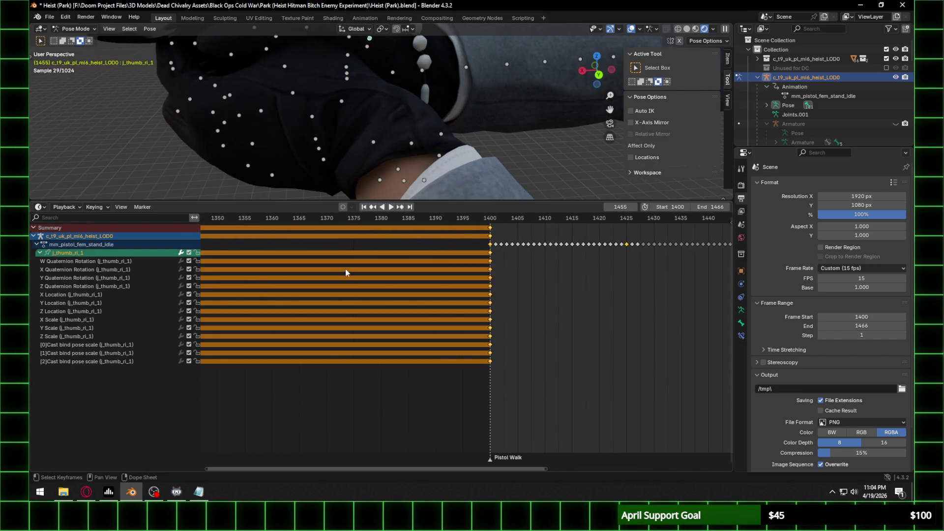
click(38, 208)
click(170, 254)
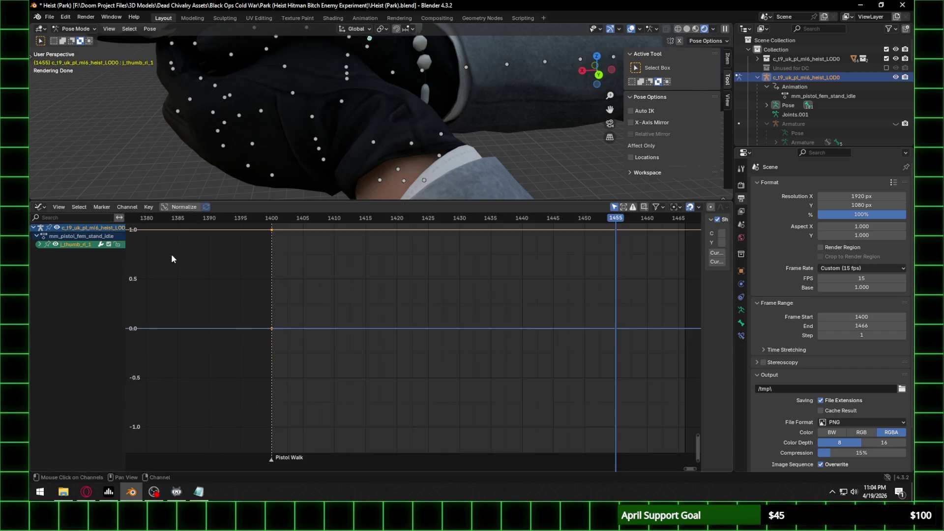
Step: Expand the 13 j_thumb_ri_1 curves around frame 1400, then enlarge the 3D view on the gun hand
key(Home)
click(39, 245)
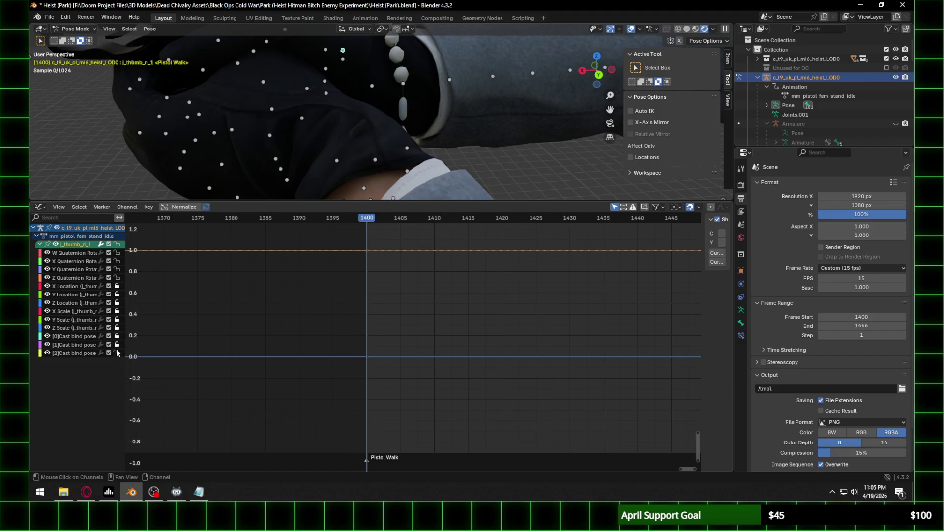
scroll(382, 288, up, 3)
mouse_move(421, 341)
middle_down()
mouse_move(270, 367)
mouse_move(333, 341)
mouse_move(259, 312)
mouse_move(328, 306)
mouse_move(346, 315)
middle_up()
scroll(394, 294, down, 10)
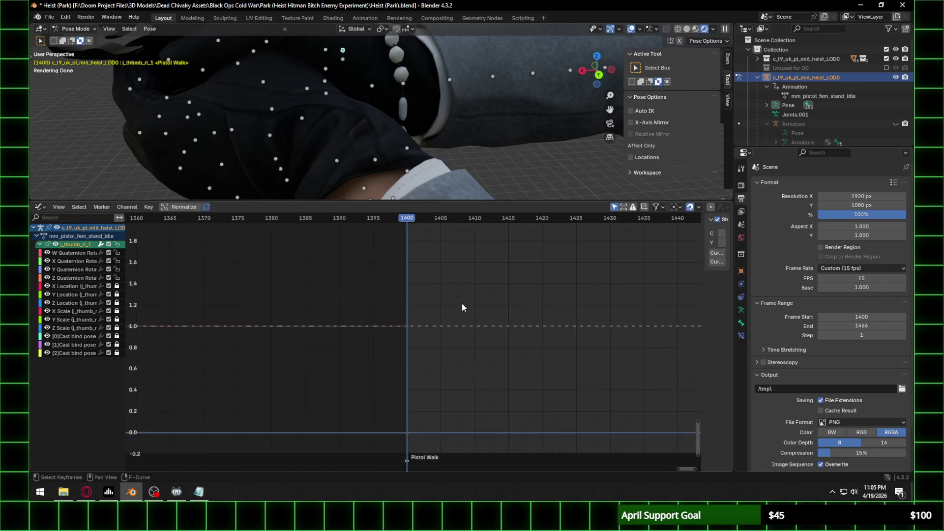
mouse_move(463, 304)
middle_down()
mouse_move(442, 368)
mouse_move(423, 241)
mouse_move(413, 316)
mouse_move(457, 361)
middle_up()
scroll(457, 361, down, 5)
scroll(405, 344, up, 15)
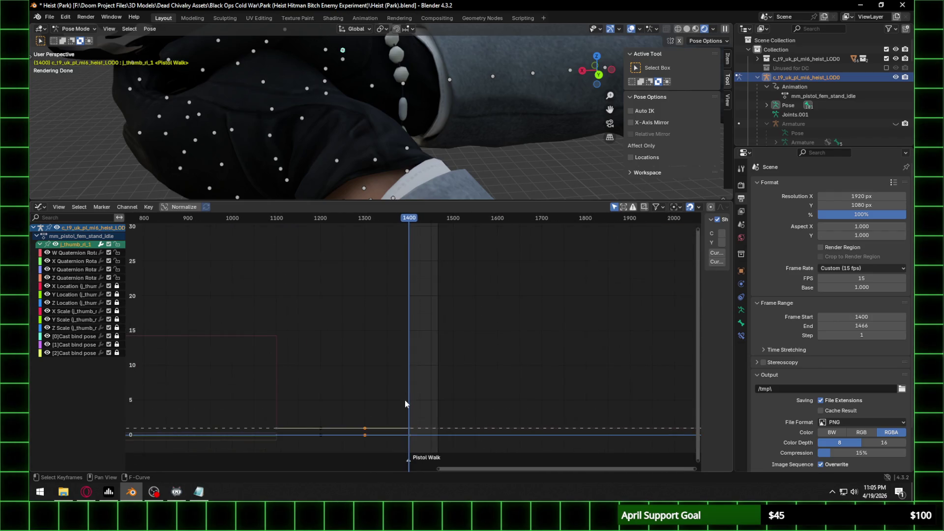
scroll(376, 329, up, 5)
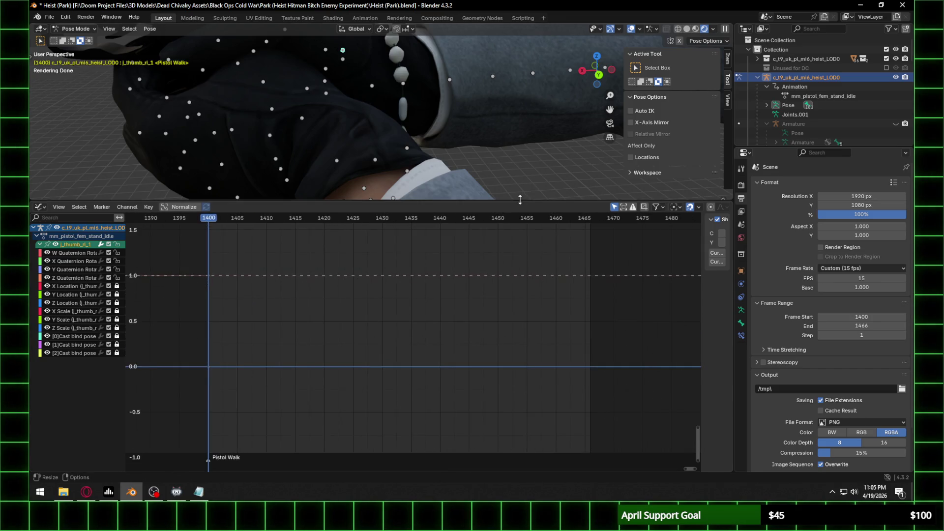
drag(519, 200, 520, 264)
mouse_move(373, 162)
middle_down()
mouse_move(348, 148)
mouse_move(414, 178)
mouse_move(388, 156)
mouse_move(397, 96)
mouse_move(411, 176)
middle_up()
scroll(412, 176, up, 4)
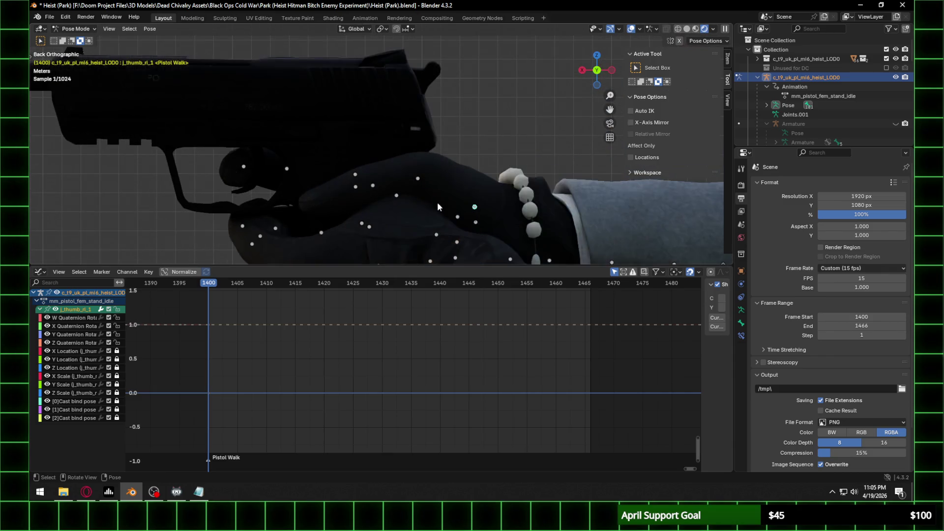
Step: Key all j_thumb_ri_1 channels at frame 1400 and trial a vertical key-value shift
key(i)
click(218, 334)
scroll(215, 344, down, 3)
mouse_move(351, 338)
middle_down()
mouse_move(350, 299)
mouse_move(373, 297)
mouse_move(381, 467)
mouse_move(396, 281)
middle_up()
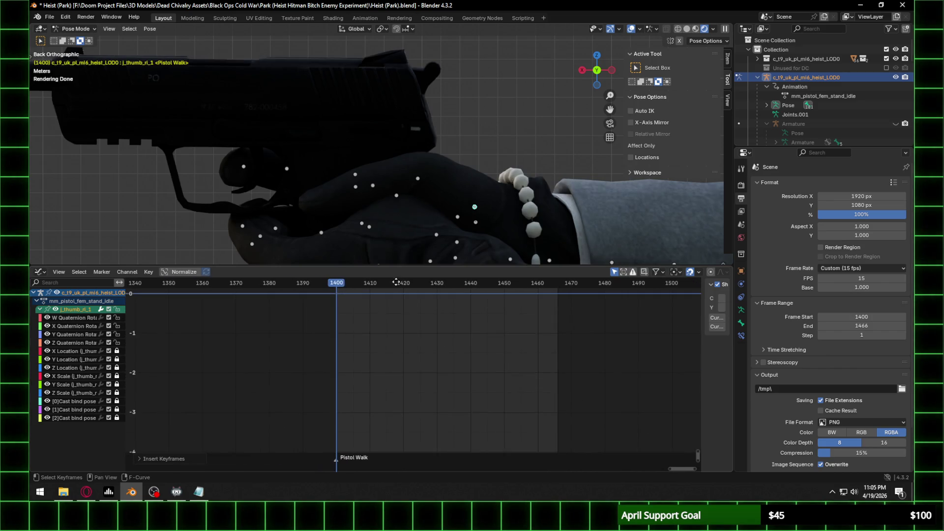
key(g)
key(y)
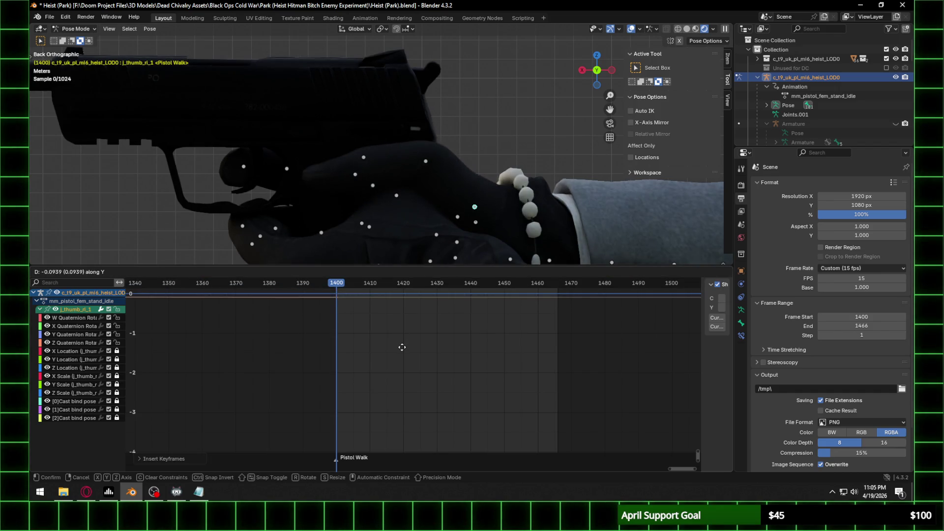
key(Escape)
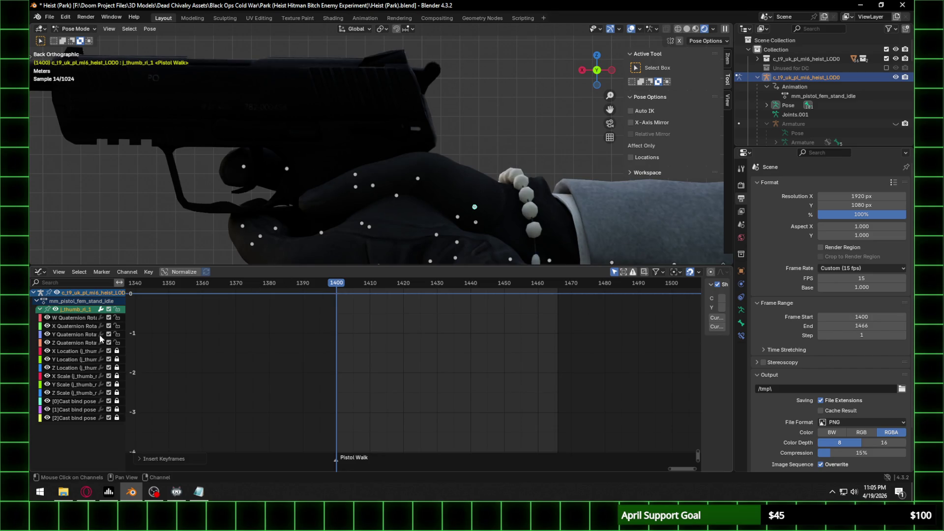
Step: Lock the W, X and Y quaternion curves and offset the remaining thumb key values
drag(117, 335, 118, 317)
key(g)
key(y)
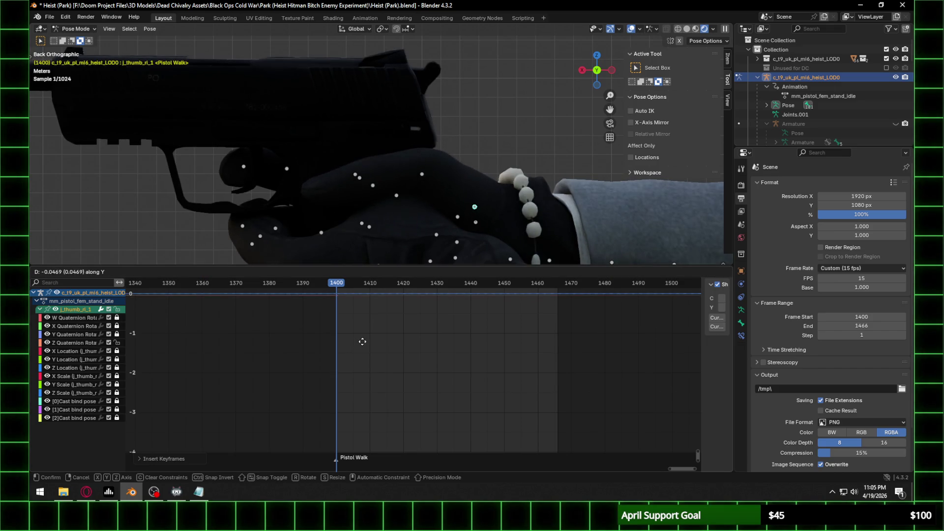
key(Escape)
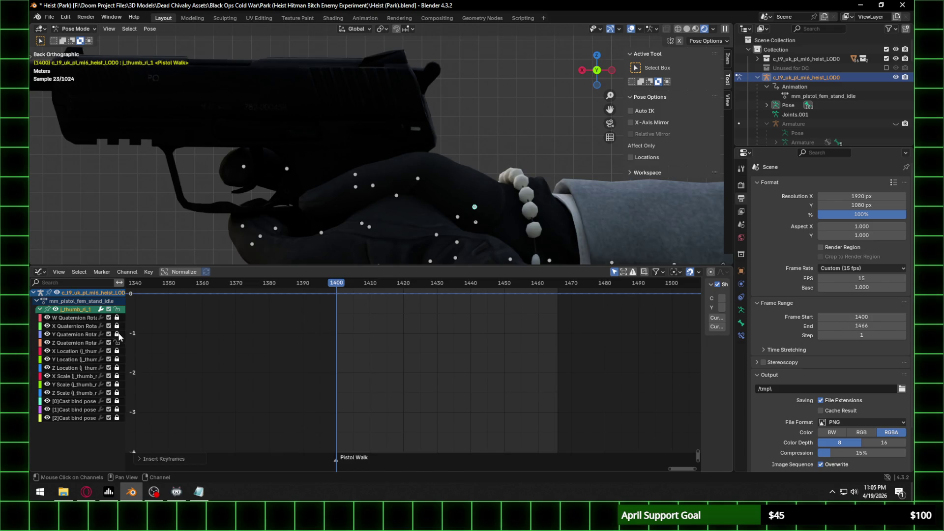
key(g)
key(y)
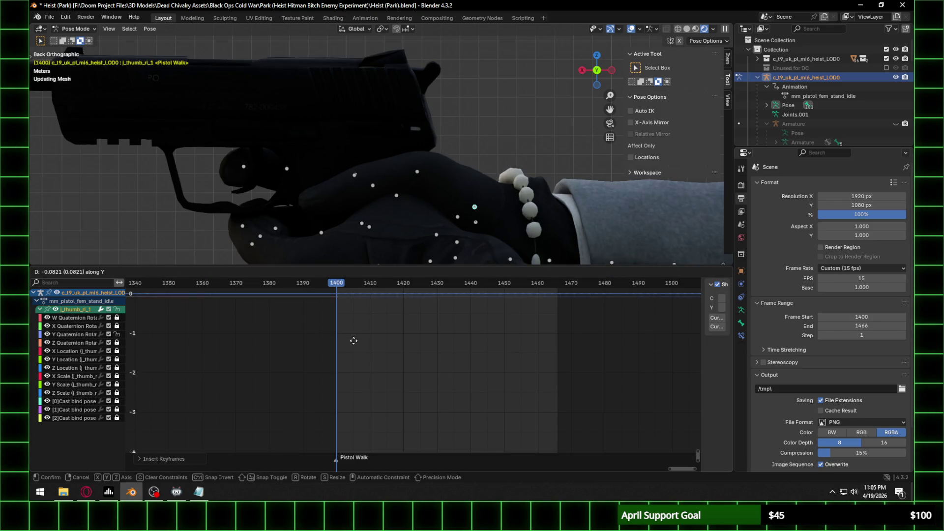
key(Escape)
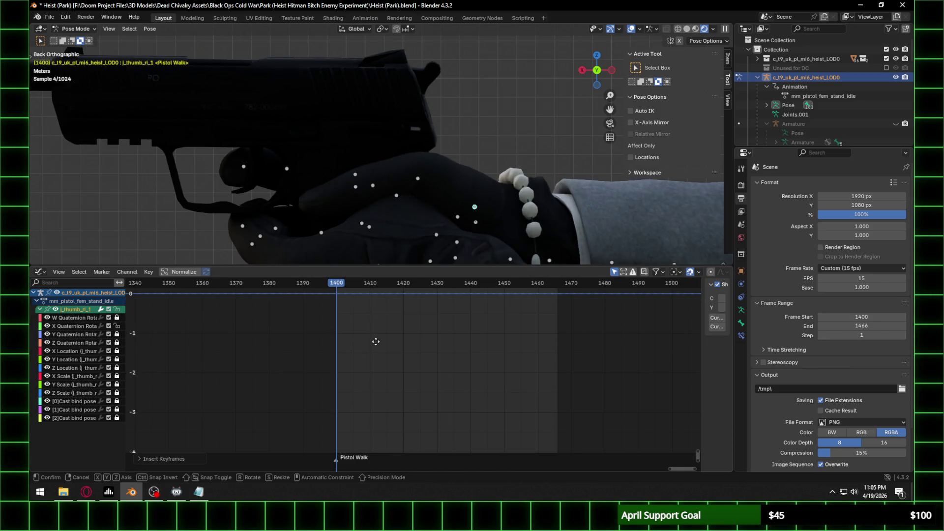
key(g)
key(y)
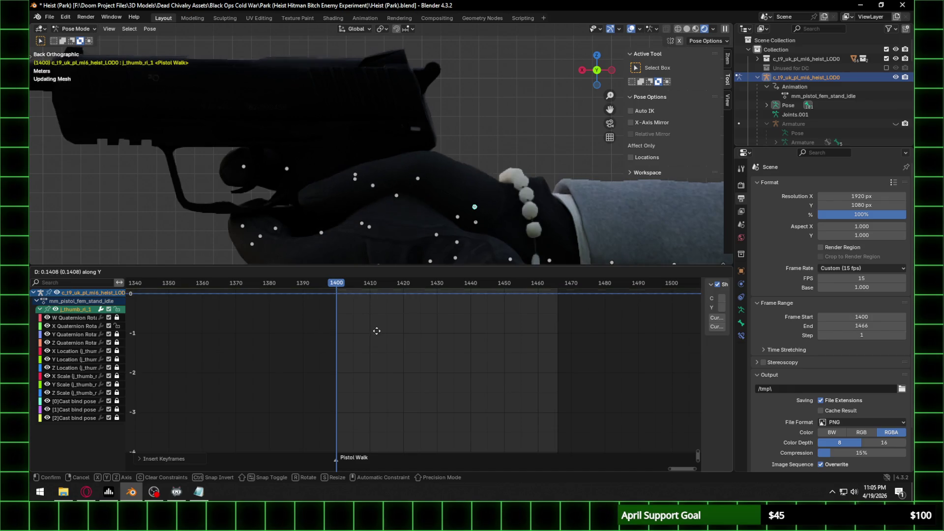
click(372, 323)
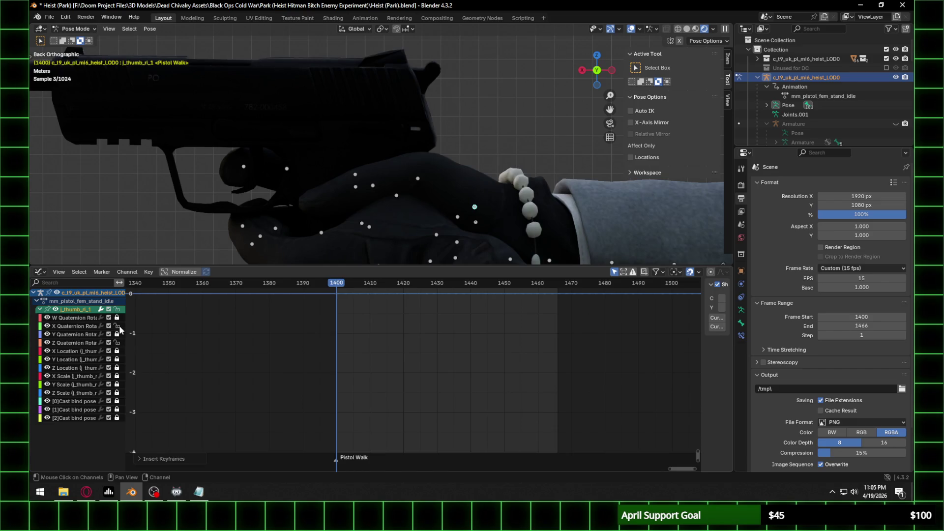
key(g)
key(y)
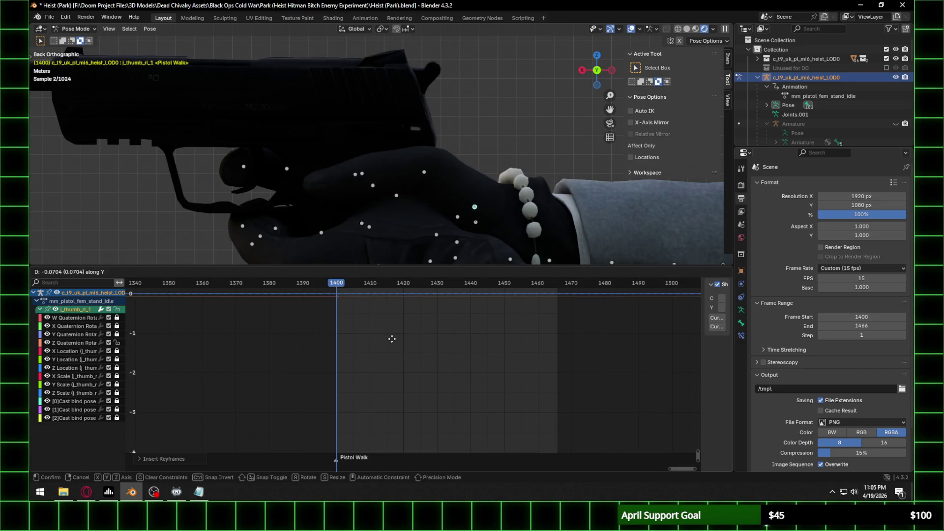
click(392, 339)
Step: Further shift and lower the thumb key values until the thumb rests against the grip
middle_drag(457, 221, 474, 225)
scroll(474, 225, down, 6)
scroll(369, 140, up, 8)
middle_drag(387, 146, 451, 143)
key(g)
key(y)
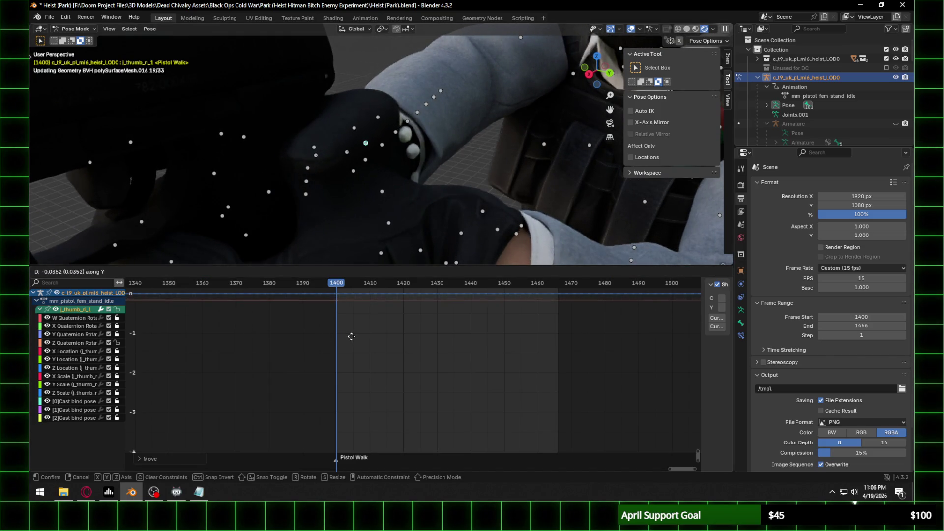
click(352, 340)
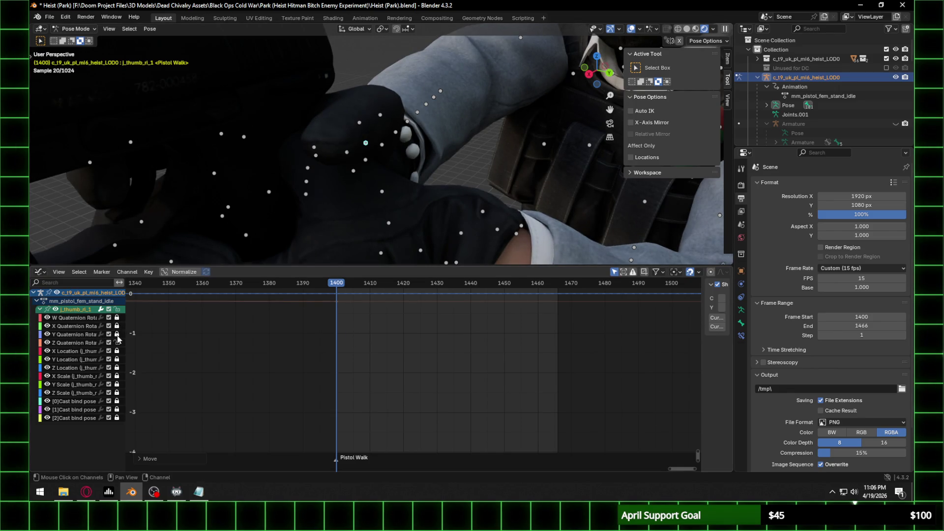
key(g)
key(y)
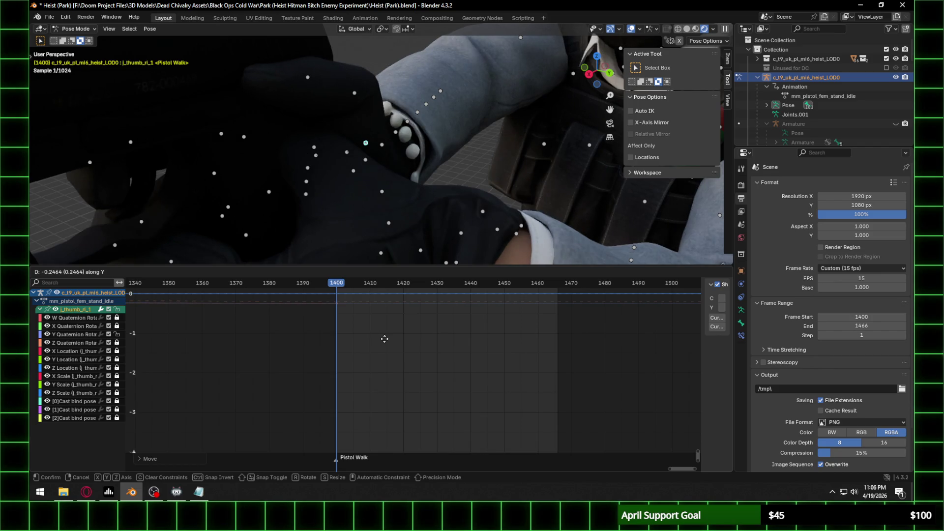
click(385, 338)
middle_drag(345, 206, 367, 182)
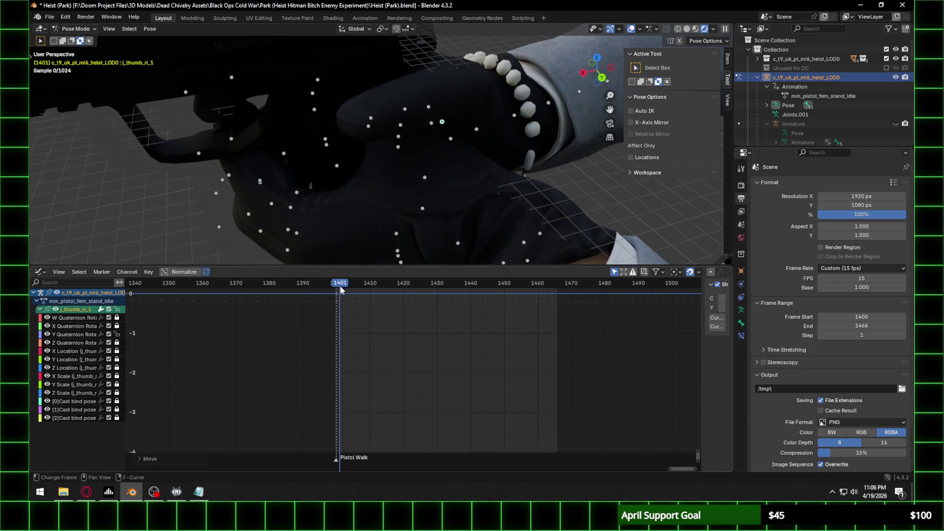
Step: Shift the right thumb bone along global Y toward the pistol grip
key(g)
key(z)
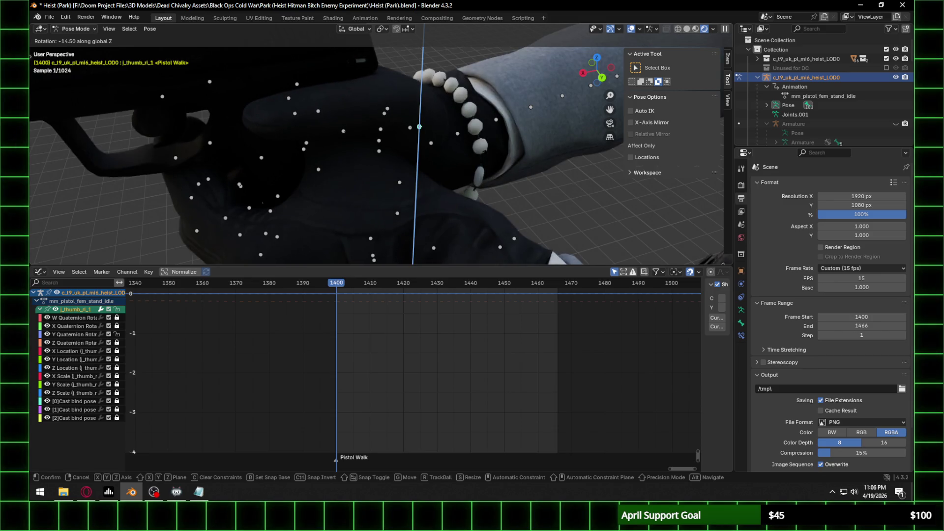
key(y)
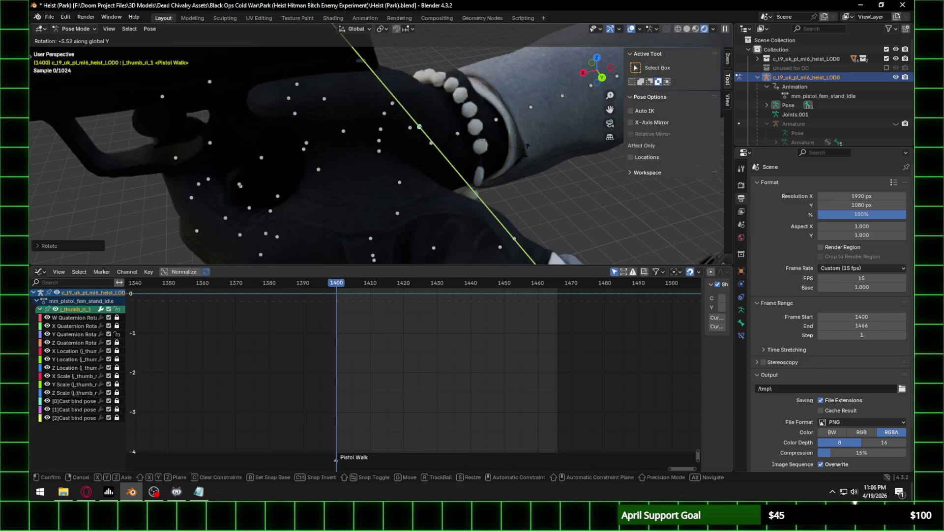
click(453, 131)
mouse_move(452, 131)
middle_down()
mouse_move(433, 99)
mouse_move(421, 113)
middle_up()
scroll(378, 155, up, 2)
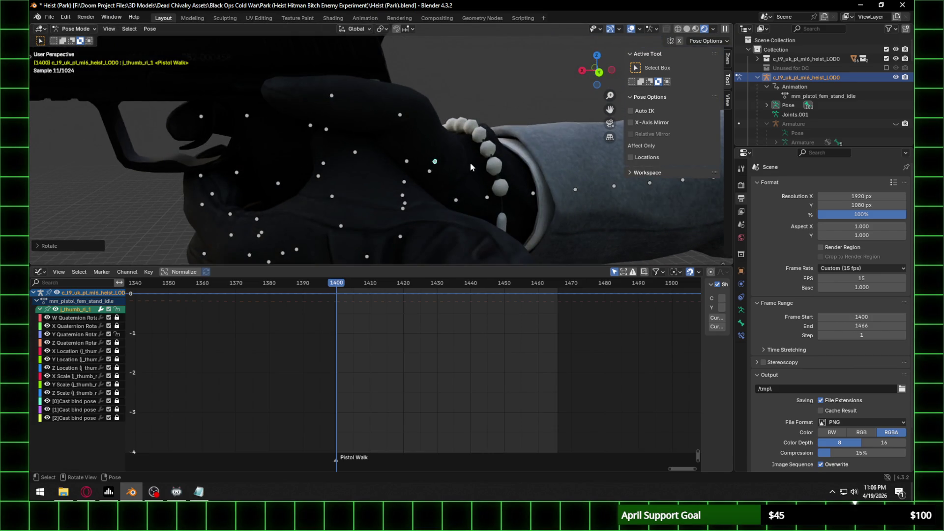
Step: Rotate the right thumb about global Y twice, unlocking its Z Quaternion curve in between
key(r)
key(y)
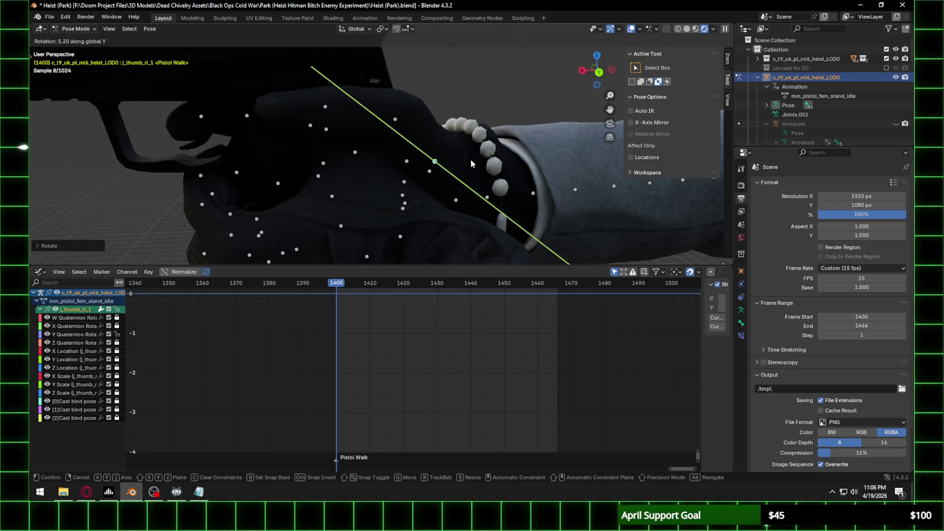
click(470, 160)
click(117, 343)
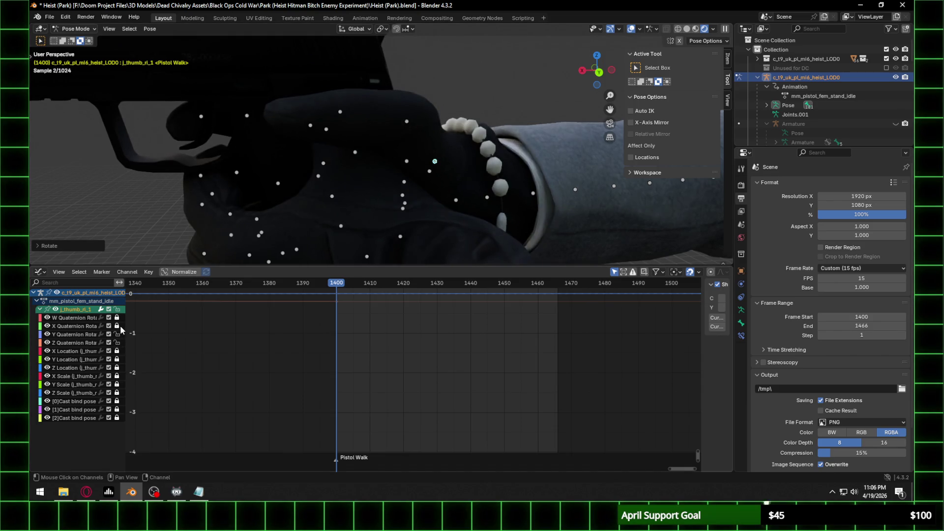
key(r)
key(y)
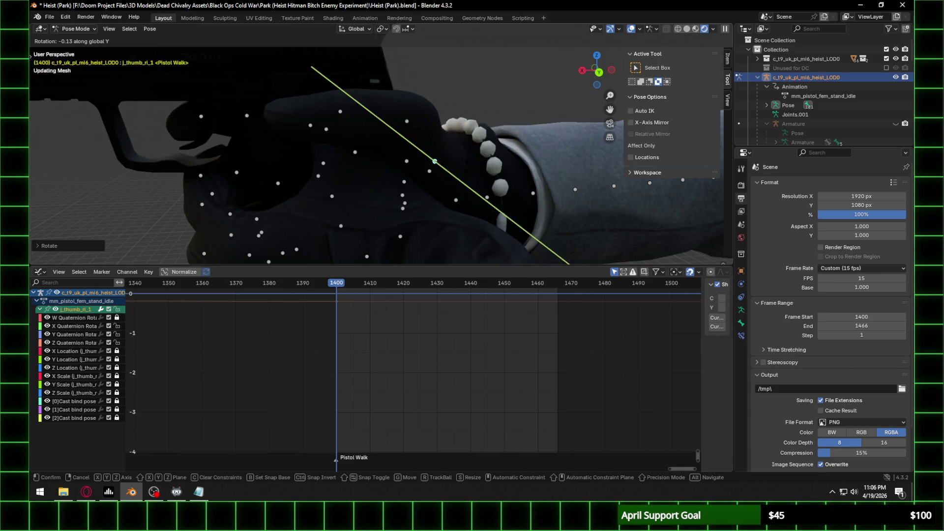
click(483, 164)
Step: Fine-tune the right thumb with two small rotations about global Z
key(r)
key(z)
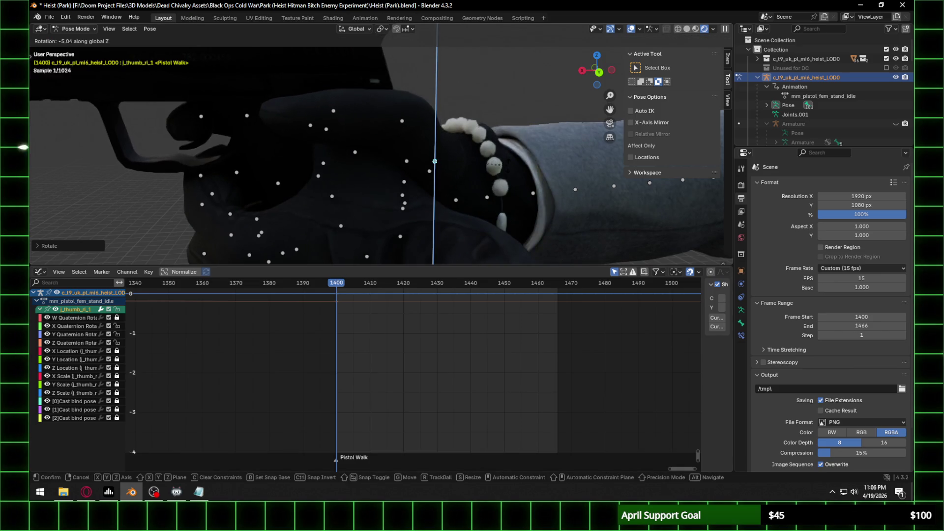
click(474, 160)
mouse_move(473, 161)
middle_down()
mouse_move(498, 181)
mouse_move(560, 181)
mouse_move(524, 220)
mouse_move(500, 226)
mouse_move(356, 184)
mouse_move(368, 177)
middle_up()
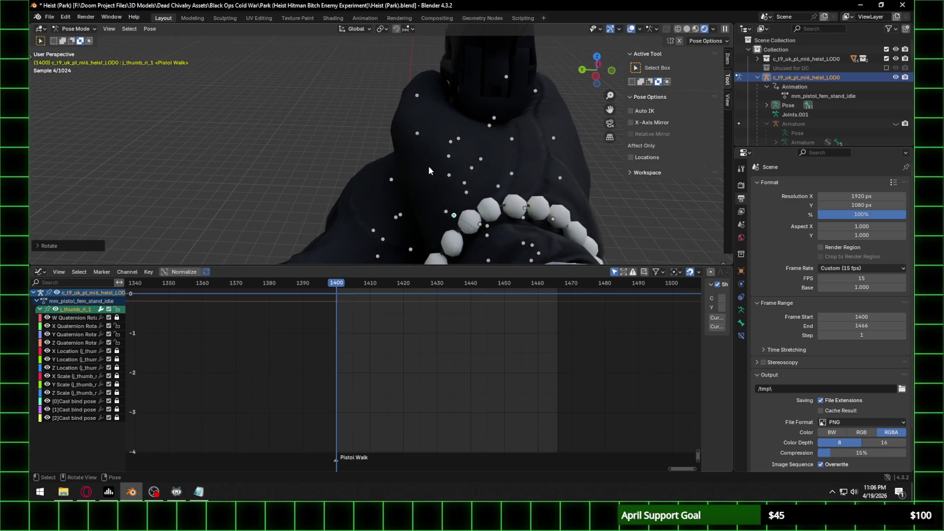
key(r)
key(z)
click(578, 164)
mouse_move(470, 170)
middle_down()
mouse_move(491, 158)
mouse_move(592, 148)
middle_up()
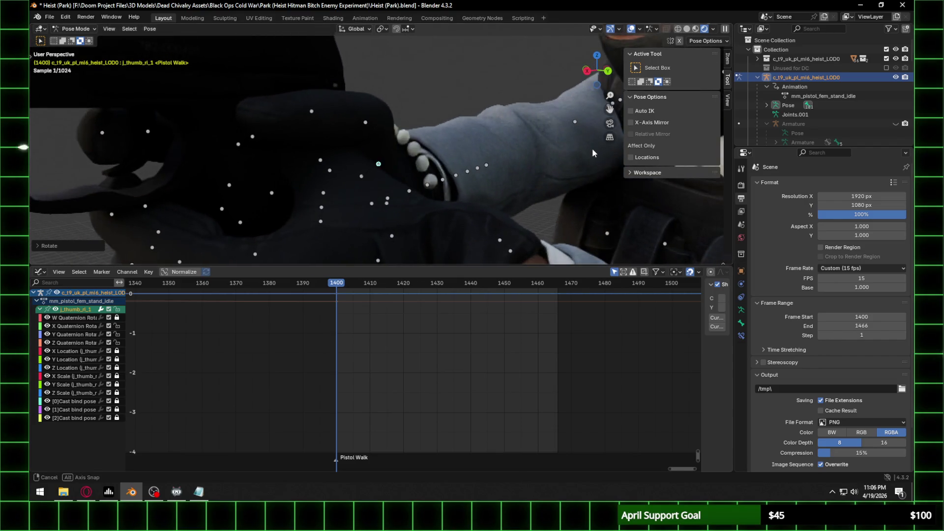
Step: Keyframe all thumb channels at frame 1400 and compare the pose with the previous frame
key(i)
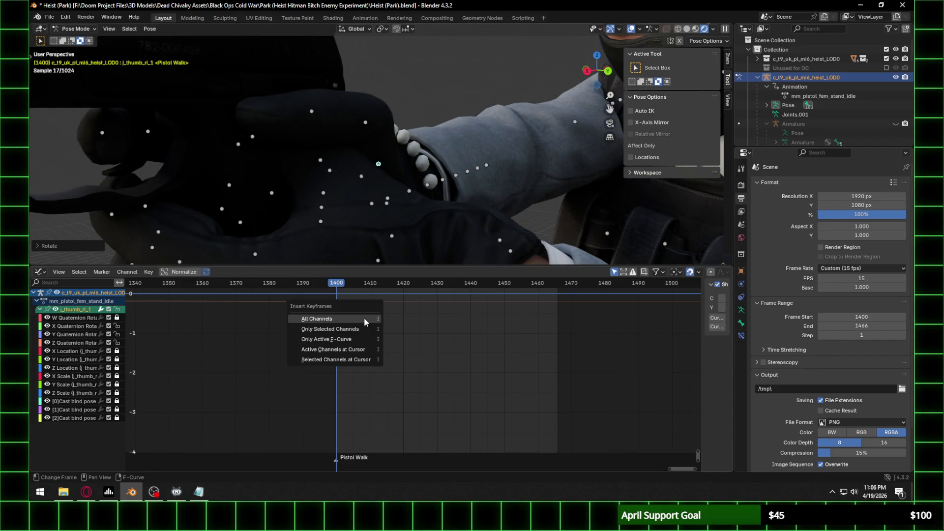
click(364, 317)
key(Left)
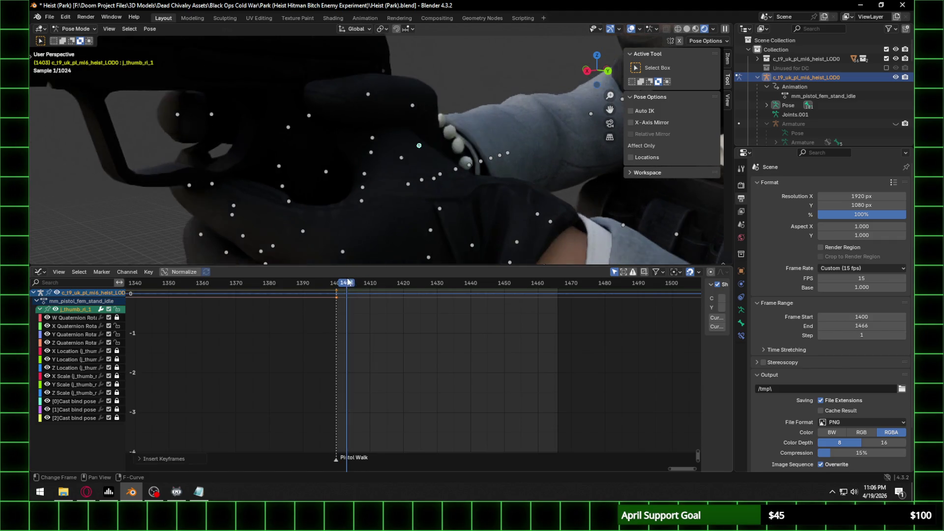
key(Right)
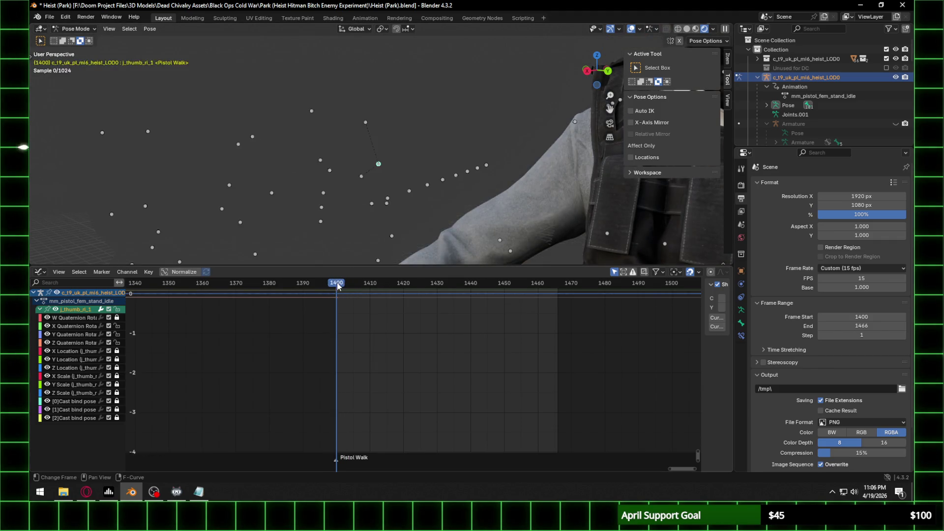
mouse_move(408, 191)
middle_down()
mouse_move(329, 220)
mouse_move(298, 198)
mouse_move(419, 190)
mouse_move(426, 178)
mouse_move(479, 198)
mouse_move(100, 338)
middle_up()
Step: Lock j_thumb_le_1's X and Y Location channels and rotate it about Z and Y
click(403, 184)
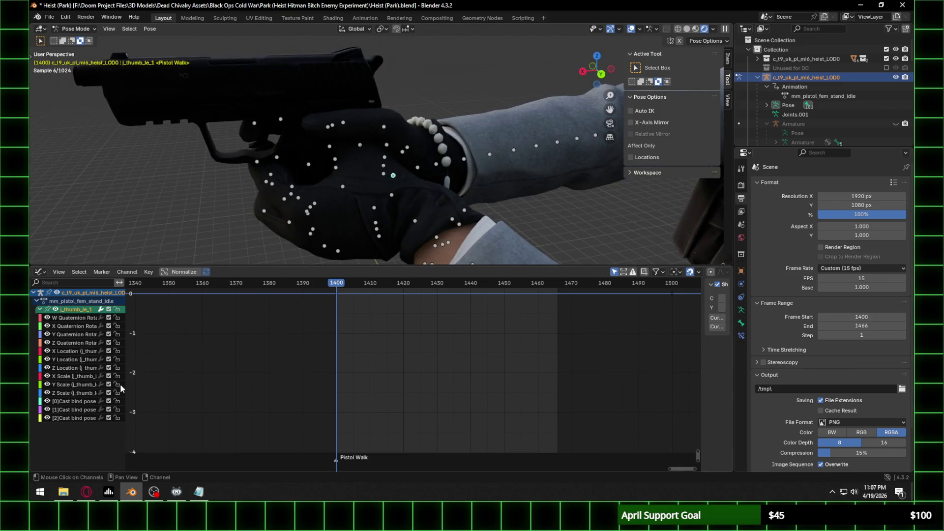
drag(119, 350, 117, 384)
key(r)
key(z)
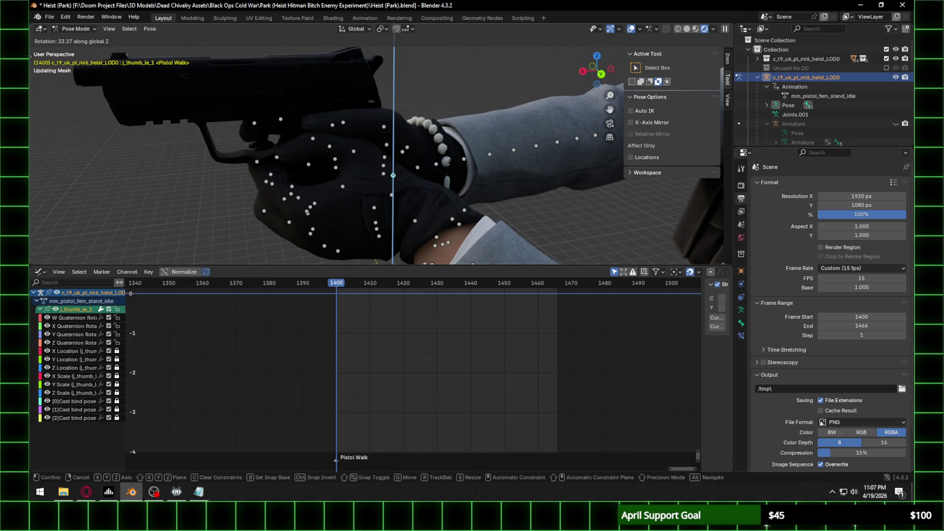
click(447, 160)
scroll(364, 132, up, 4)
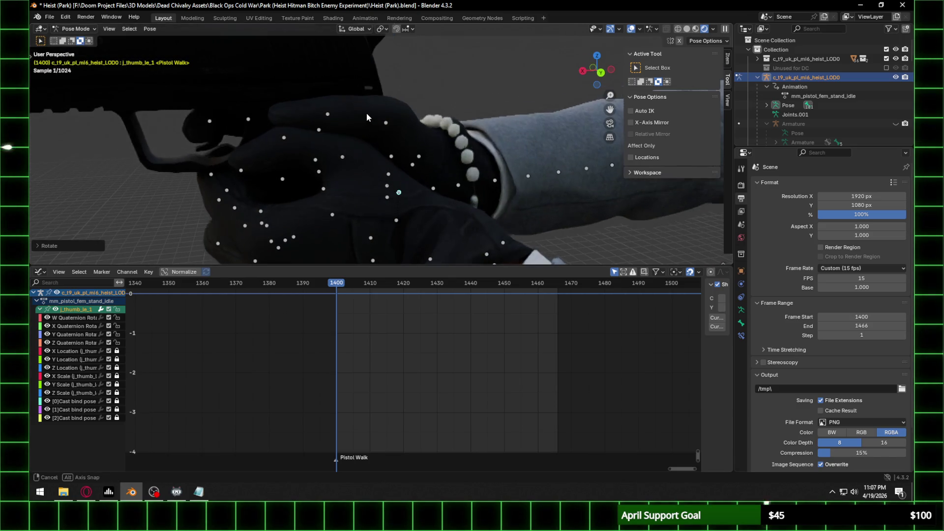
key(r)
key(y)
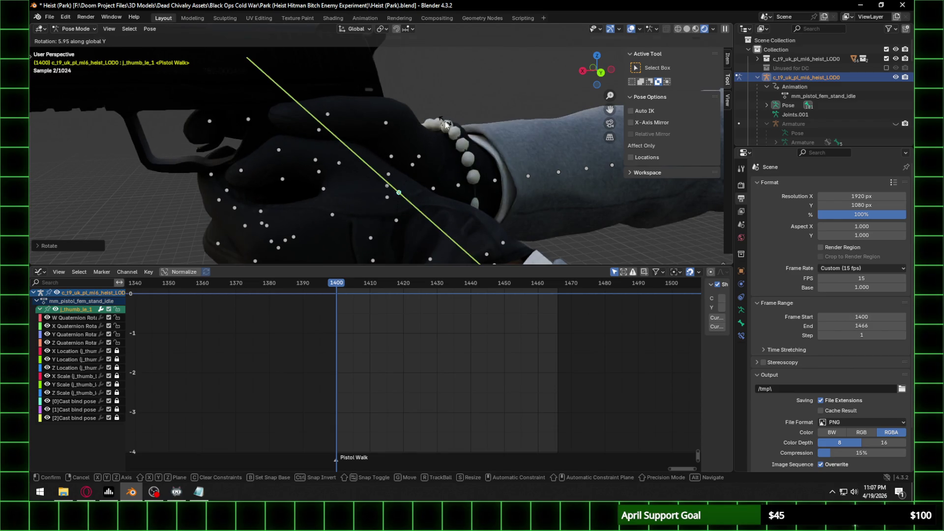
click(271, 157)
Step: Bend the left thumb tip bone j_thumb_le_3 about Y around the grip
click(279, 150)
key(r)
key(y)
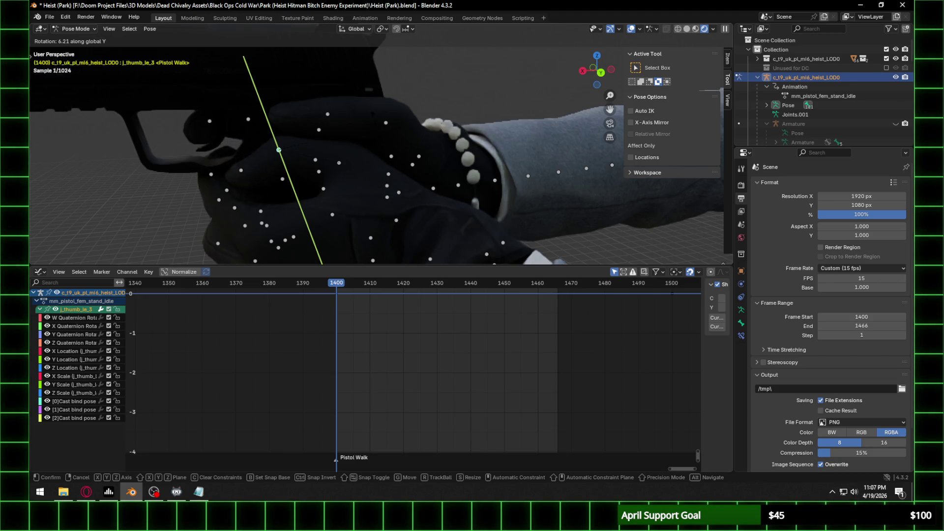
click(375, 134)
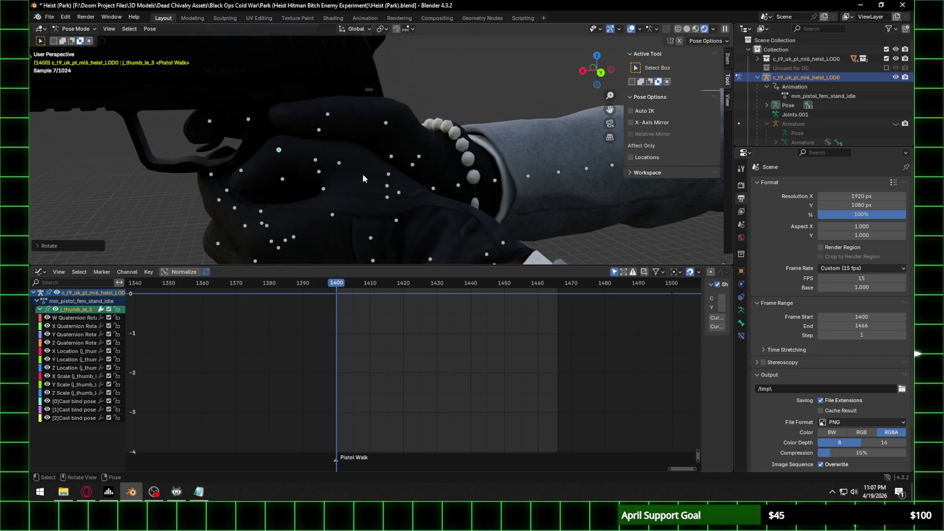
Step: Lock the location and scale channels of the thumb tip and j_midbase_ri, plus Cast bind pose
shift+click(388, 174)
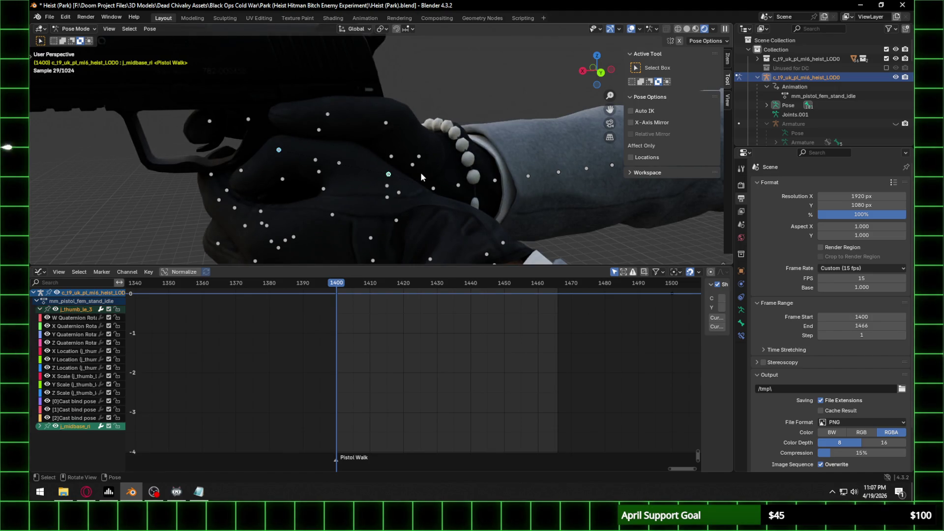
key(i)
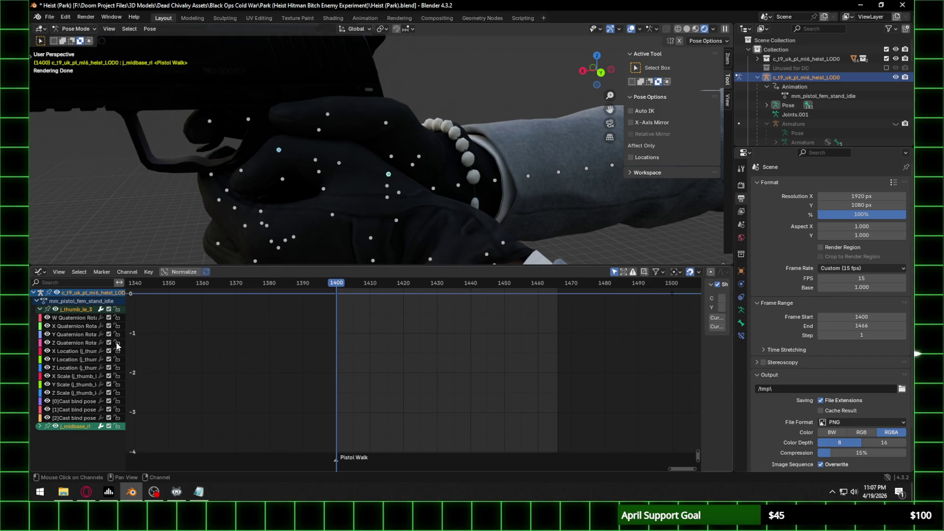
drag(118, 352, 119, 429)
click(39, 428)
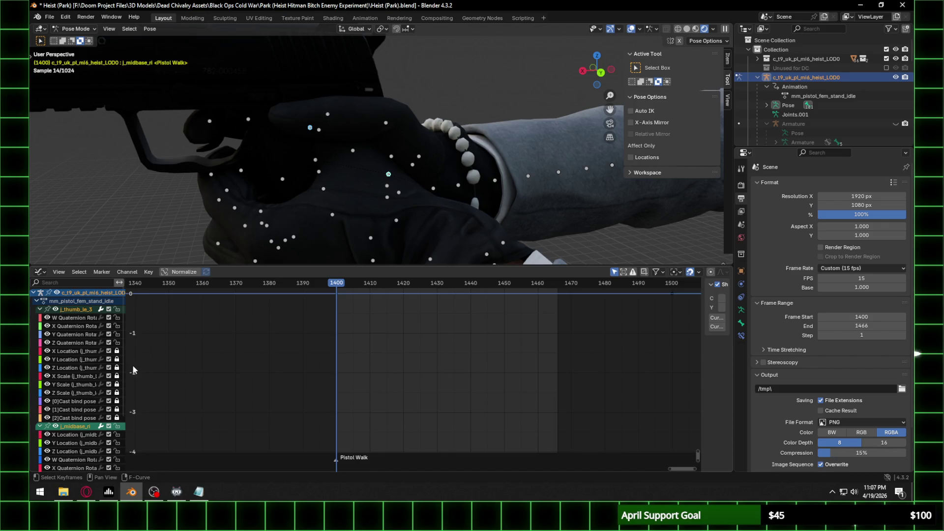
scroll(95, 423, down, 5)
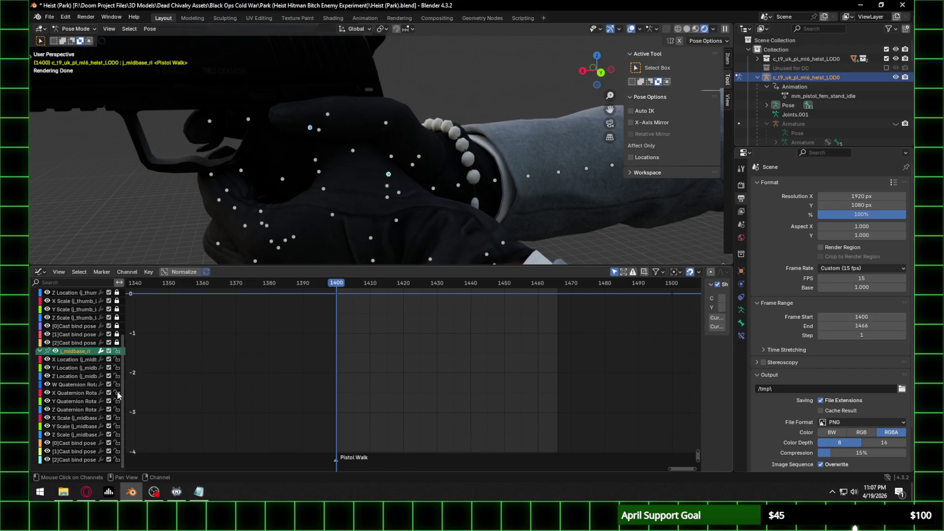
drag(114, 376, 117, 361)
scroll(117, 361, up, 5)
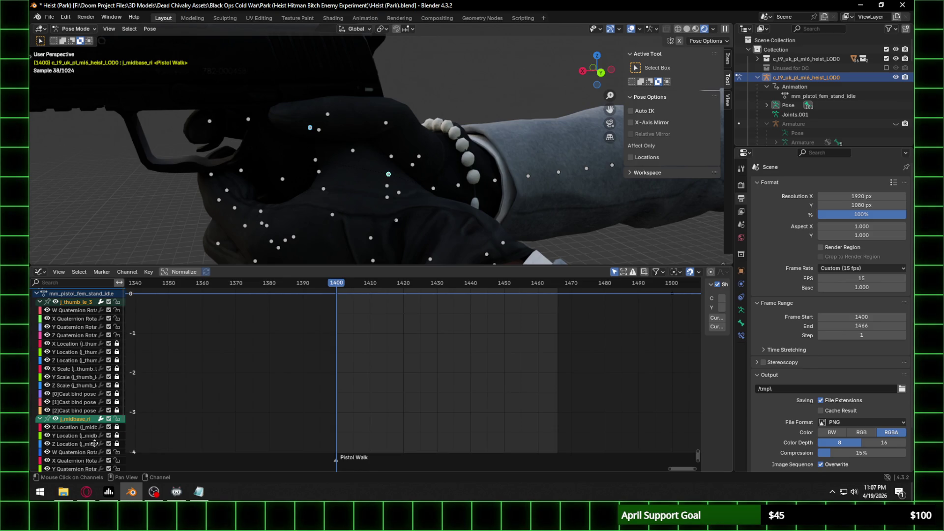
scroll(95, 444, down, 5)
drag(117, 420, 117, 462)
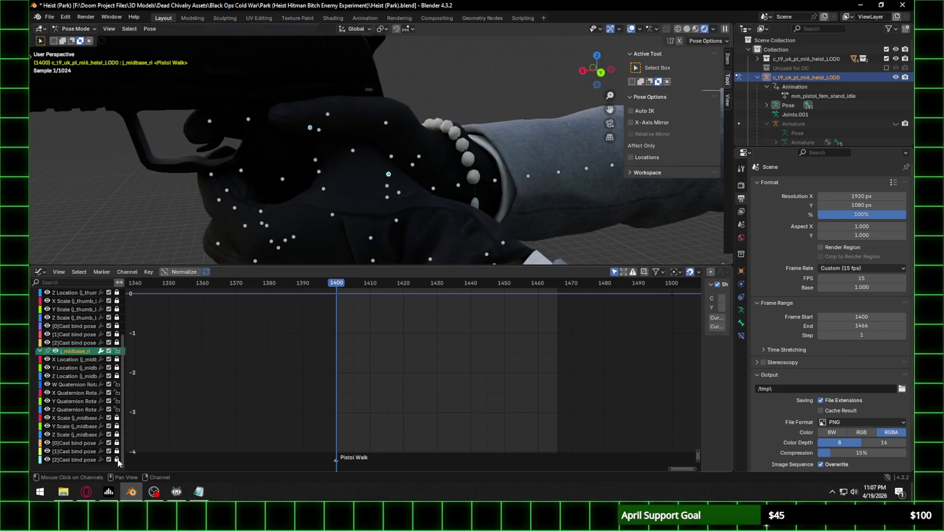
click(393, 173)
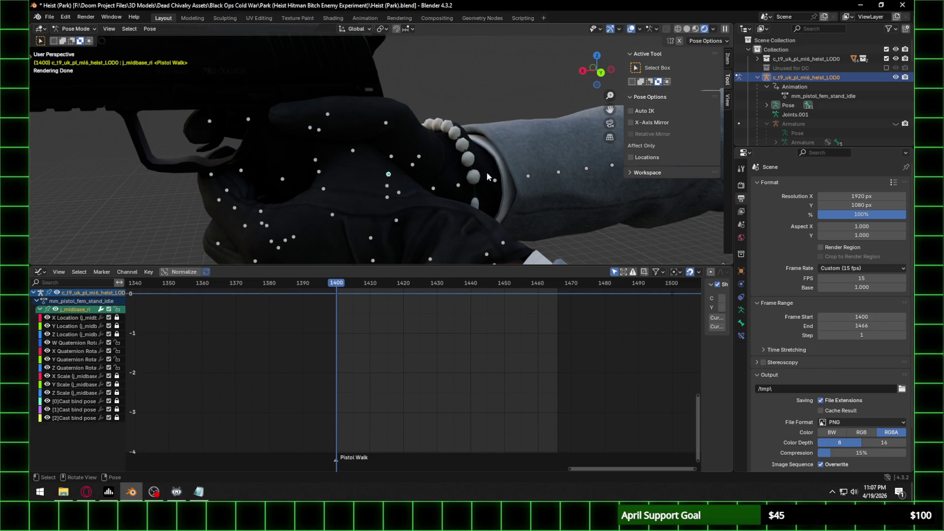
Step: Rotate j_midbase_ri about Z and j_thumb_le_1 about Z and Y, then keyframe all channels at 1400
key(r)
key(z)
click(470, 165)
click(397, 193)
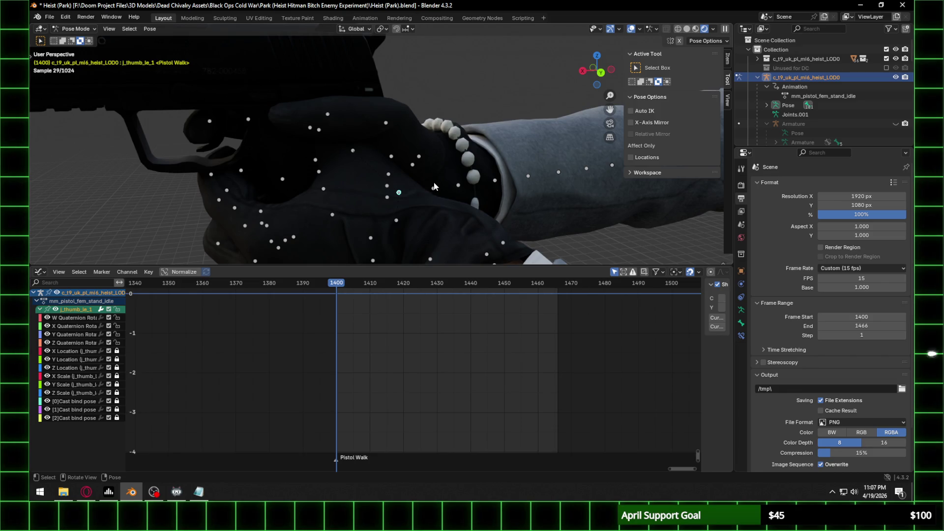
key(r)
key(z)
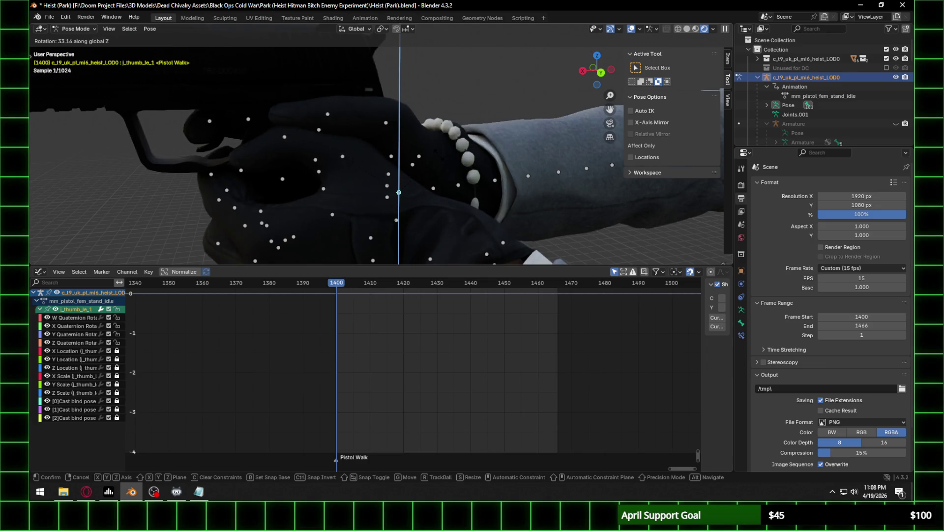
click(437, 156)
key(r)
key(y)
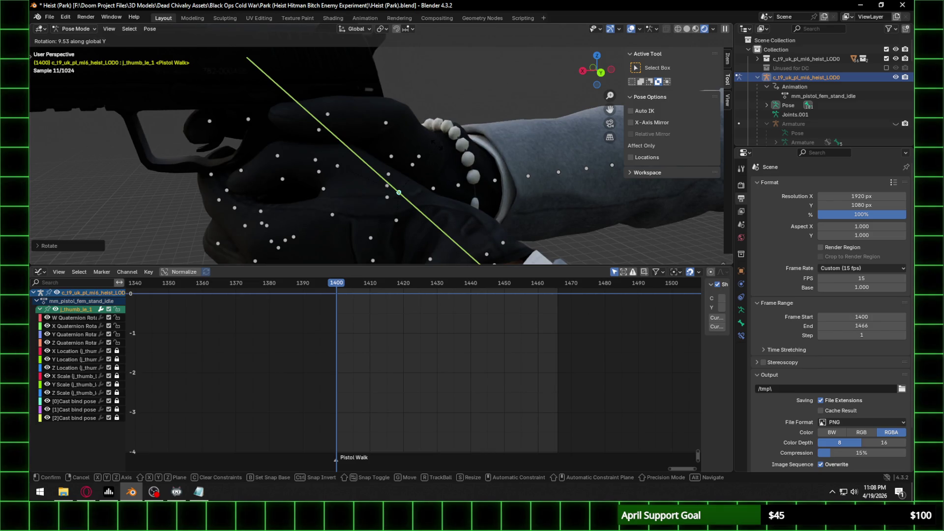
click(430, 145)
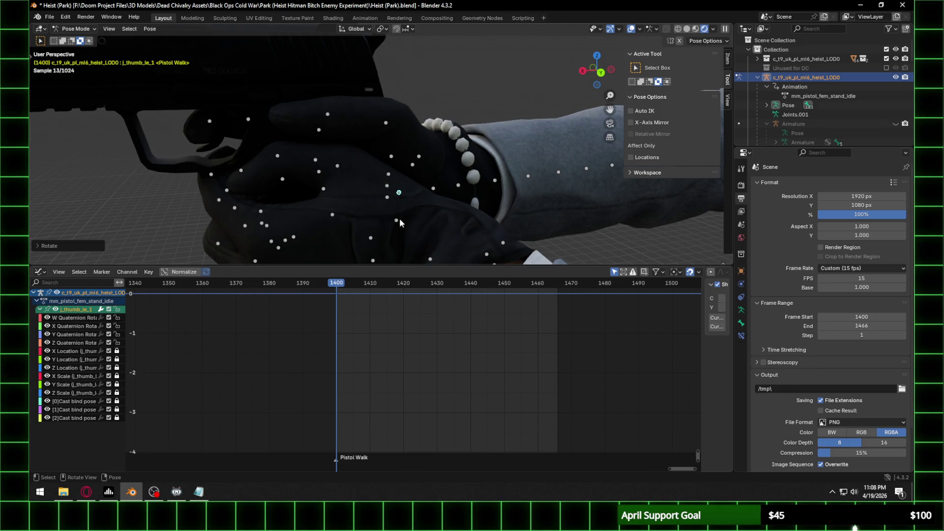
key(i)
click(382, 358)
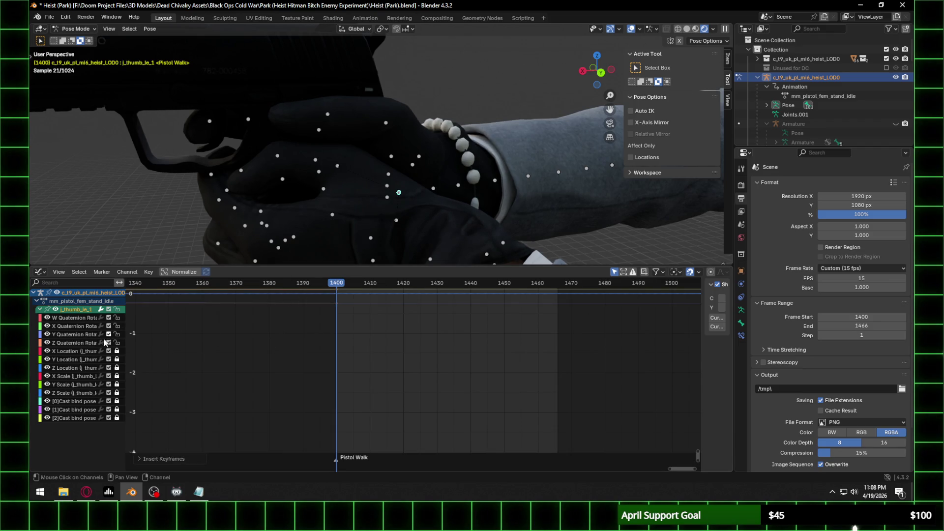
Step: Rotate j_thumb_le_3 −5.24 about global Y, keyframe all its channels, and step to frame 1401
click(278, 156)
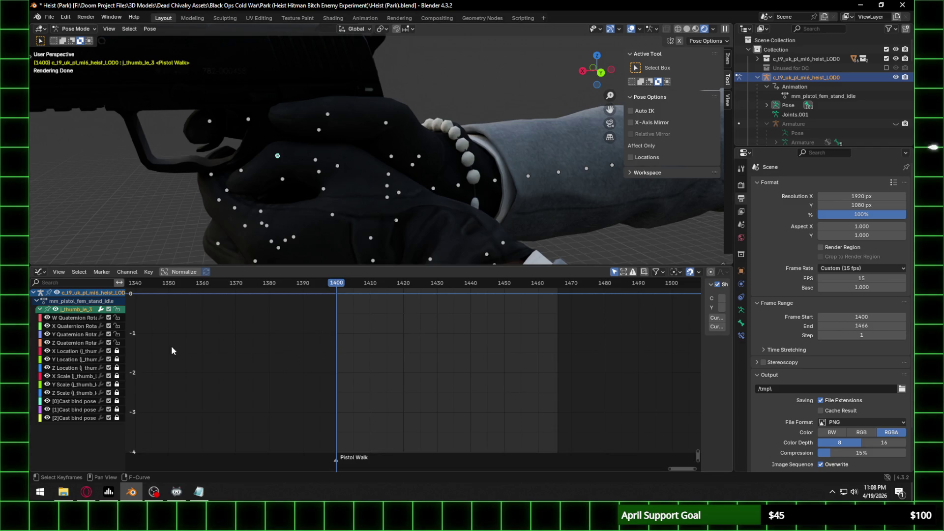
key(r)
key(y)
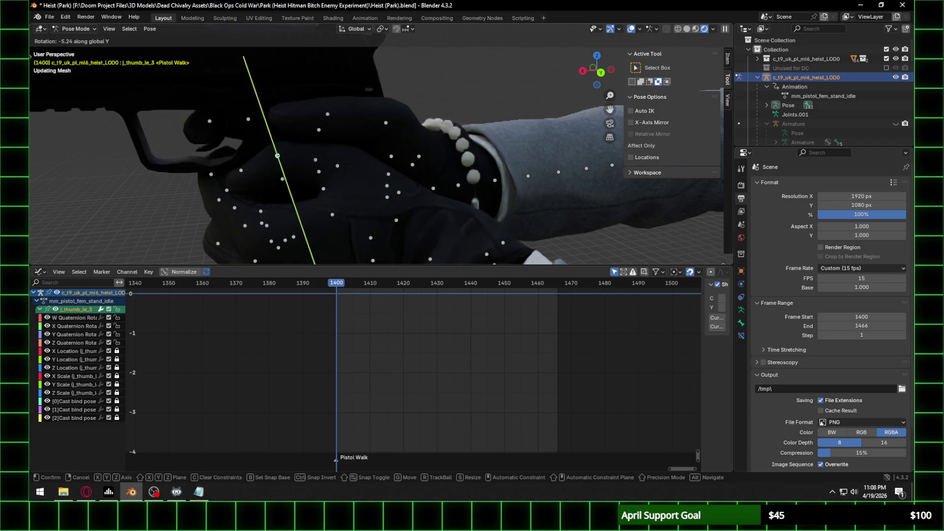
click(394, 217)
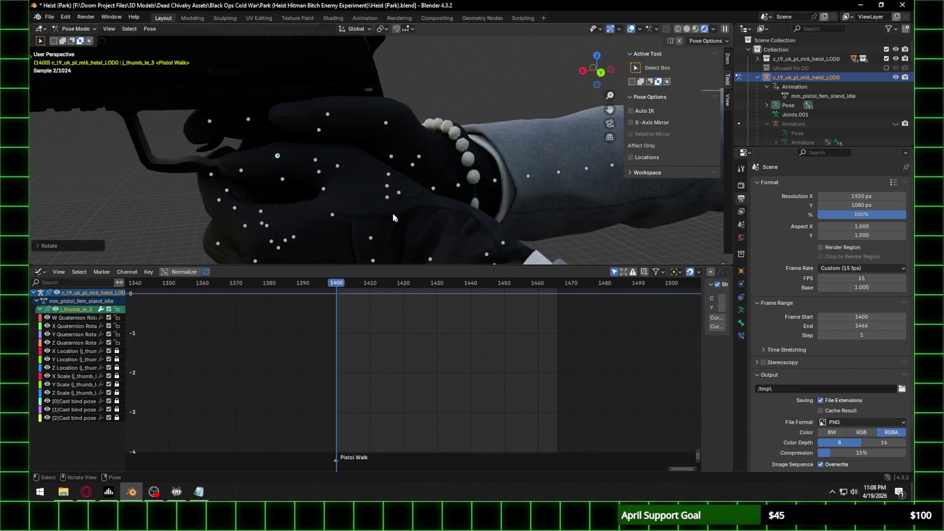
key(i)
click(364, 346)
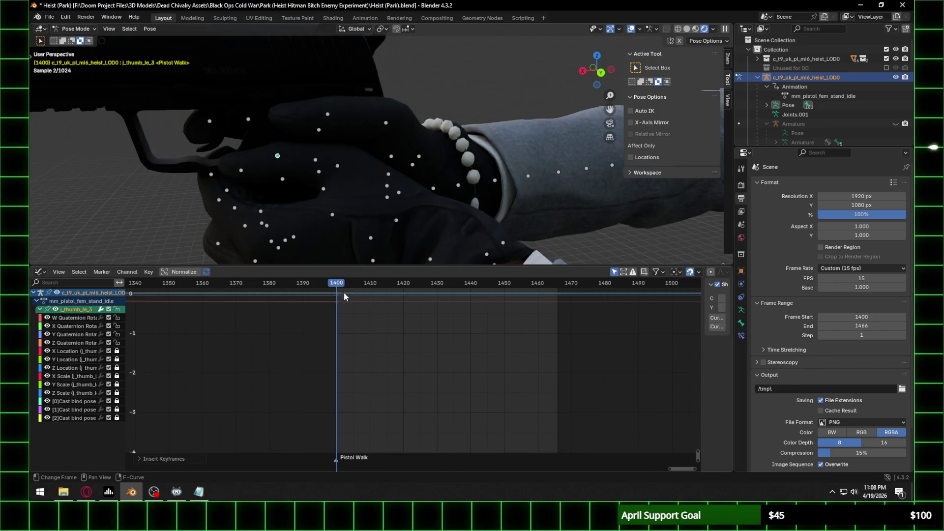
click(338, 285)
scroll(404, 116, down, 5)
Step: Play the Pistol Walk at 15 fps with the armature hidden to watch both hands grip the pistol
mouse_move(404, 116)
middle_down()
mouse_move(480, 102)
mouse_move(448, 133)
mouse_move(439, 164)
middle_up()
key(space)
scroll(440, 164, up, 6)
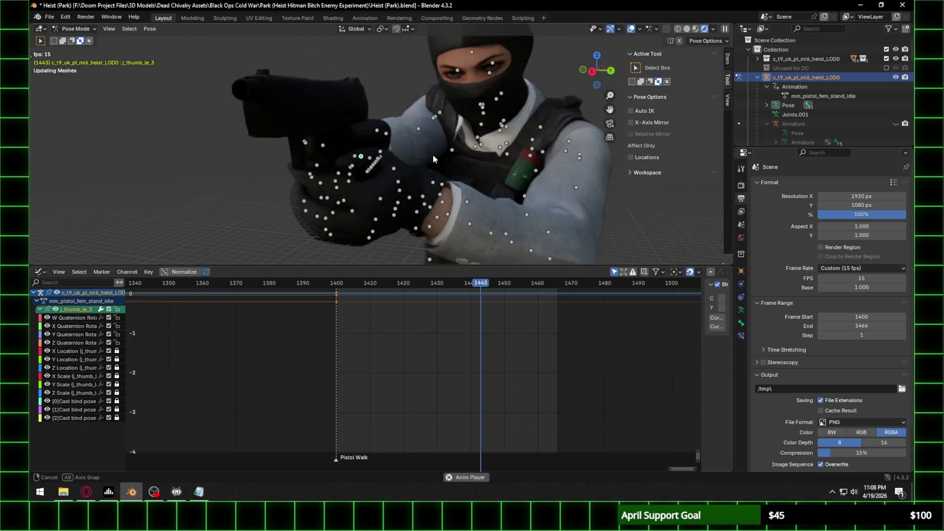
click(895, 77)
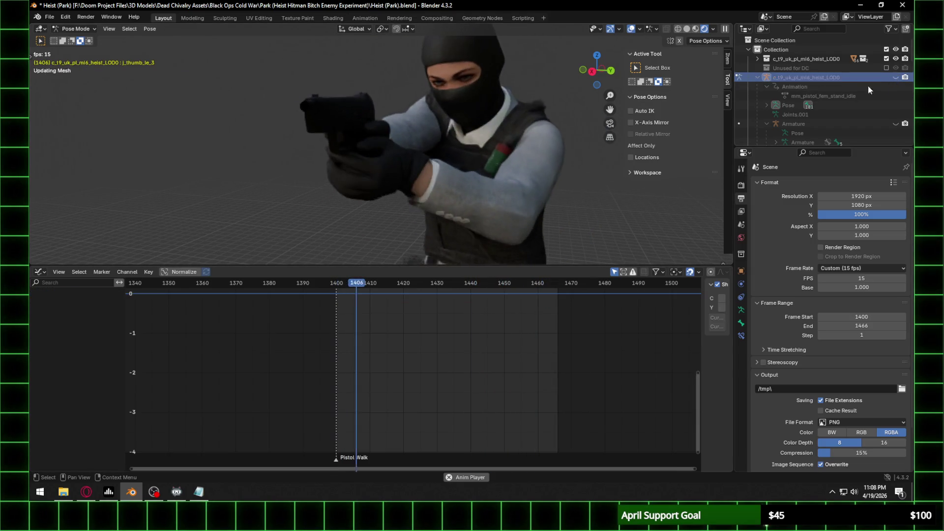
mouse_move(450, 170)
middle_down()
mouse_move(382, 164)
mouse_move(290, 182)
mouse_move(355, 164)
mouse_move(455, 172)
middle_up()
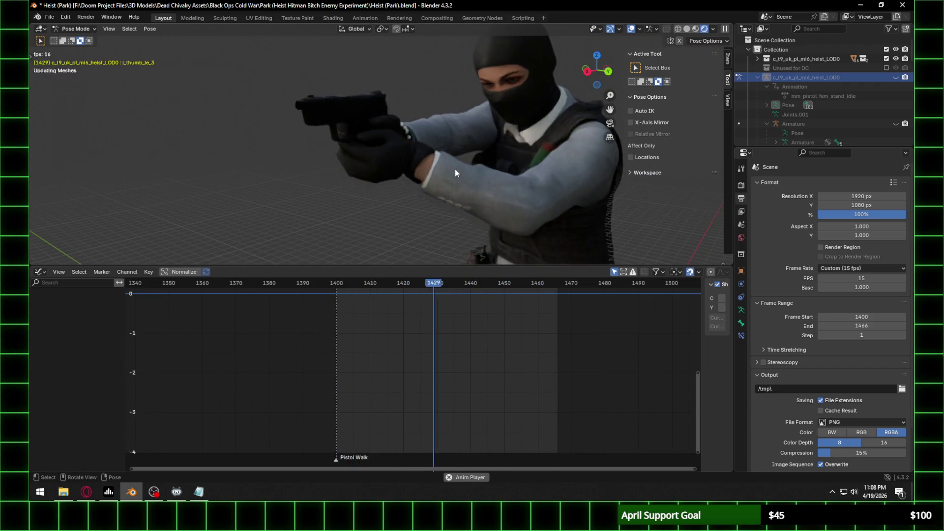
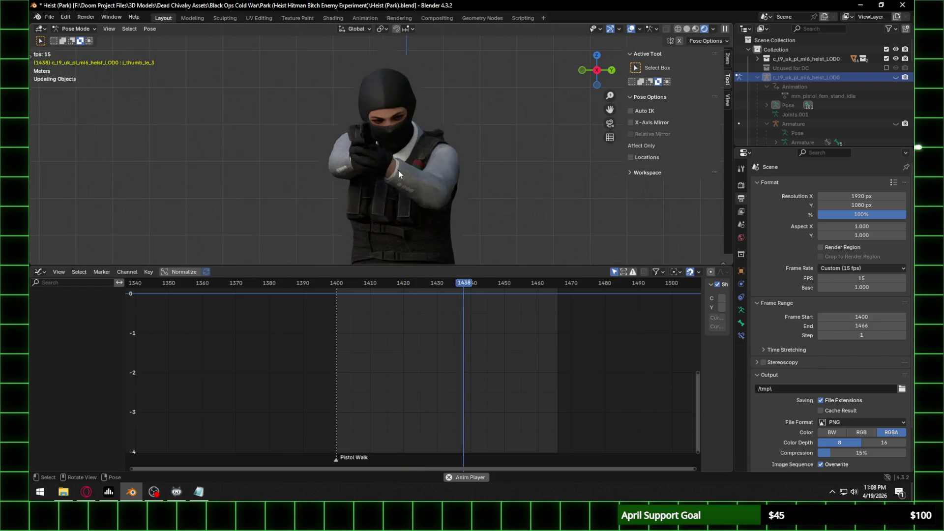
Step: Orbit around the character during playback to watch the Pistol Walk from several angles, including behind
middle_drag(398, 170, 471, 180)
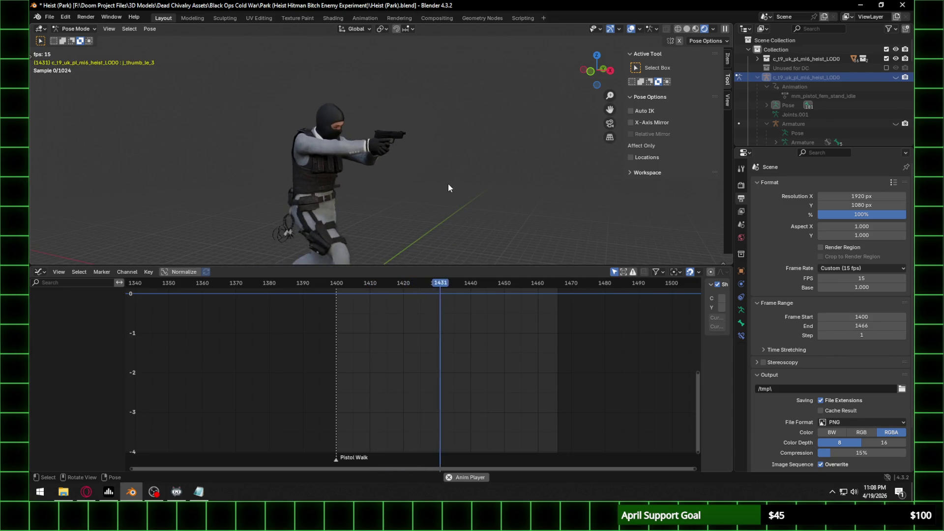
middle_drag(390, 205, 425, 160)
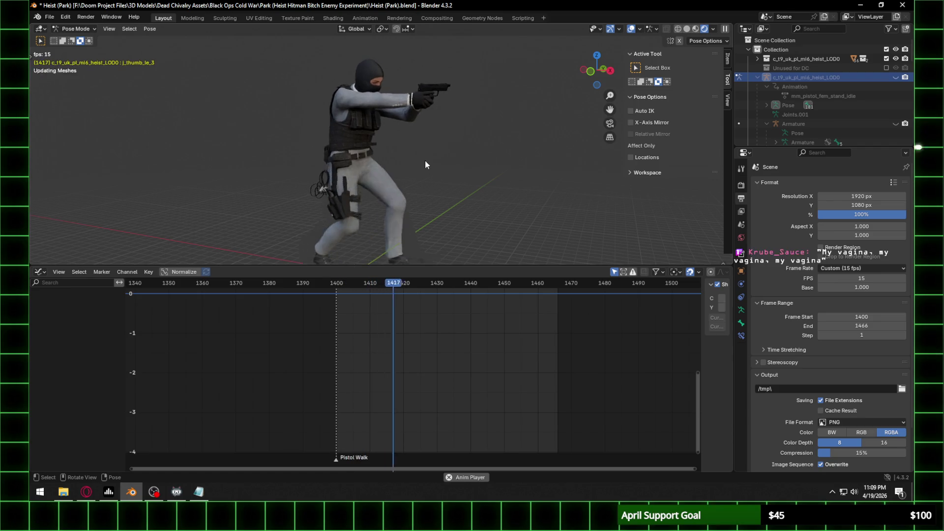
scroll(439, 117, up, 3)
mouse_move(453, 96)
middle_down()
mouse_move(393, 107)
mouse_move(446, 48)
mouse_move(435, 105)
mouse_move(487, 98)
mouse_move(442, 87)
mouse_move(296, 90)
mouse_move(341, 102)
mouse_move(364, 167)
mouse_move(364, 79)
mouse_move(382, 95)
middle_up()
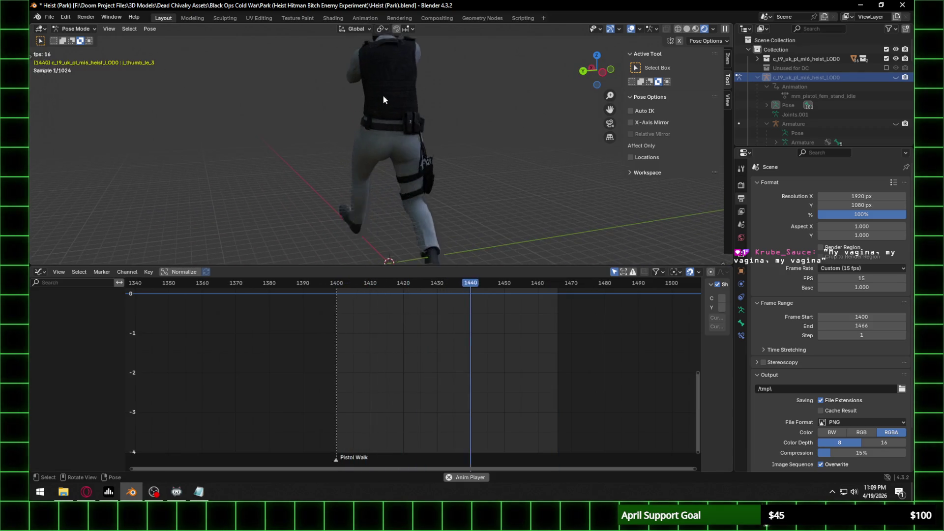
Step: Stop playback and set the current frame back to 1400
key(space)
click(333, 288)
click(335, 287)
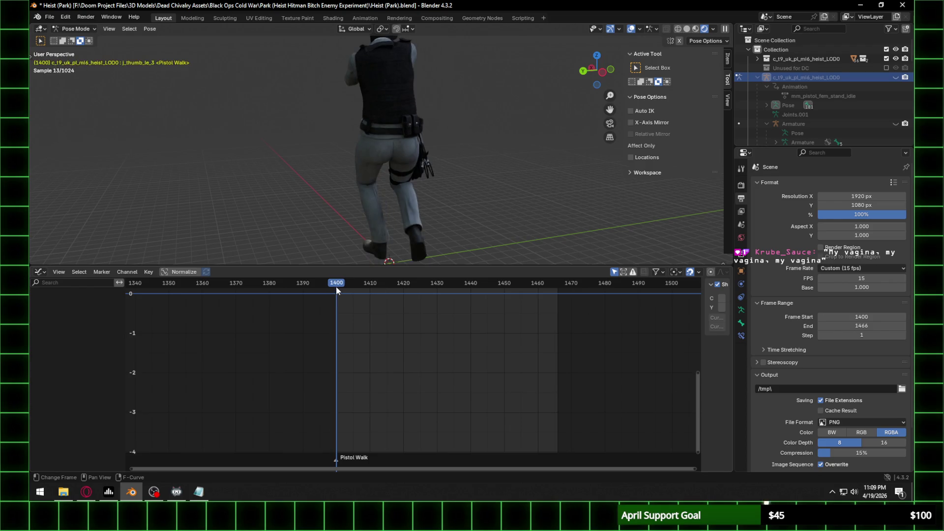
Step: Unhide the armature and rotate the rear bag cable bone twice to swing its cable
scroll(402, 152, up, 6)
mouse_move(402, 152)
middle_down()
mouse_move(339, 141)
mouse_move(305, 120)
mouse_move(366, 128)
mouse_move(356, 99)
mouse_move(383, 101)
middle_up()
click(895, 77)
click(313, 131)
key(r)
click(329, 91)
key(r)
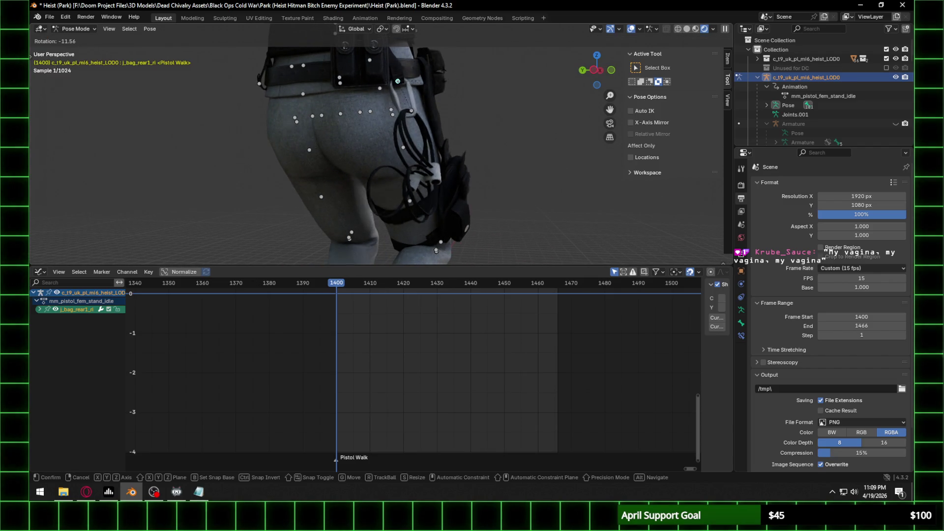
click(423, 89)
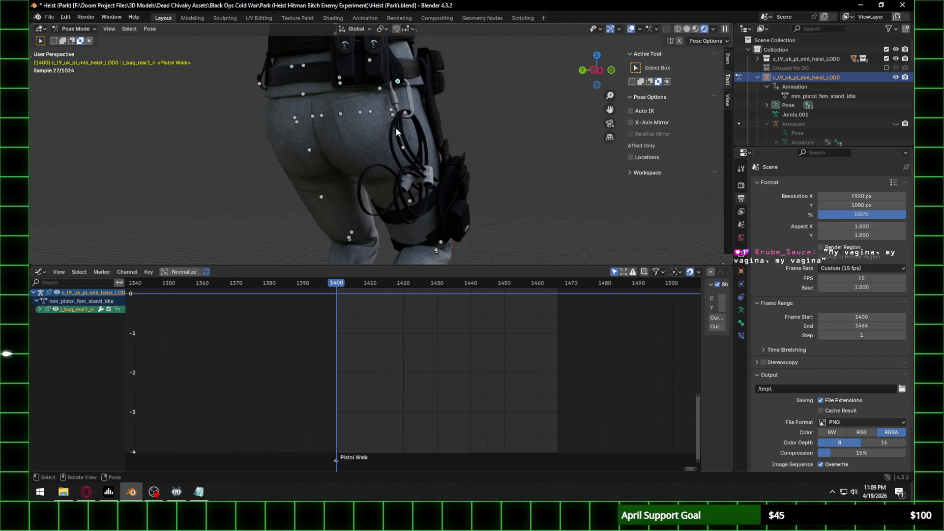
Step: Lock the bag bone's X, Y and Z Scale channels and key all its channels at frame 1400
click(39, 311)
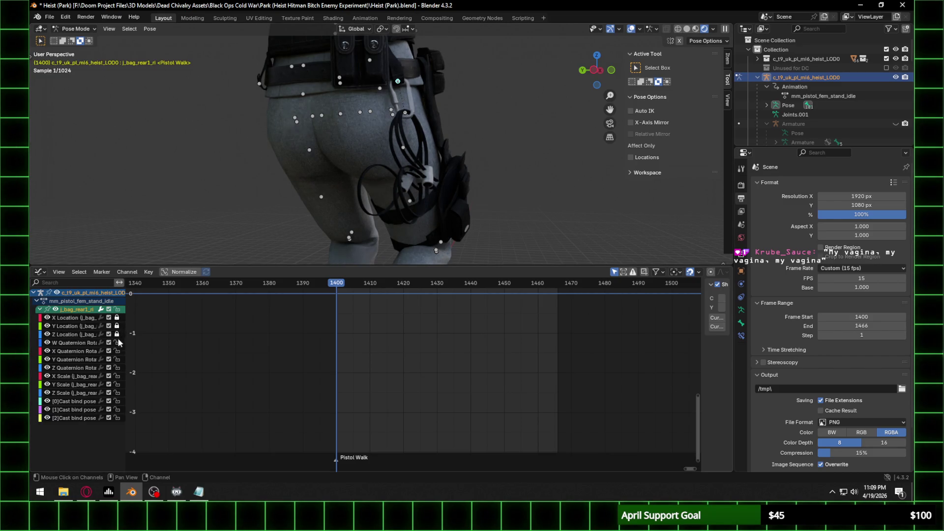
drag(117, 377, 117, 393)
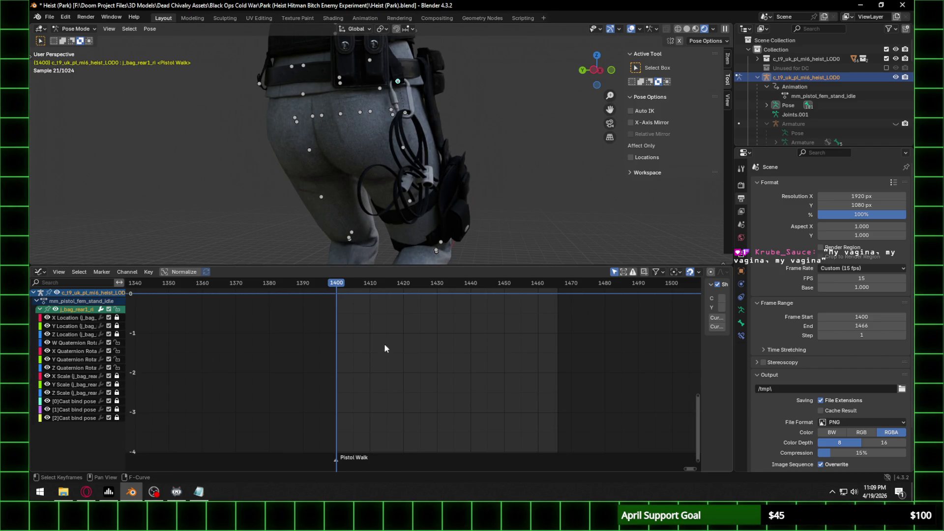
key(i)
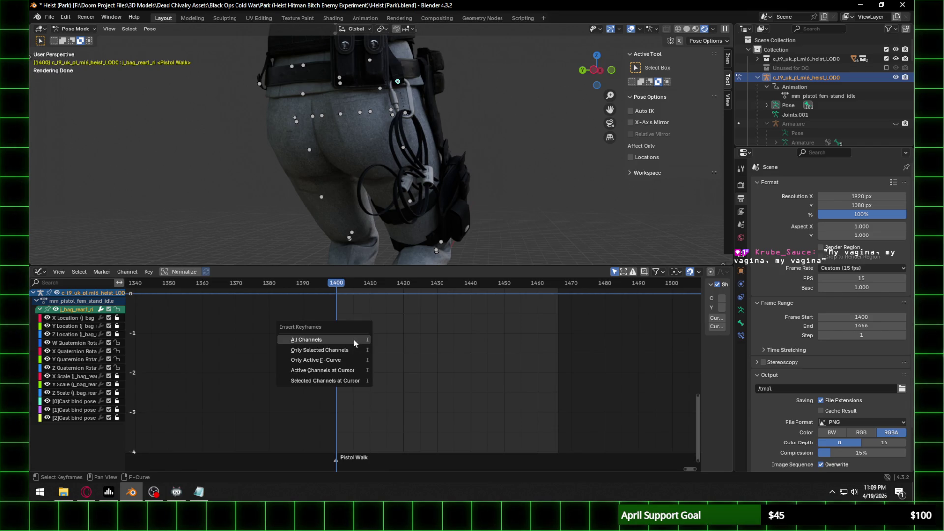
click(353, 339)
key(ctrl+z)
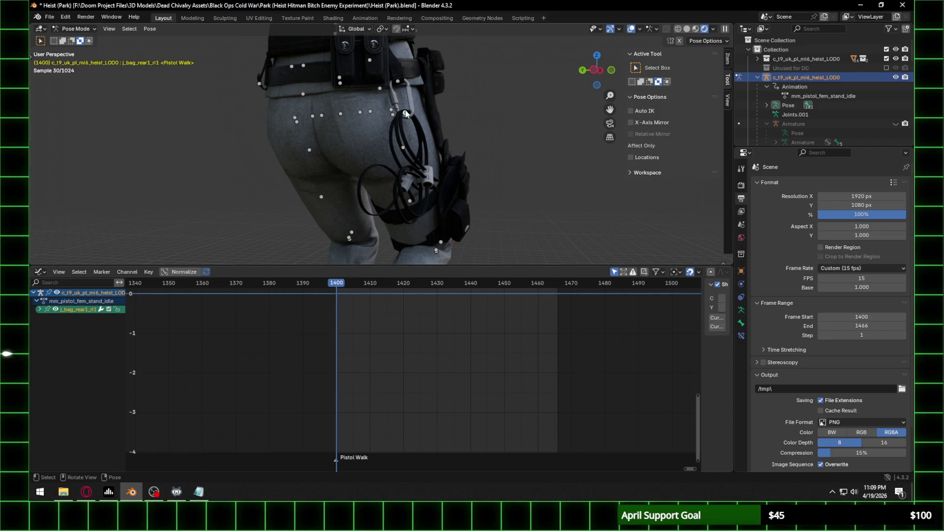
click(40, 310)
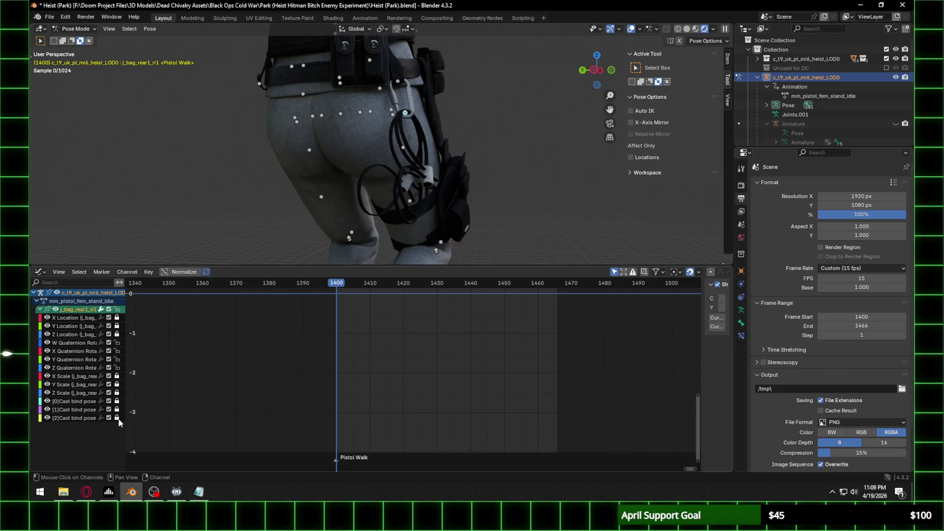
key(i)
click(352, 343)
Step: Bring the keyed curves into view and orbit around the hip and leg to inspect the swung cable
middle_drag(400, 352, 421, 369)
scroll(414, 387, up, 5)
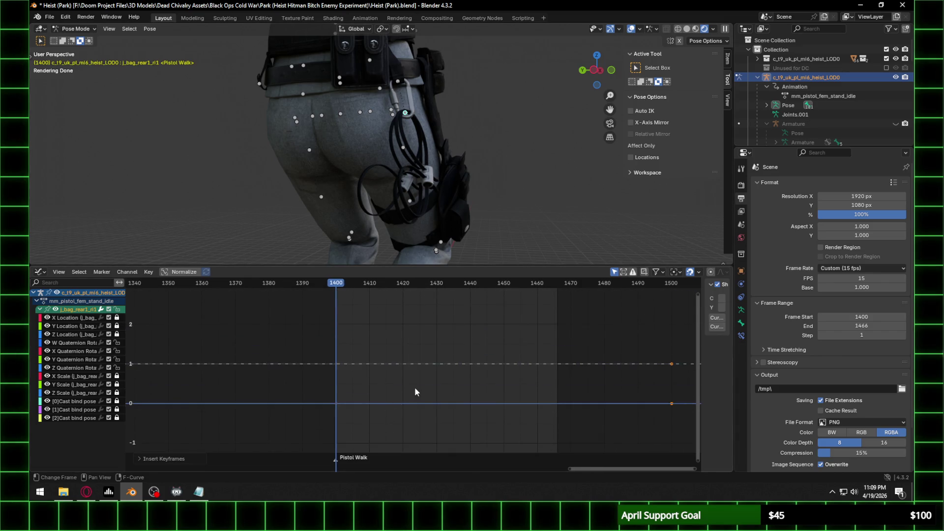
scroll(366, 380, down, 5)
mouse_move(446, 172)
middle_down()
mouse_move(414, 169)
mouse_move(200, 82)
middle_up()
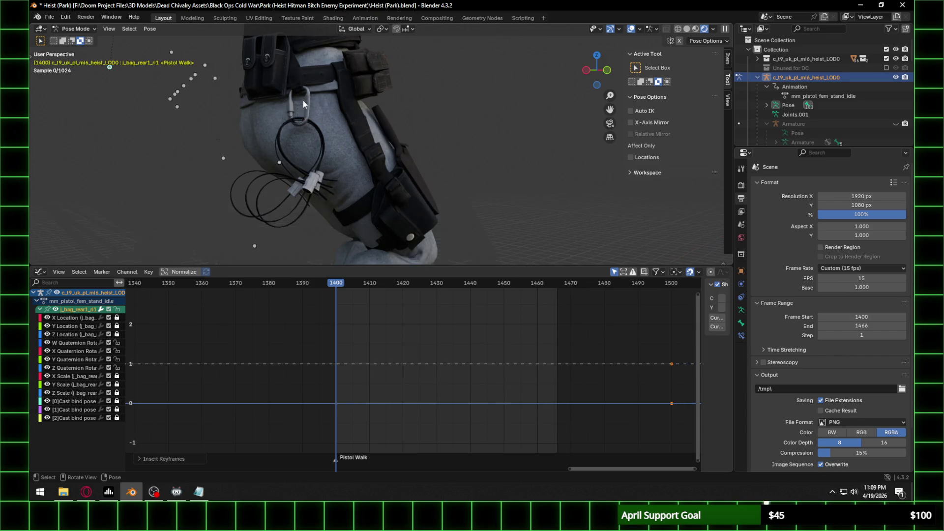
scroll(303, 101, up, 3)
mouse_move(247, 103)
middle_down()
mouse_move(187, 100)
mouse_move(343, 112)
mouse_move(390, 201)
middle_up()
scroll(344, 116, up, 2)
scroll(343, 116, down, 3)
mouse_move(338, 285)
mouse_down()
mouse_move(410, 285)
mouse_move(390, 287)
mouse_up()
mouse_move(332, 150)
middle_down()
mouse_move(411, 148)
mouse_move(324, 183)
middle_up()
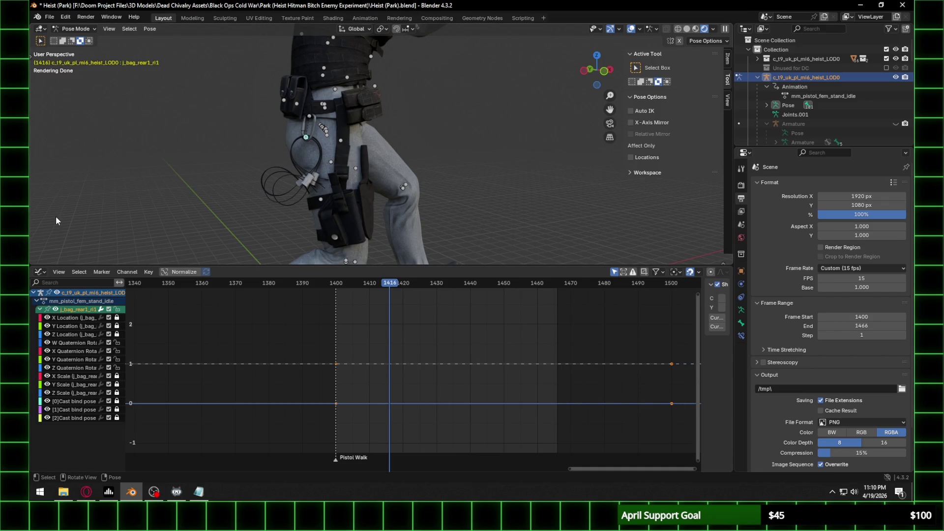
click(41, 272)
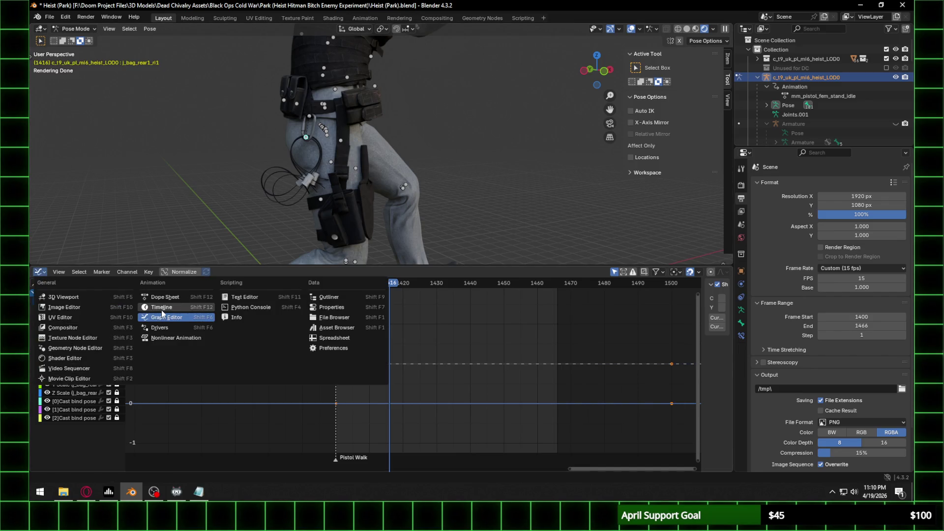
Step: Switch the Graph Editor to the Timeline showing frames 1390–1480 and key all channels at frame 1401
click(162, 307)
mouse_move(520, 309)
middle_down()
mouse_move(488, 357)
mouse_move(317, 364)
middle_up()
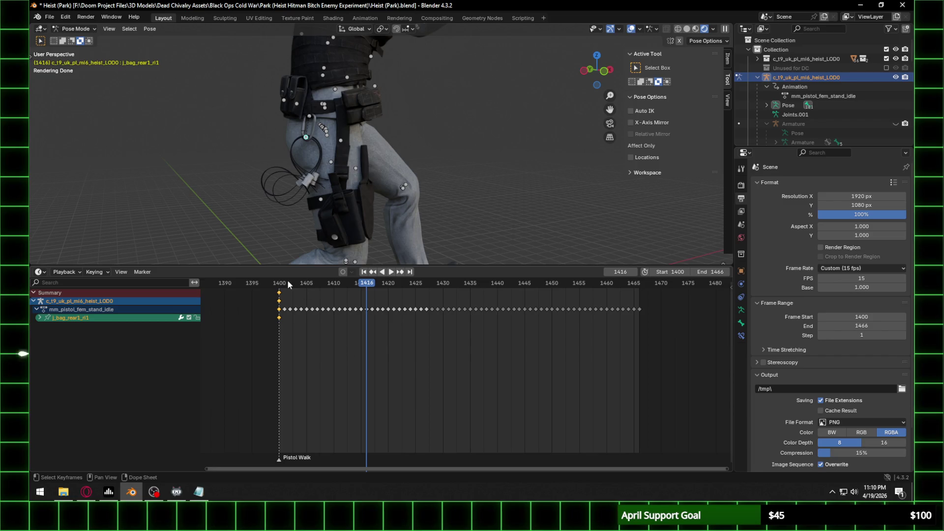
click(284, 287)
key(space)
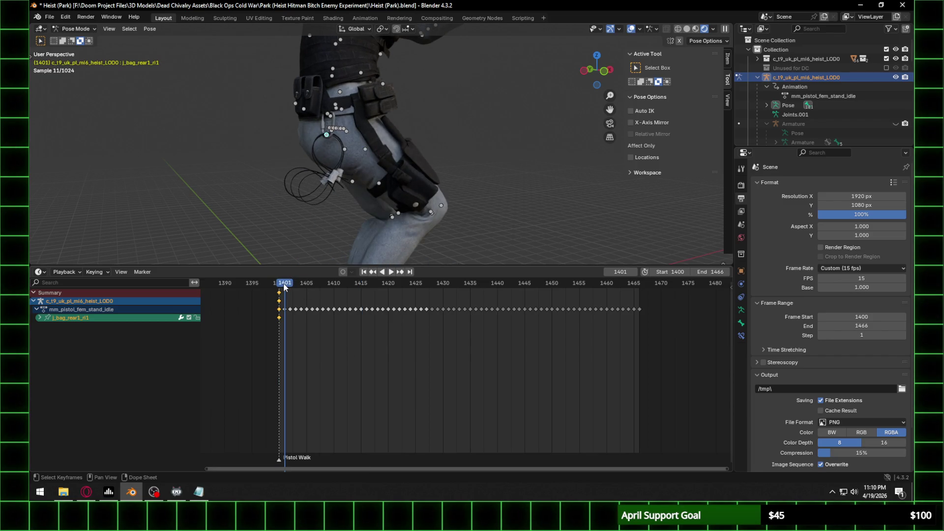
click(284, 287)
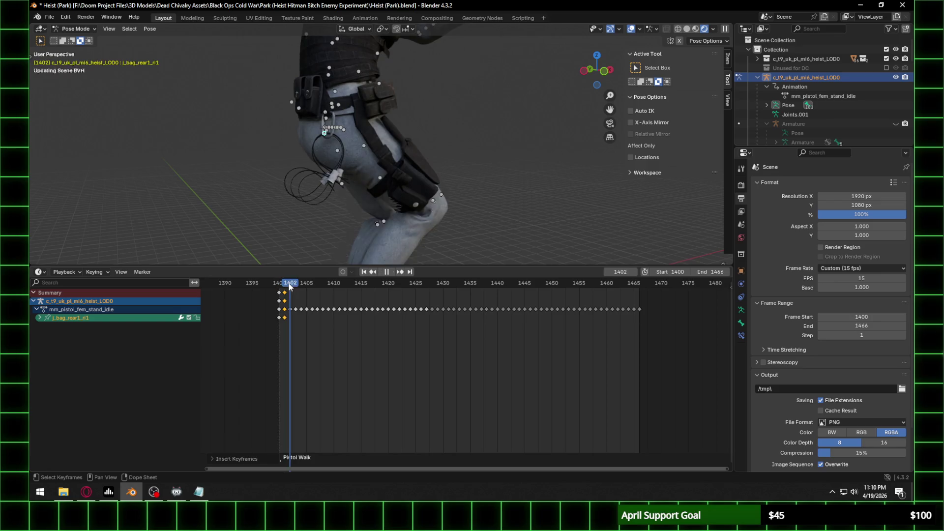
drag(296, 286, 293, 286)
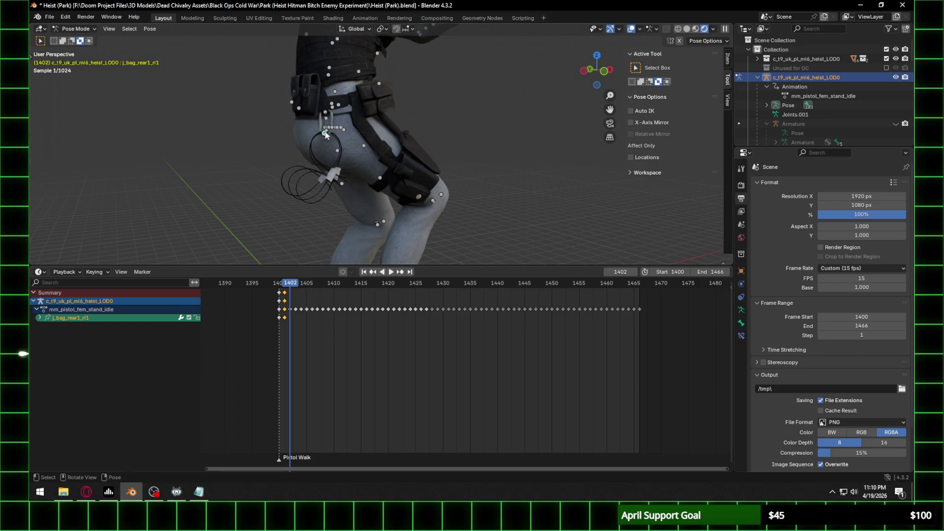
click(284, 289)
key(space)
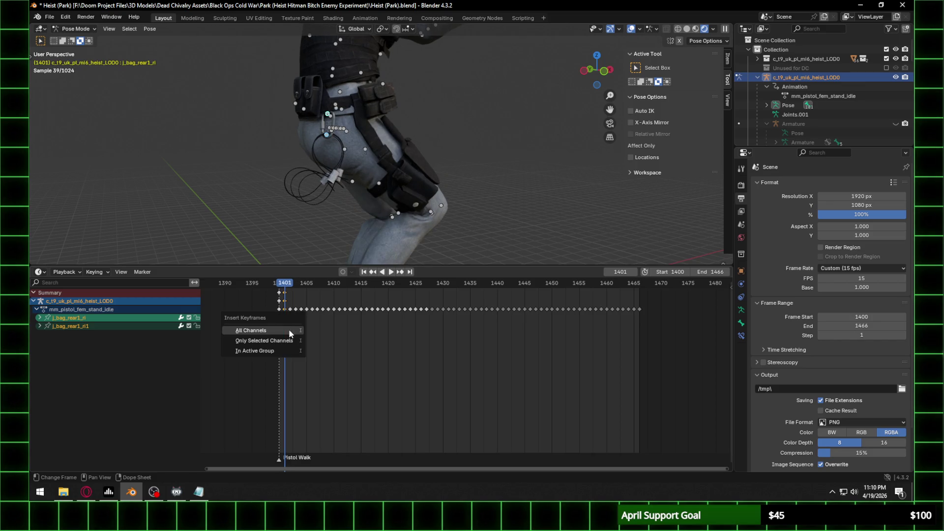
click(288, 329)
Step: Key all channels of the bag bones at frames 1402 and 1403, showing the full 1400–1466 range
key(i)
click(291, 284)
key(i)
click(291, 289)
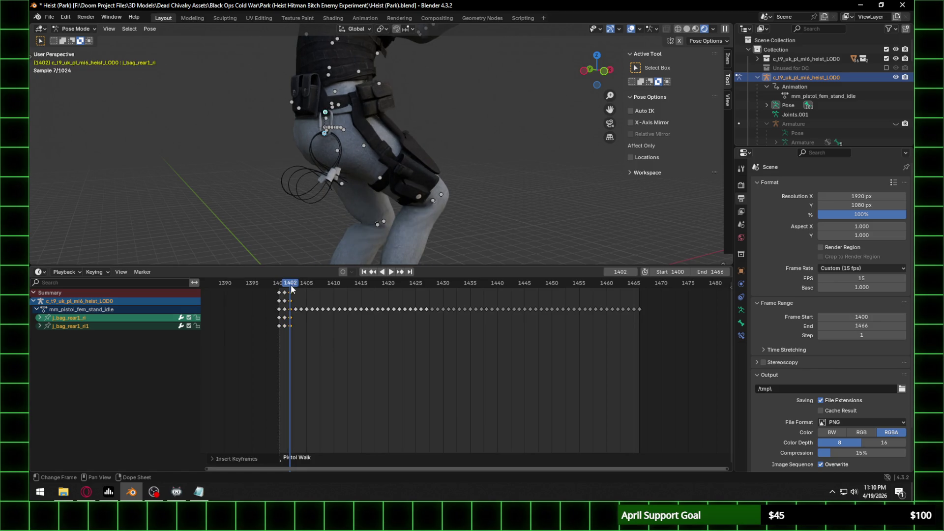
key(Home)
key(space)
key(space)
key(i)
click(269, 290)
Step: Key all channels at each frame from 1404 through 1406
key(i)
click(277, 284)
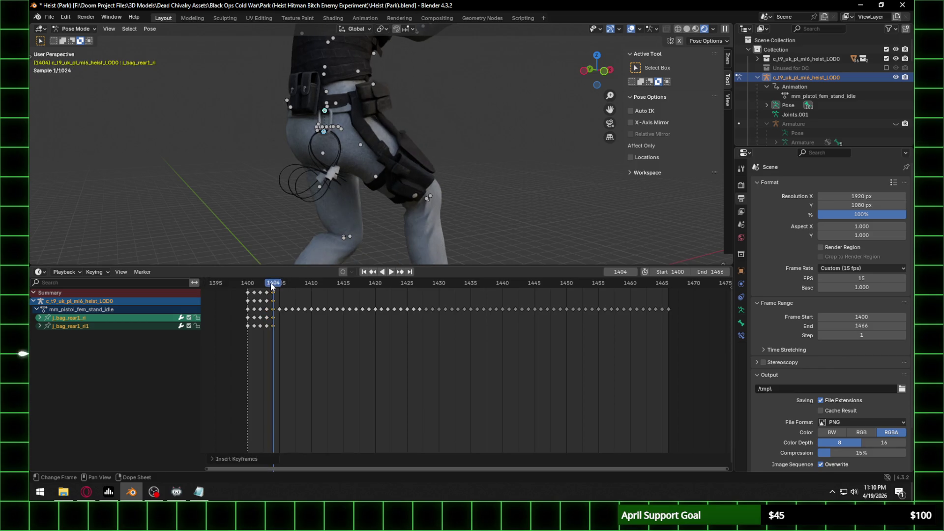
key(space)
key(i)
click(277, 284)
key(space)
Step: Key all channels at each frame from 1407 through 1410
key(space)
key(i)
click(285, 284)
key(space)
key(space)
key(i)
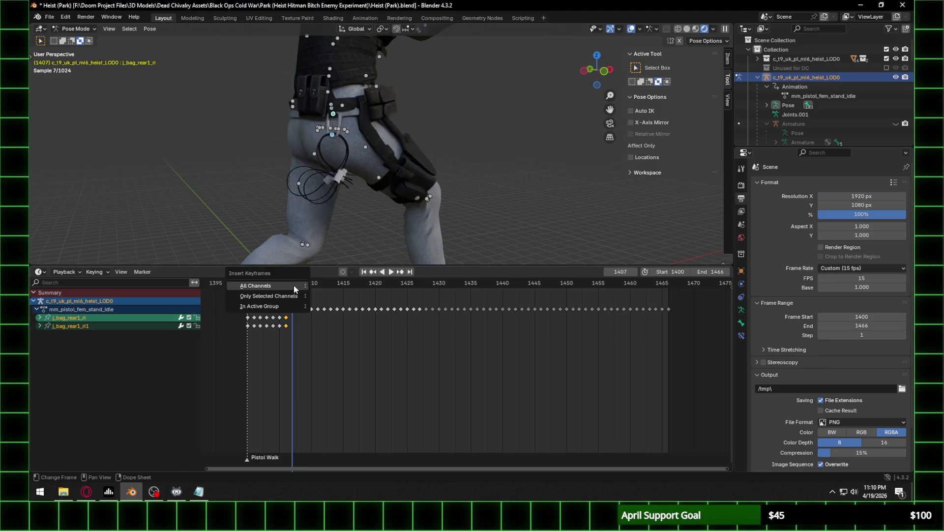
click(298, 288)
key(space)
key(space)
key(i)
click(302, 289)
key(space)
key(space)
key(i)
click(308, 289)
key(space)
Step: Key all channels at each frame from 1411 through 1414, advancing frame by frame
key(space)
key(i)
click(310, 289)
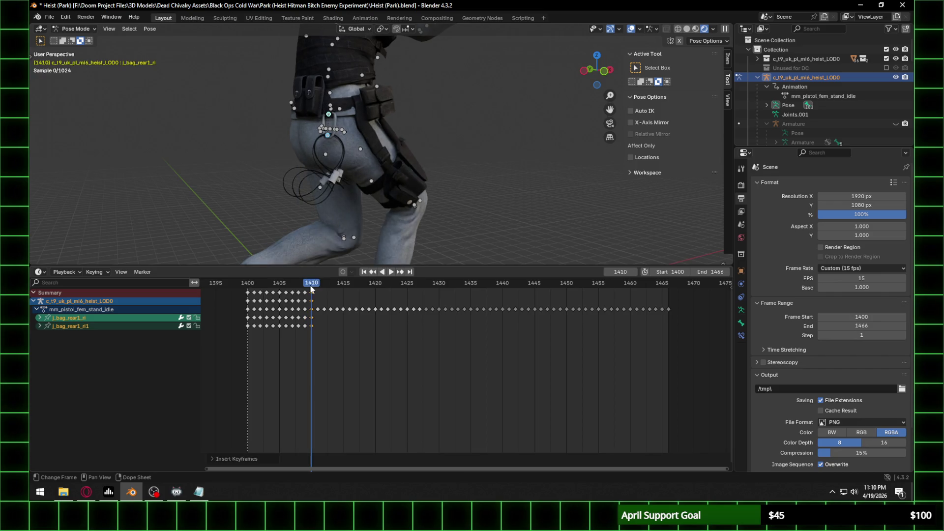
key(space)
key(space)
key(i)
click(315, 285)
key(space)
key(space)
key(i)
click(324, 285)
key(space)
key(space)
key(i)
click(330, 284)
key(space)
key(space)
key(i)
click(336, 287)
key(space)
key(space)
Step: Key all bag bone channels on every frame from 1415 through 1427
key(i)
click(341, 283)
key(space)
key(space)
key(i)
click(351, 284)
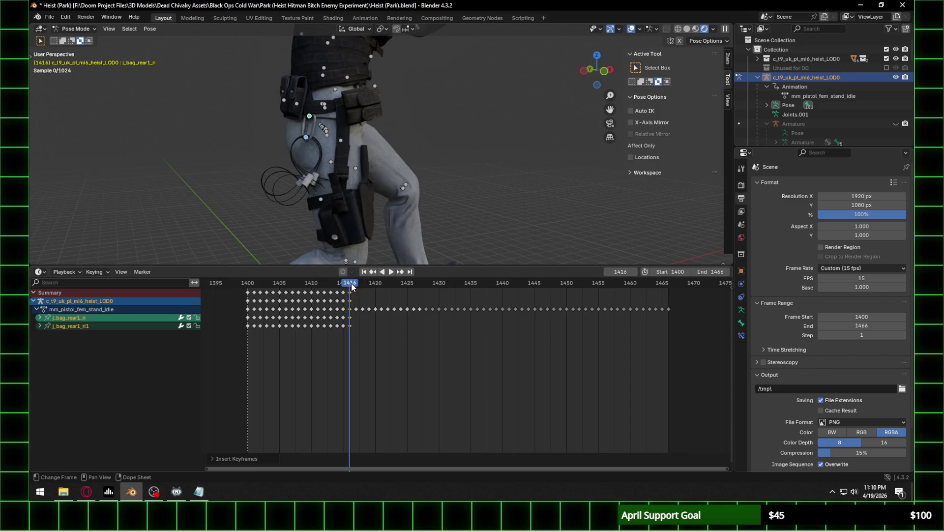
key(space)
key(space)
key(i)
click(358, 285)
key(space)
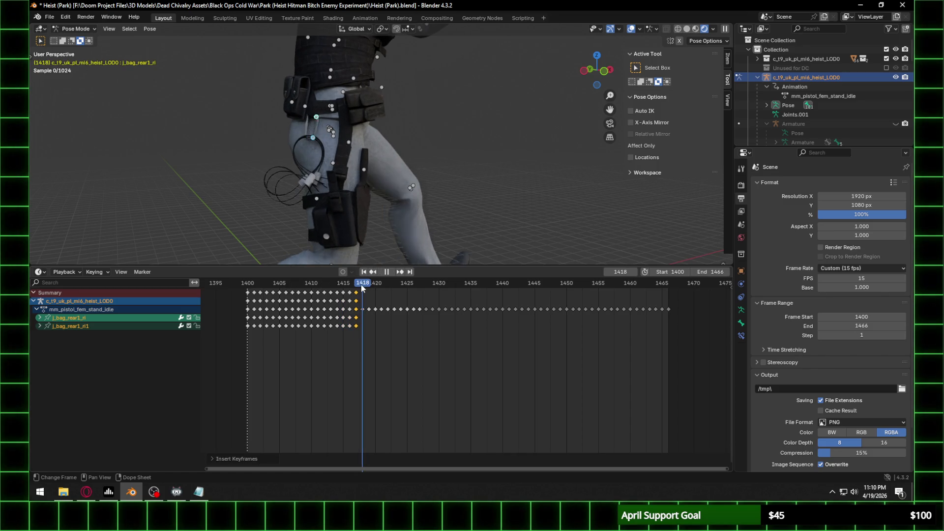
key(space)
key(i)
click(361, 284)
key(space)
key(space)
key(i)
click(367, 285)
key(space)
key(space)
key(i)
click(380, 288)
key(space)
key(space)
key(i)
click(383, 284)
key(space)
key(space)
key(i)
click(389, 285)
key(space)
key(space)
key(i)
click(393, 284)
key(space)
key(space)
key(i)
click(398, 286)
key(space)
key(space)
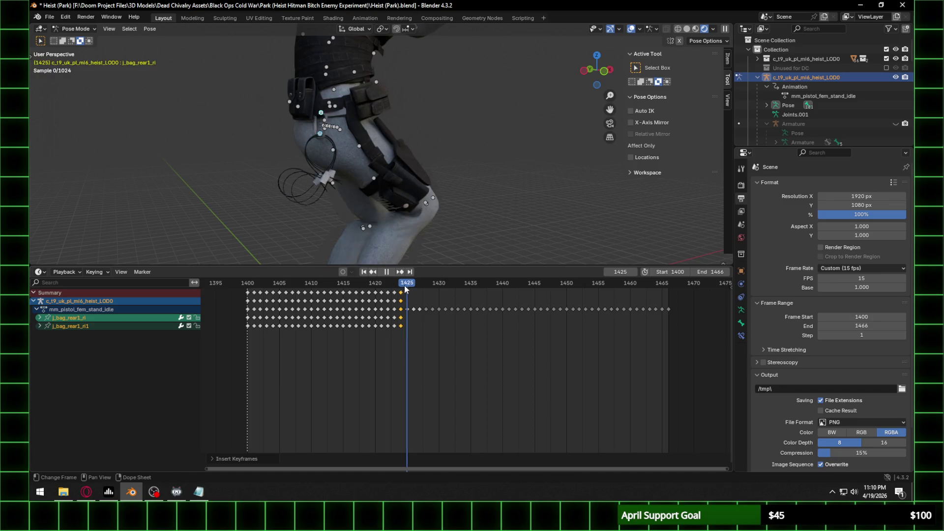
key(i)
click(411, 289)
key(space)
key(space)
key(i)
click(415, 285)
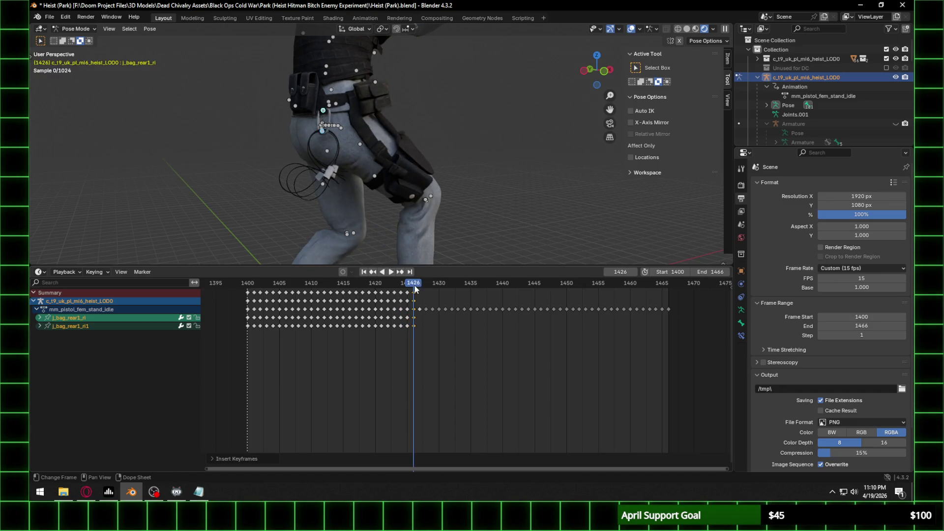
Step: Continue keying all bag bone channels frame by frame from 1428 through 1440
key(space)
key(space)
key(i)
click(421, 289)
key(space)
key(space)
key(i)
click(426, 284)
key(space)
key(space)
key(i)
click(432, 284)
key(space)
key(space)
key(i)
click(438, 285)
key(space)
key(space)
key(i)
click(444, 285)
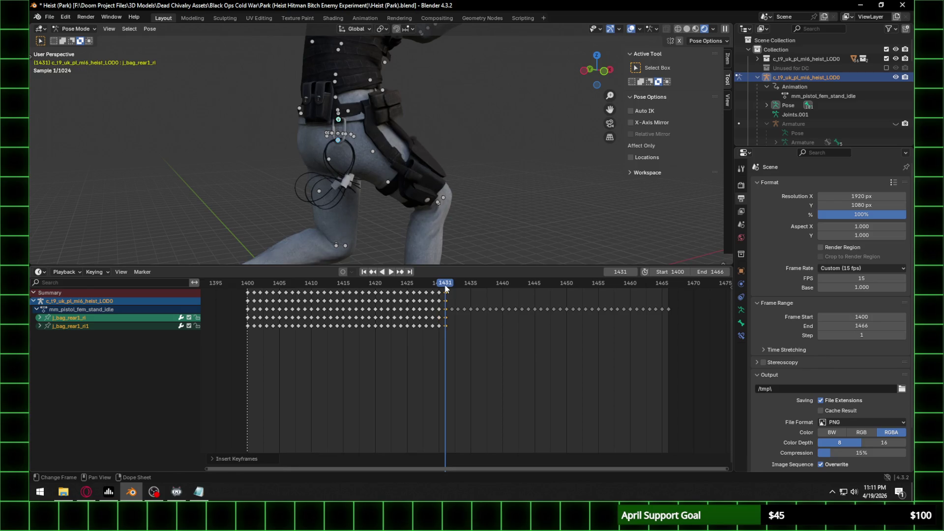
key(space)
key(space)
key(i)
click(451, 288)
key(space)
key(space)
key(i)
click(456, 284)
key(space)
key(space)
key(i)
click(464, 287)
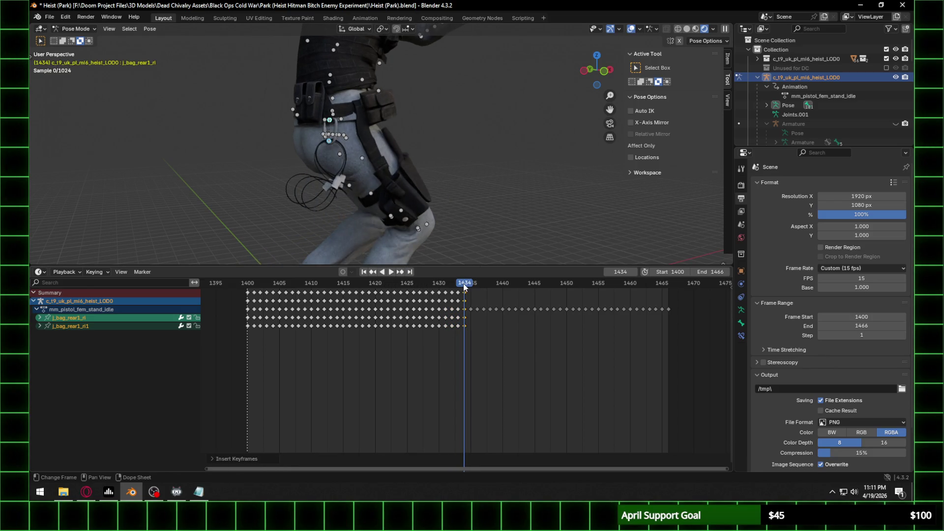
key(space)
key(space)
key(i)
click(473, 287)
key(space)
key(space)
key(i)
click(478, 286)
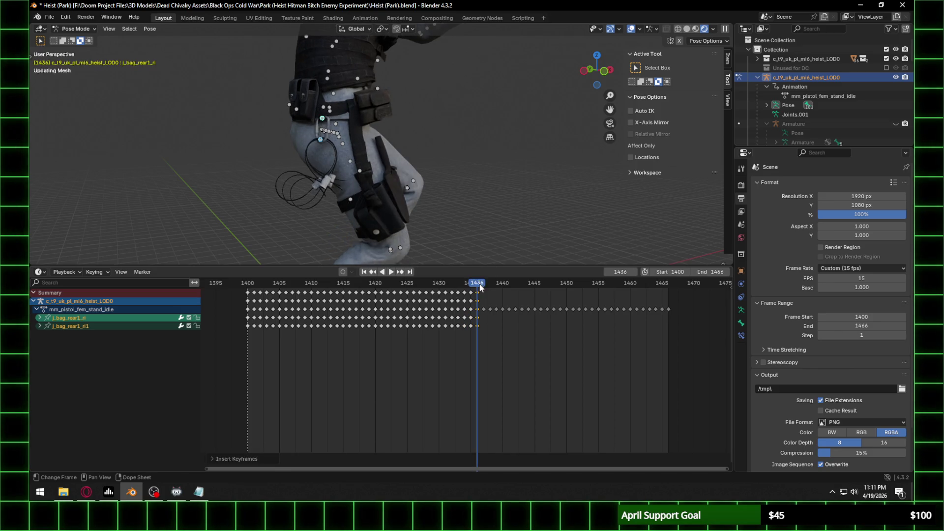
key(space)
key(space)
key(i)
click(485, 287)
key(space)
key(space)
key(i)
click(489, 284)
key(space)
key(space)
key(i)
click(496, 286)
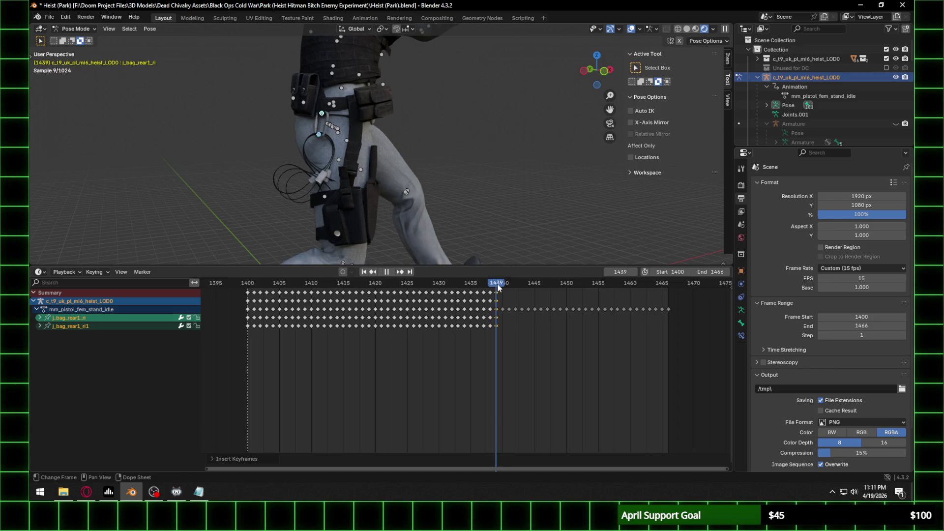
key(space)
key(space)
key(i)
click(500, 284)
key(space)
key(space)
key(space)
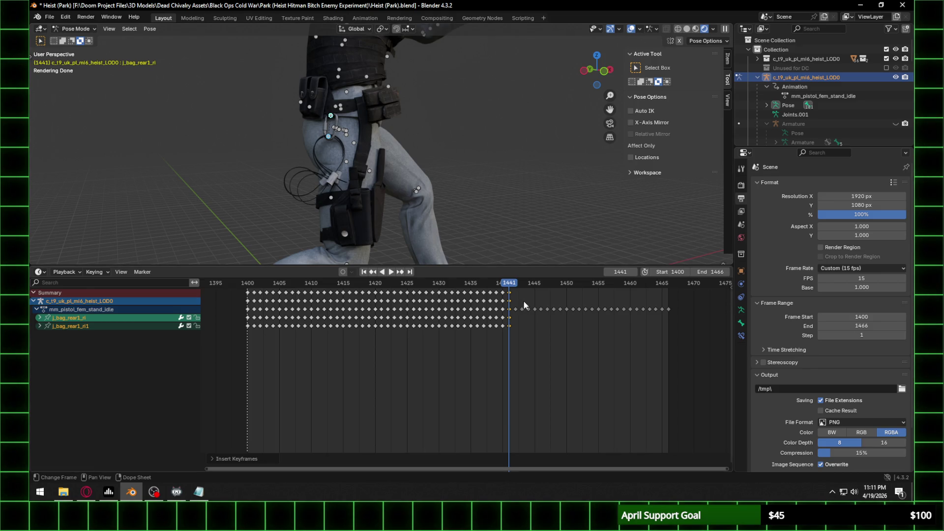
Step: Key all bag bone channels on each frame from about 1443 through 1450
click(514, 283)
key(i)
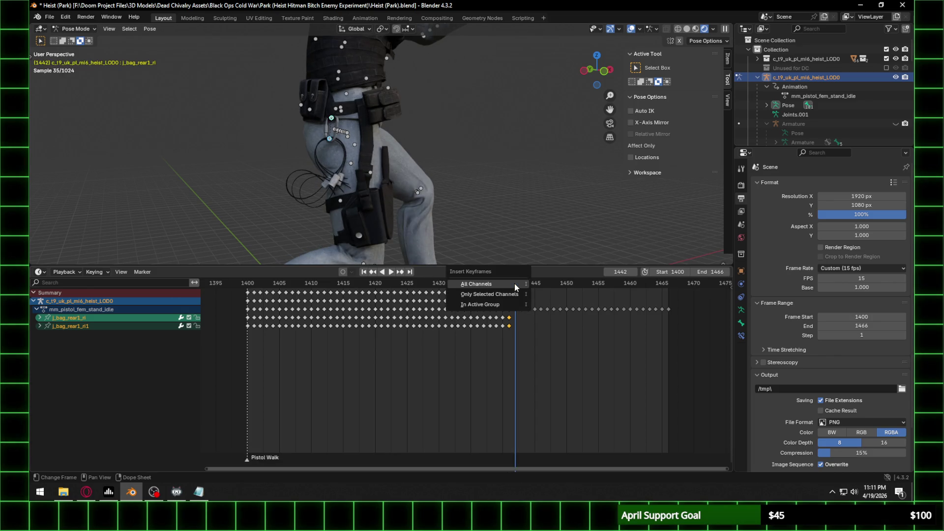
key(Return)
key(space)
key(space)
key(i)
key(Return)
click(528, 284)
key(i)
key(Return)
click(535, 283)
key(i)
key(Return)
click(541, 283)
key(i)
key(Return)
click(550, 284)
key(i)
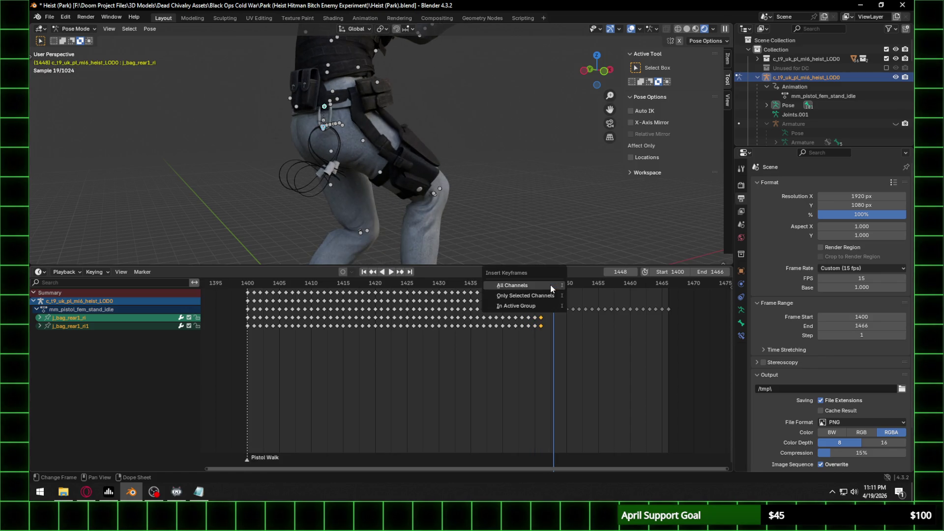
key(Return)
key(space)
click(547, 285)
key(i)
key(Return)
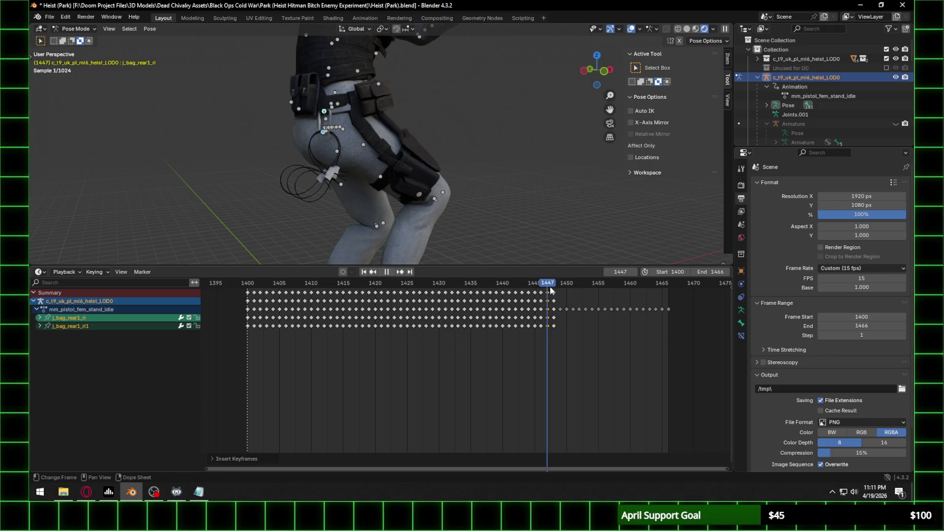
click(558, 286)
key(i)
key(Return)
click(565, 285)
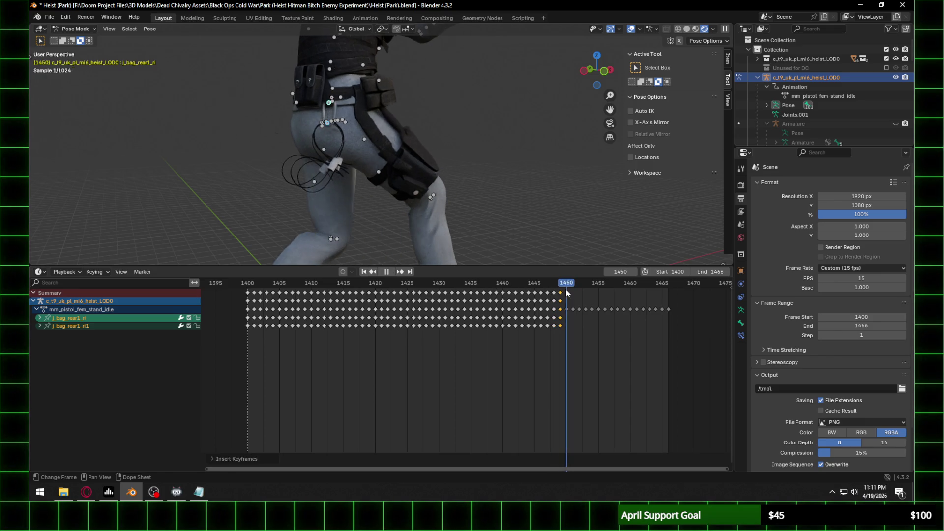
key(i)
key(Return)
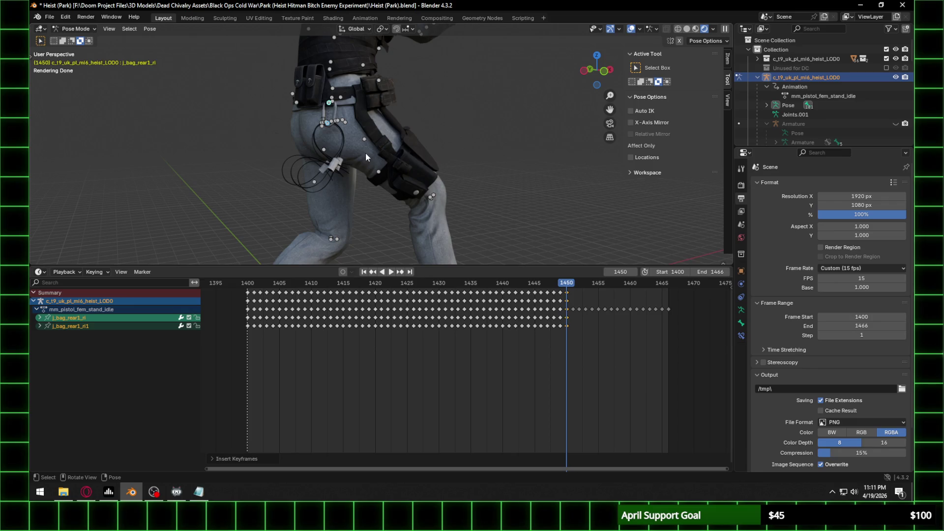
Step: Key all bag bone channels on frames 1452 through the final frame 1466
key(space)
key(i)
click(573, 281)
key(i)
click(588, 286)
key(i)
click(588, 286)
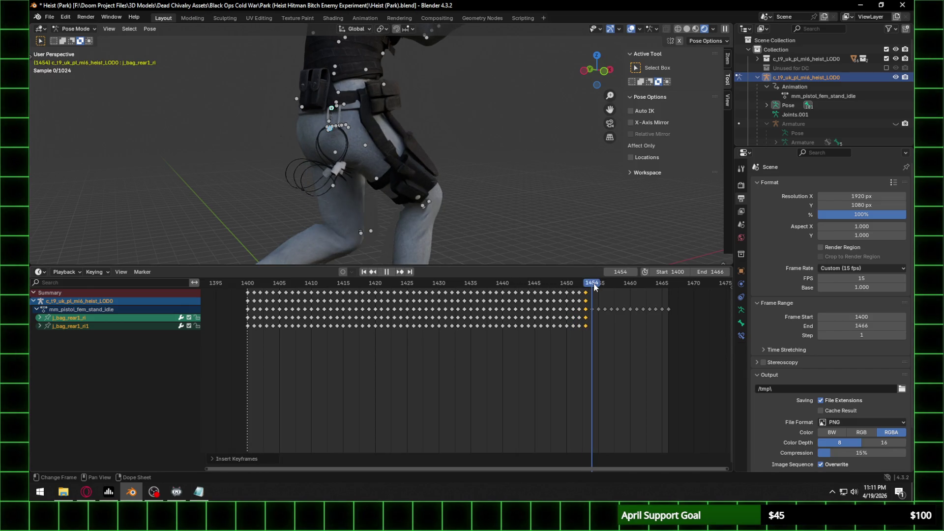
key(i)
click(595, 287)
key(i)
click(596, 284)
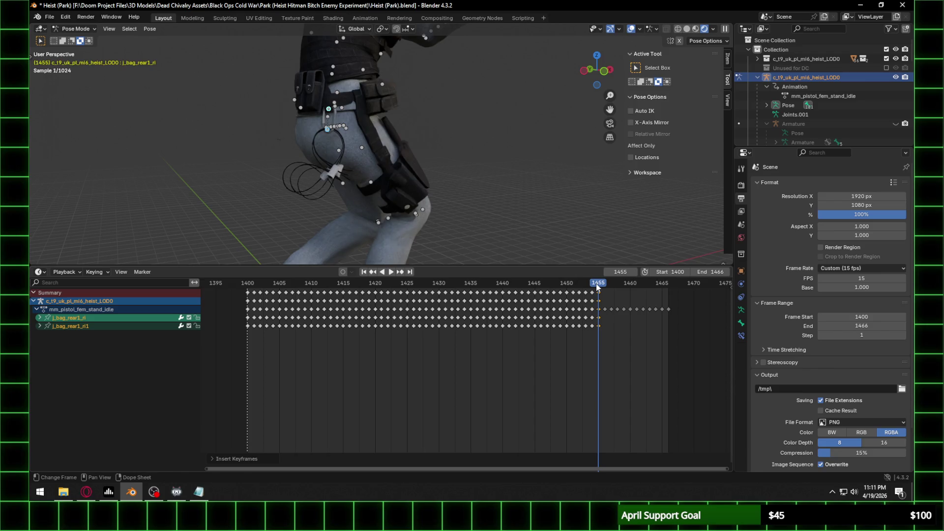
key(i)
click(603, 284)
key(i)
click(609, 284)
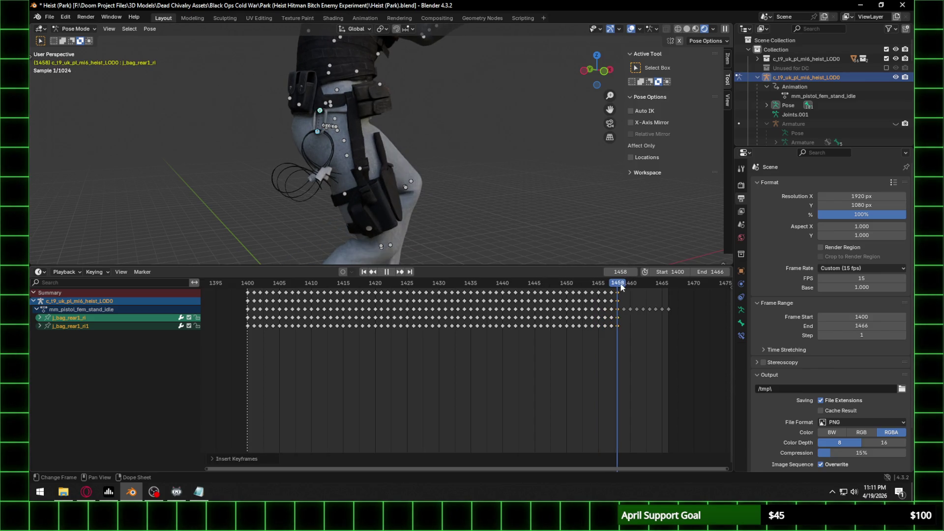
key(i)
click(626, 283)
key(i)
click(632, 286)
key(i)
click(635, 282)
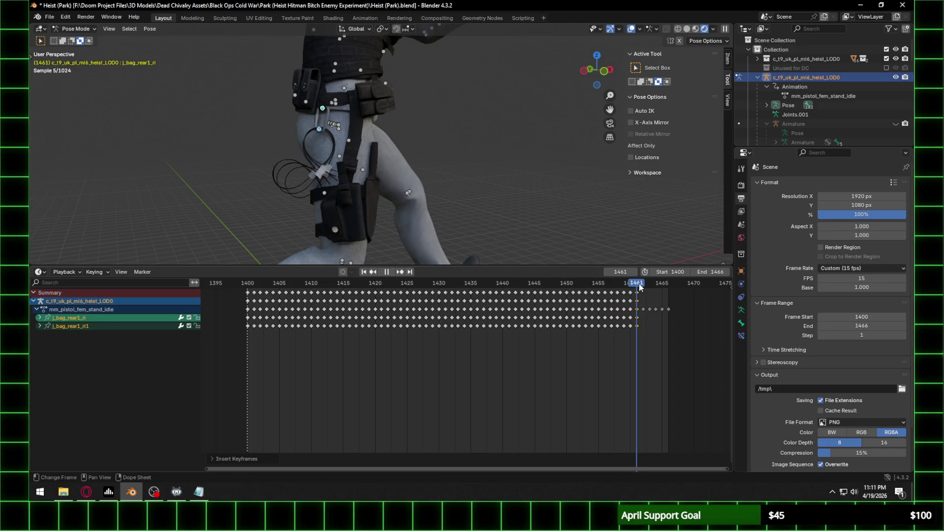
key(i)
click(642, 285)
key(space)
key(i)
click(648, 286)
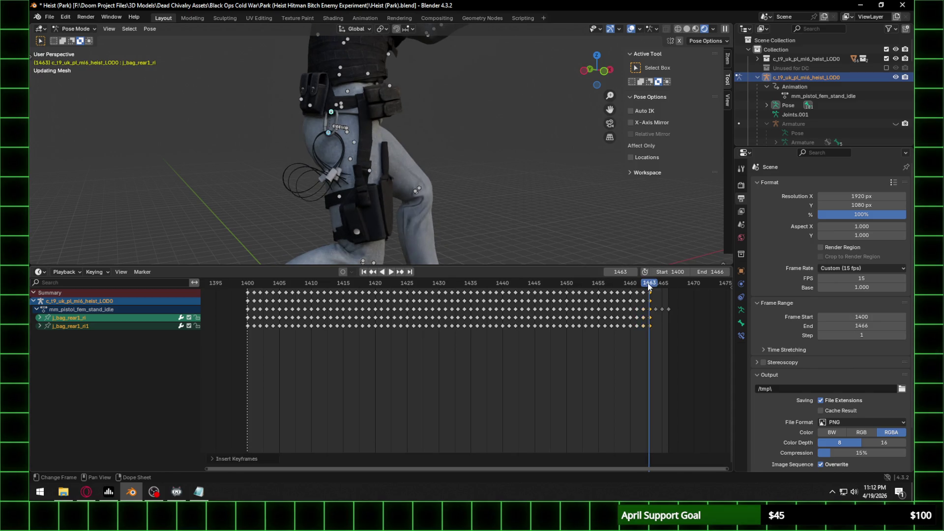
click(655, 283)
key(i)
click(655, 286)
click(661, 283)
key(i)
click(661, 287)
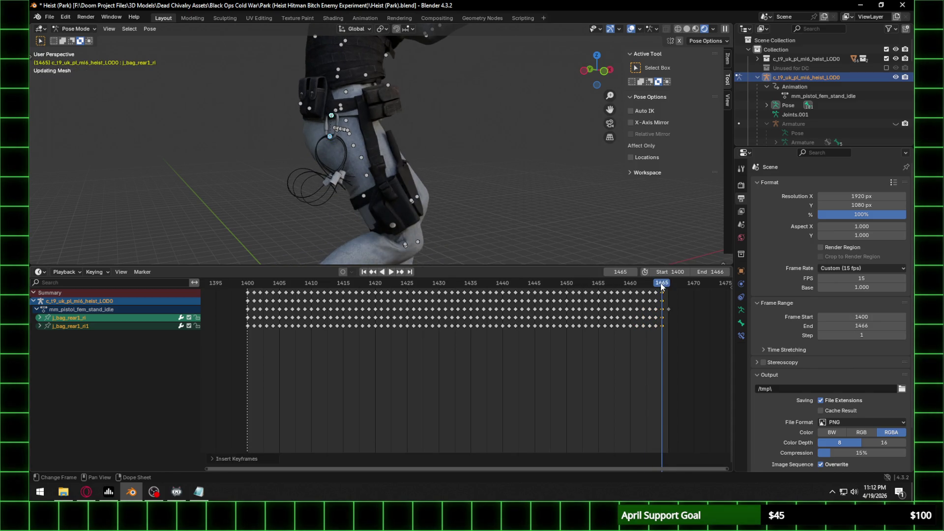
click(667, 284)
scroll(387, 165, up, 8)
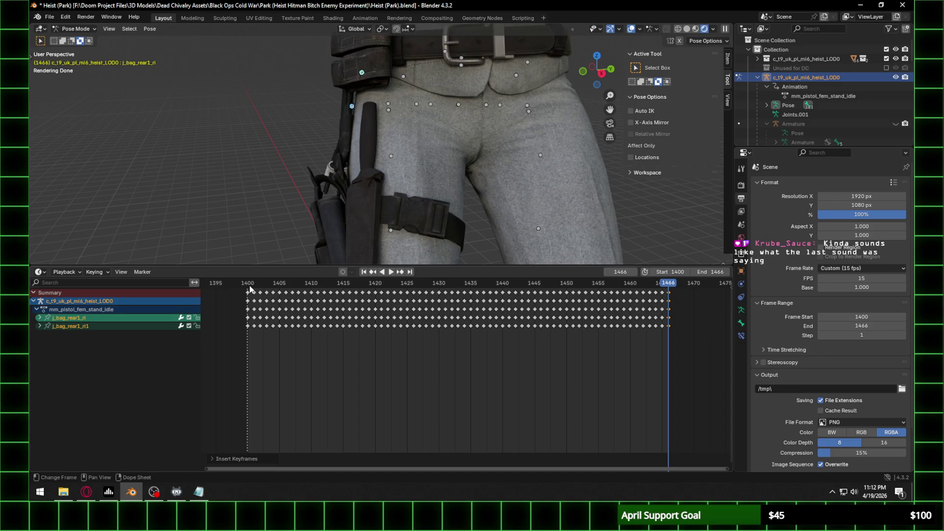
key(space)
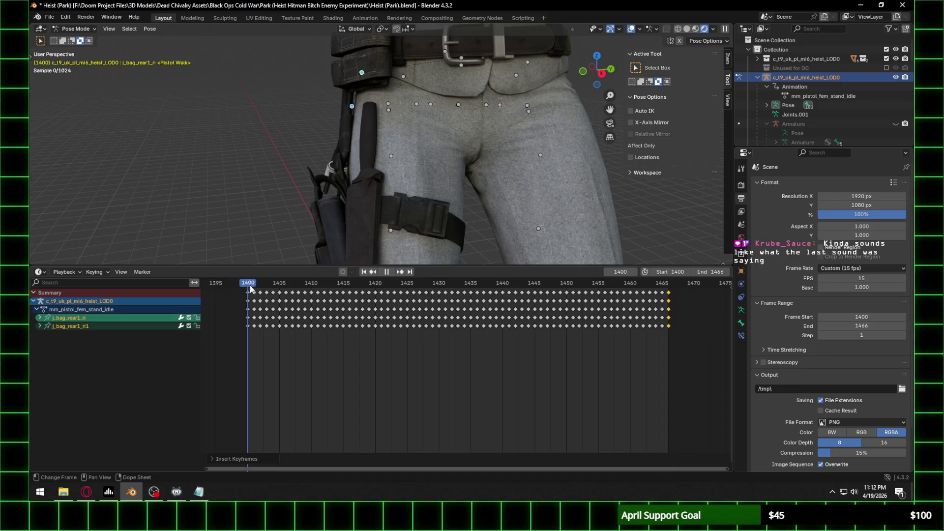
key(space)
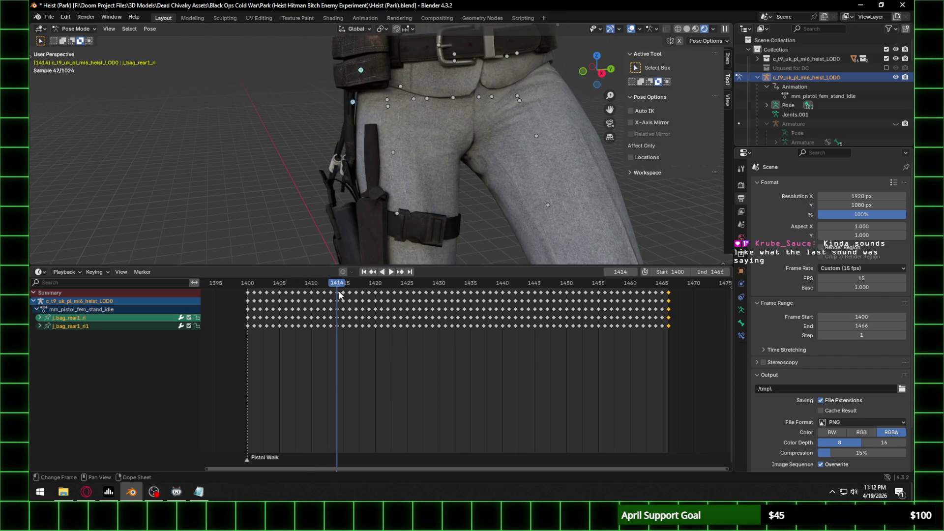
key(space)
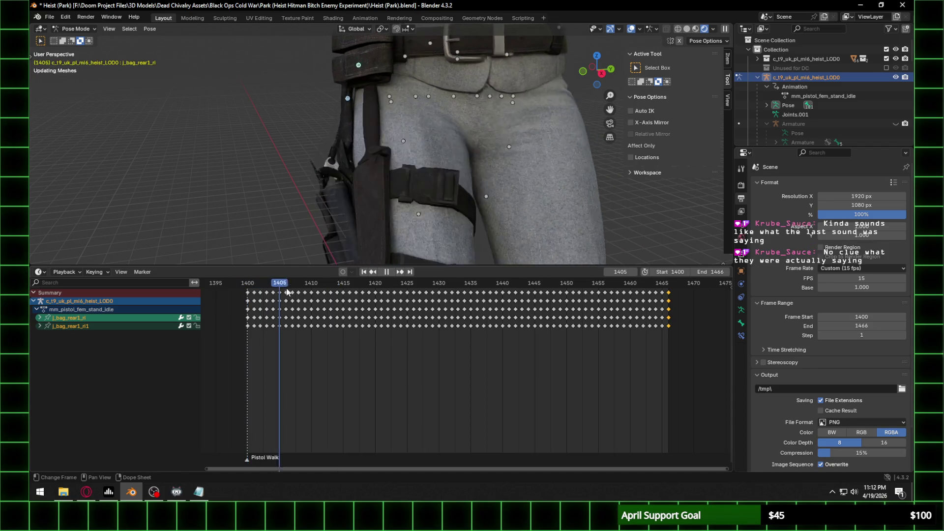
key(space)
mouse_move(472, 147)
middle_down()
mouse_move(443, 137)
mouse_move(344, 209)
mouse_move(404, 190)
mouse_move(428, 207)
mouse_move(461, 211)
middle_up()
scroll(404, 189, up, 3)
mouse_move(475, 169)
middle_down()
mouse_move(592, 158)
mouse_move(479, 170)
middle_up()
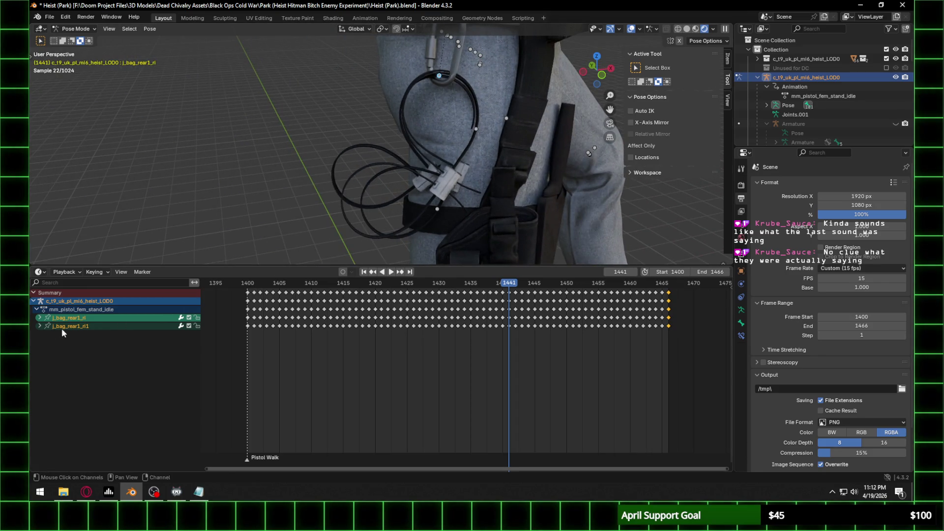
Step: Expand both bag bone channels and turn the Dope Sheet into the Graph Editor
click(39, 326)
click(39, 318)
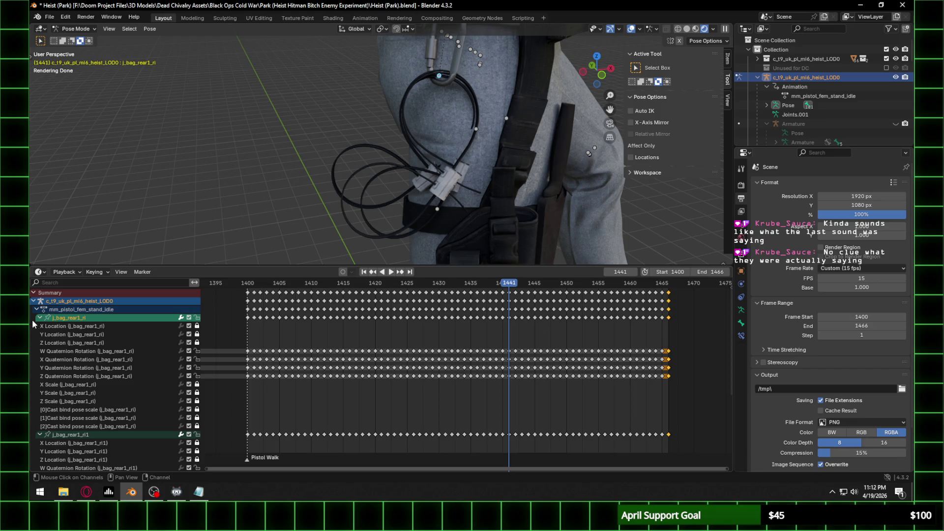
click(39, 272)
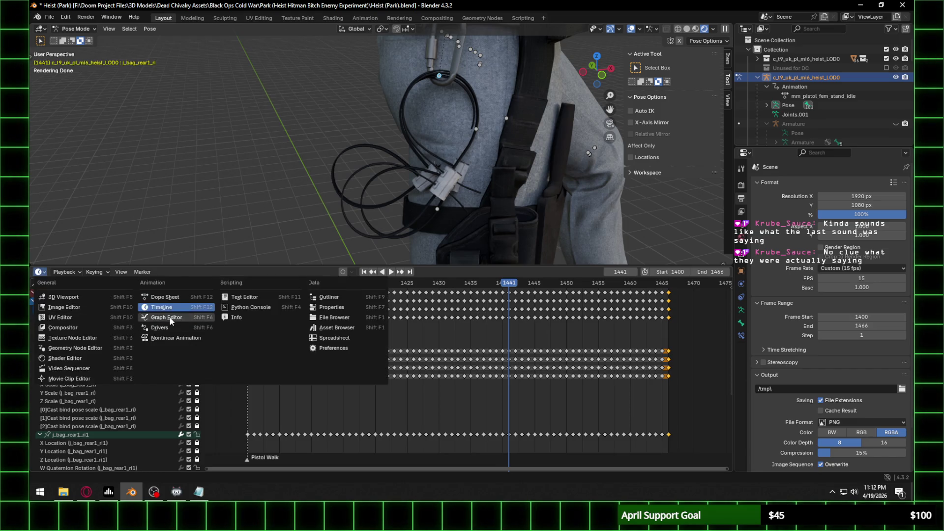
click(170, 318)
Step: Select all bag keyframes and scrub the graph around frames 1400 to 1414
drag(235, 337, 683, 470)
scroll(381, 379, up, 5)
middle_drag(261, 348, 413, 359)
click(210, 284)
mouse_move(210, 284)
mouse_down()
mouse_move(225, 285)
mouse_move(202, 289)
mouse_move(423, 316)
mouse_up()
mouse_move(438, 195)
middle_down()
mouse_move(502, 183)
mouse_move(566, 190)
mouse_move(520, 190)
mouse_move(502, 207)
middle_up()
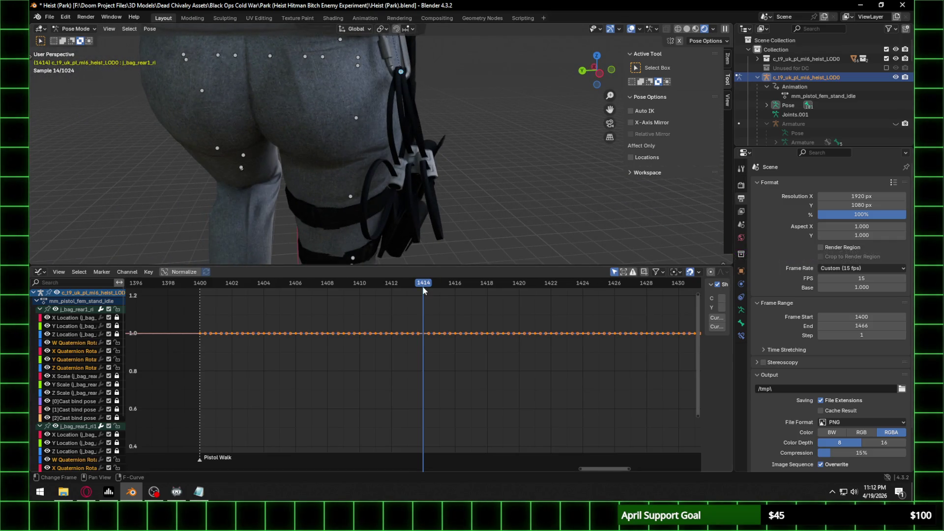
mouse_move(425, 288)
mouse_down()
mouse_move(289, 289)
mouse_move(354, 294)
mouse_up()
Step: Select the keys from frame 1400 to 1410 and try moving them, cancelling both attempts
drag(178, 323, 359, 340)
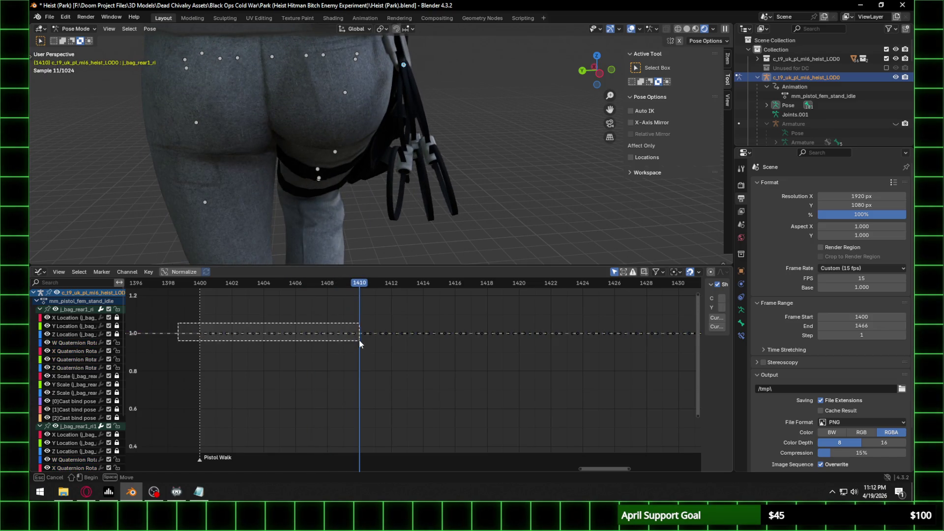
key(g)
right_click(325, 322)
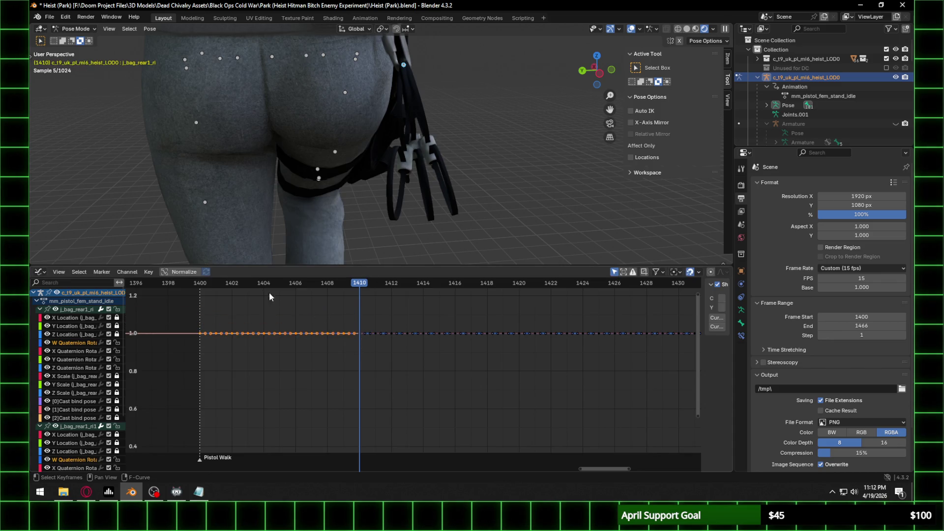
drag(247, 283, 232, 283)
key(g)
right_click(145, 361)
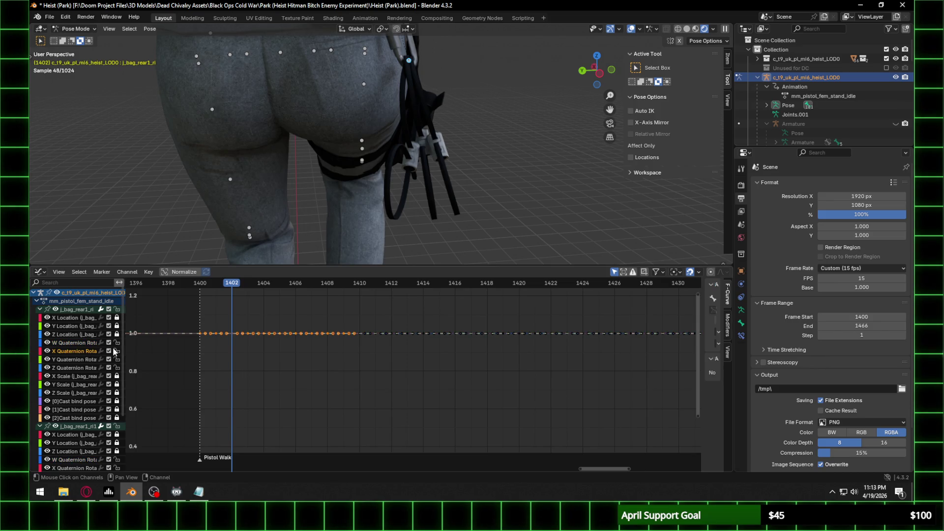
Step: Select the bag bone's X Quaternion Rotation curve and pan down the value axis
click(79, 350)
scroll(272, 361, down, 1)
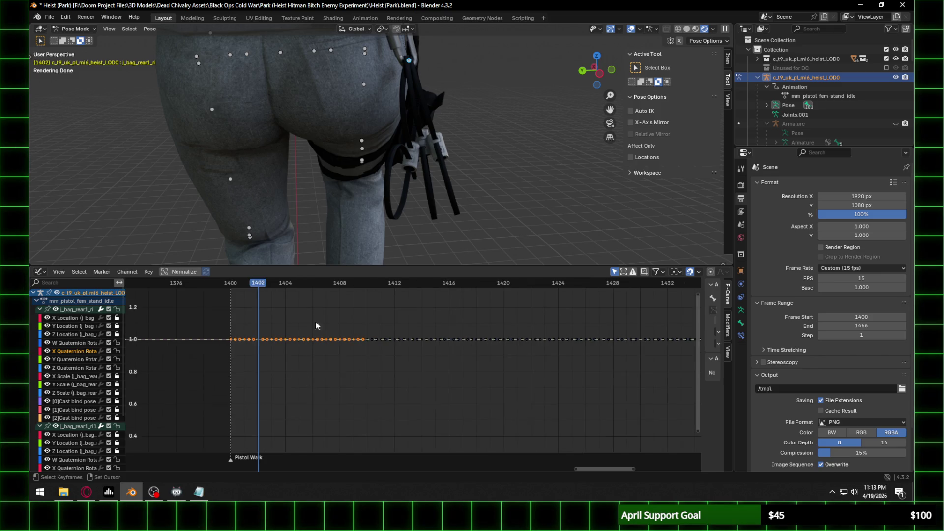
mouse_move(279, 406)
middle_down()
mouse_move(274, 337)
mouse_move(301, 449)
mouse_move(327, 326)
mouse_move(327, 421)
middle_up()
scroll(370, 395, down, 5)
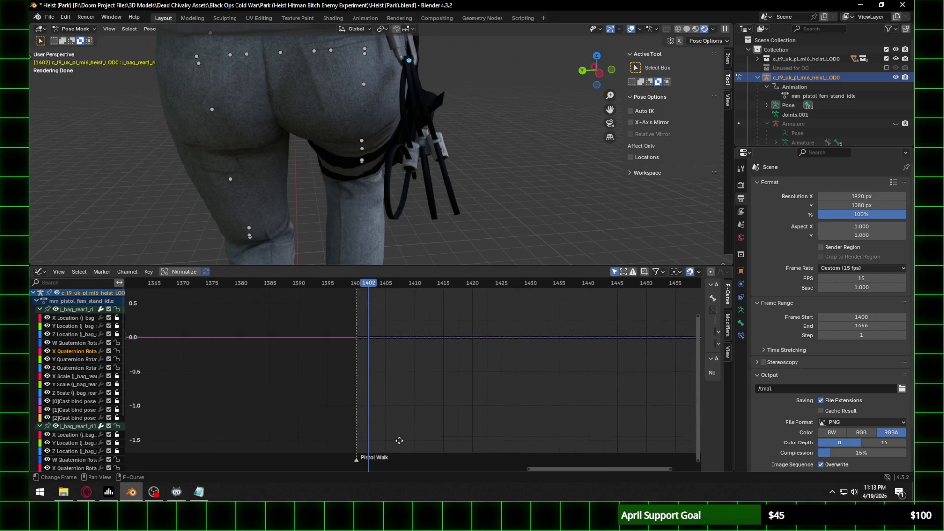
scroll(367, 335, up, 3)
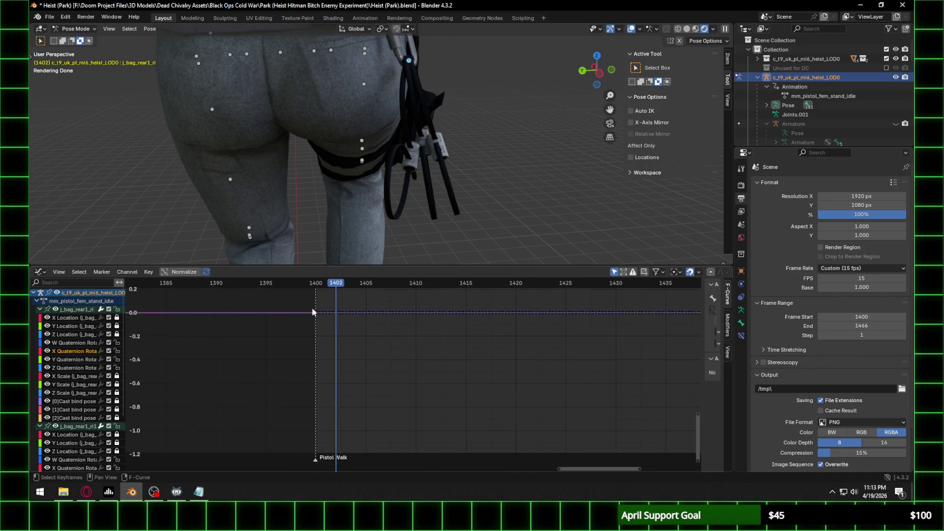
Step: Move the selected bag keys up, then down, then back onto the zero line, checking each pose
key(g)
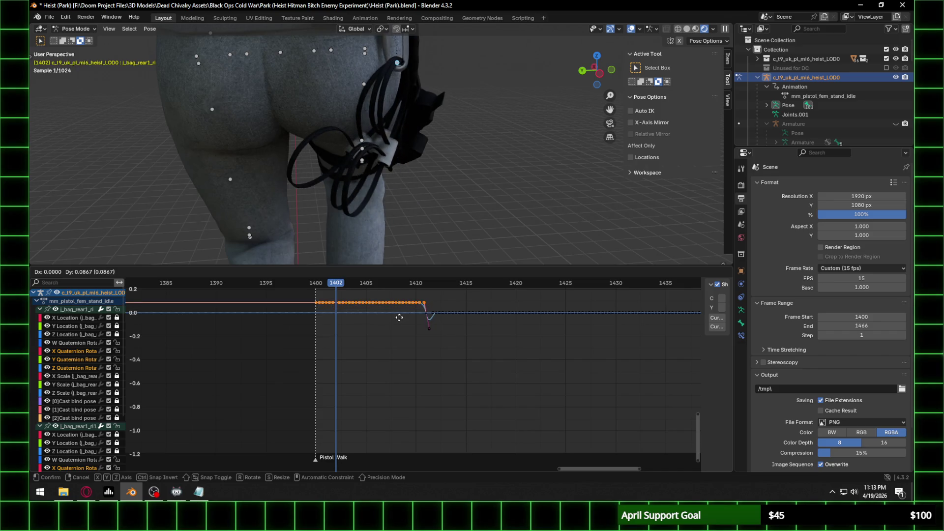
click(391, 298)
mouse_move(338, 286)
mouse_down()
mouse_move(371, 285)
mouse_move(298, 289)
mouse_move(334, 288)
mouse_move(328, 294)
mouse_up()
key(g)
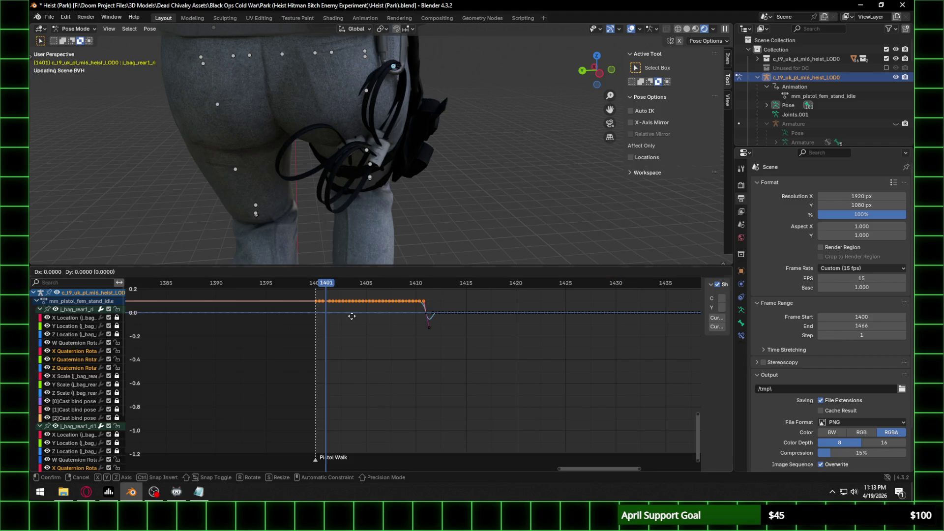
click(352, 320)
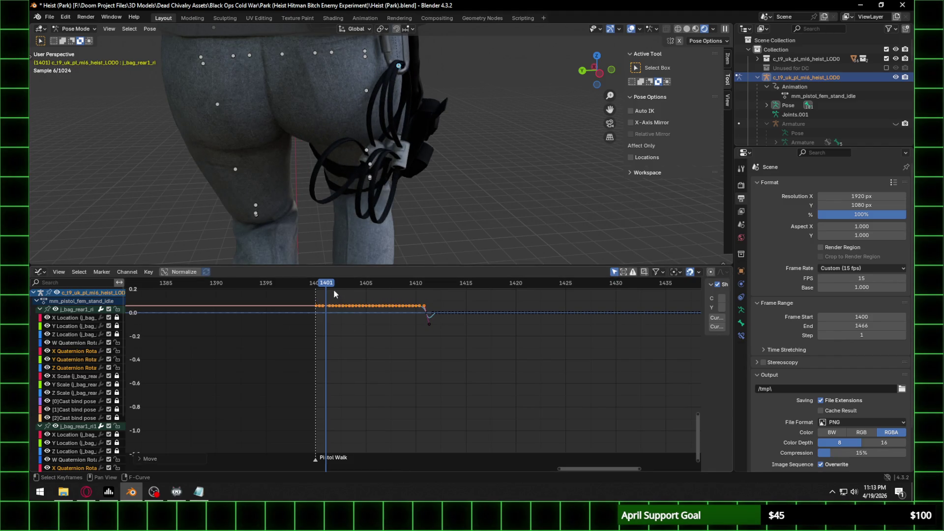
mouse_move(333, 286)
mouse_down()
mouse_move(353, 285)
mouse_move(324, 291)
mouse_up()
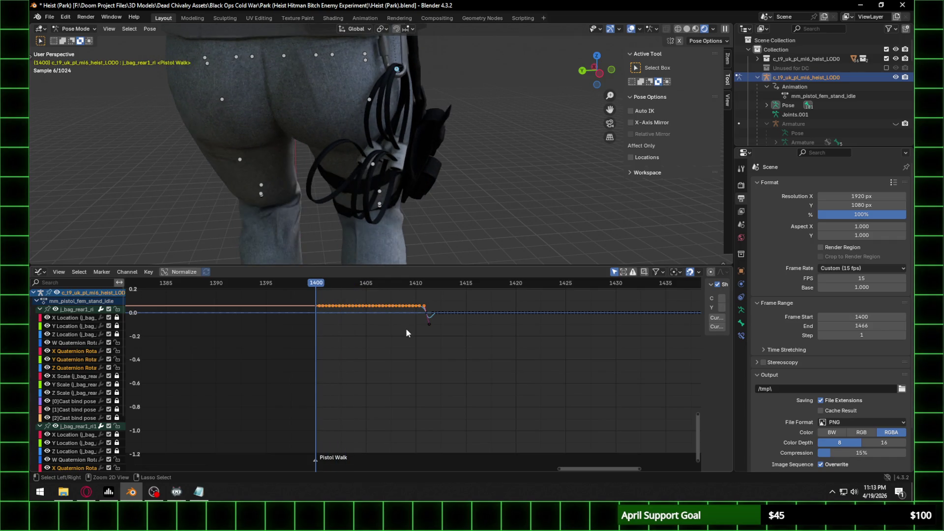
key(g)
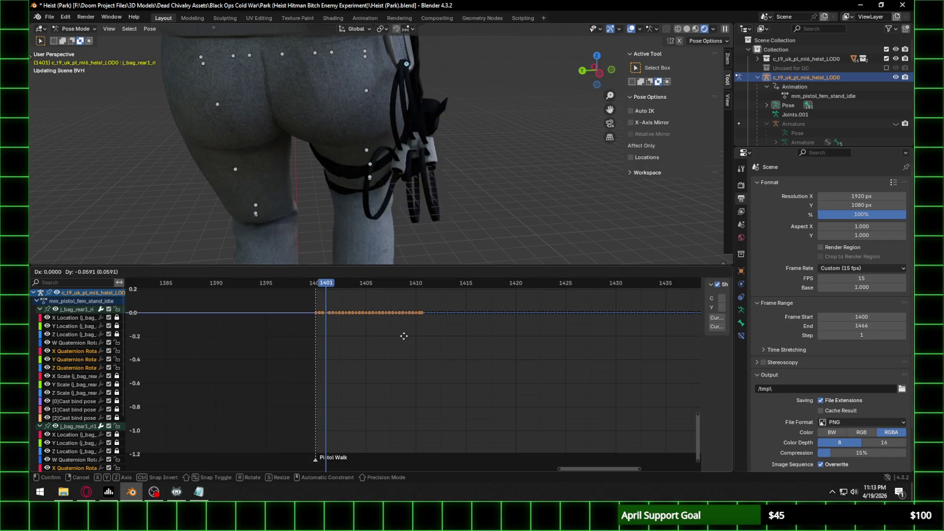
click(403, 336)
Step: Orbit around the leg to inspect the holster from the side
mouse_move(462, 147)
middle_down()
mouse_move(480, 138)
mouse_move(334, 143)
mouse_move(428, 139)
mouse_move(371, 145)
middle_up()
scroll(428, 138, up, 2)
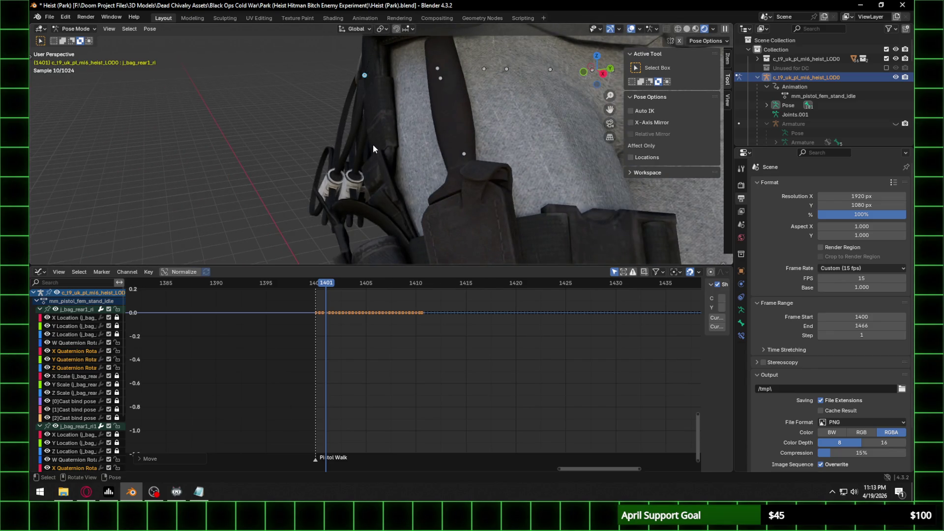
scroll(390, 148, down, 3)
mouse_move(390, 149)
middle_down()
mouse_move(501, 142)
mouse_move(508, 128)
mouse_move(384, 143)
mouse_move(514, 96)
mouse_move(478, 171)
middle_up()
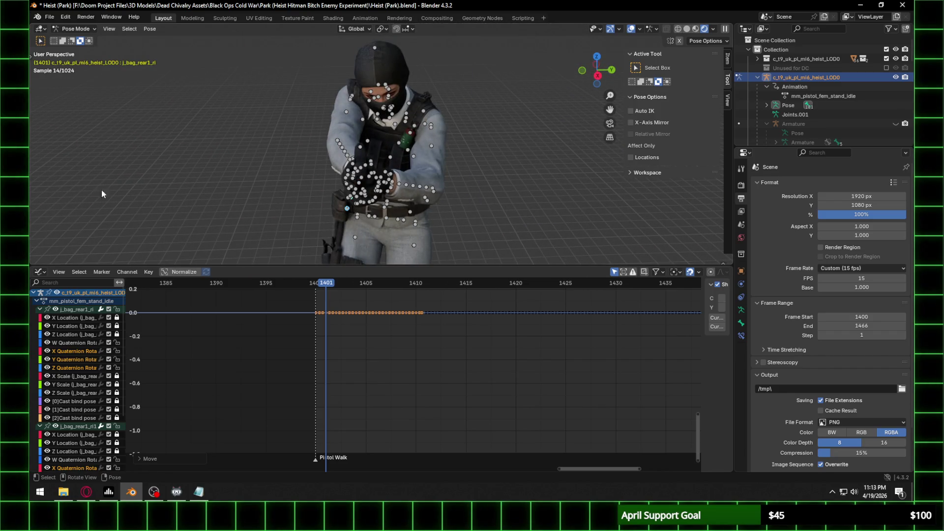
Step: Switch the lower editor from the Graph Editor to the Timeline
click(41, 272)
key(Escape)
click(40, 272)
key(Escape)
click(41, 273)
click(163, 307)
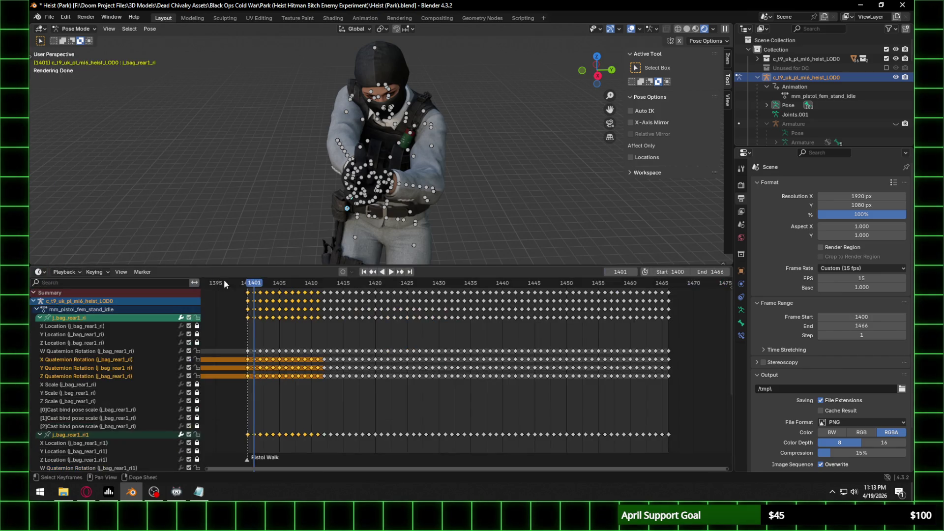
Step: Play the walk animation twice, stopping at frame 1418
key(space)
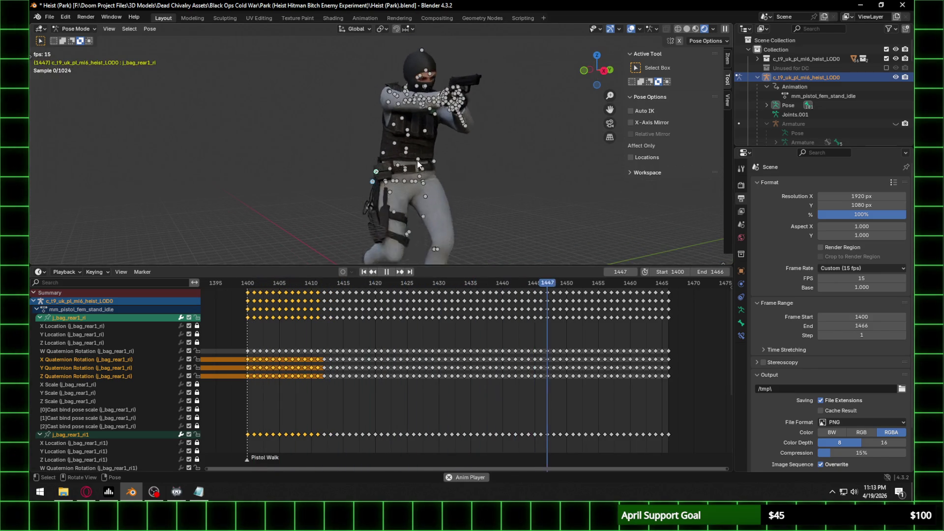
key(space)
scroll(421, 141, up, 4)
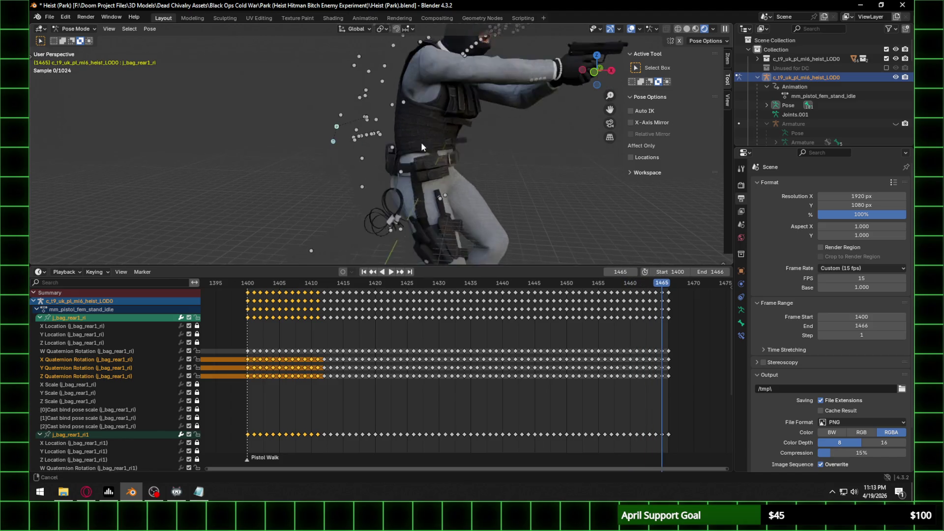
scroll(388, 154, up, 3)
key(space)
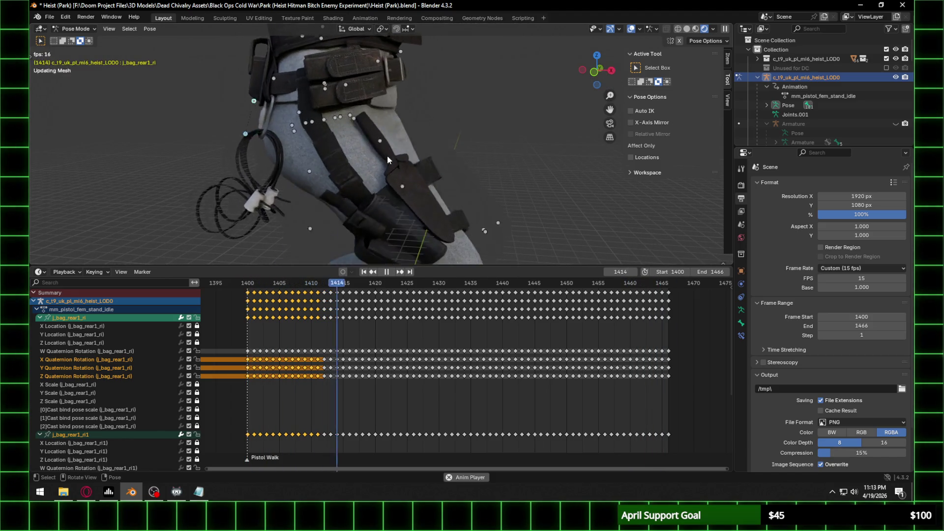
key(space)
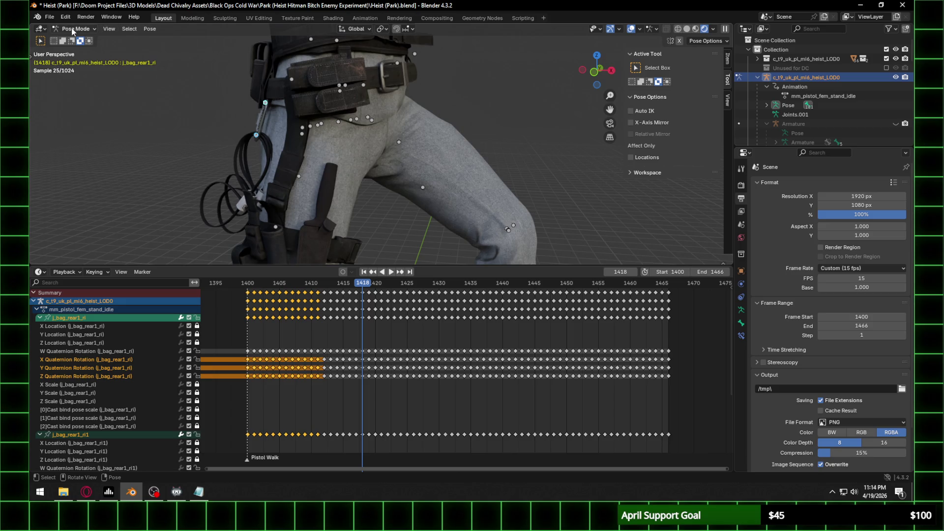
Step: Switch to Object Mode, select the hip karabiner, and play the walk from a wider view
click(80, 39)
click(266, 154)
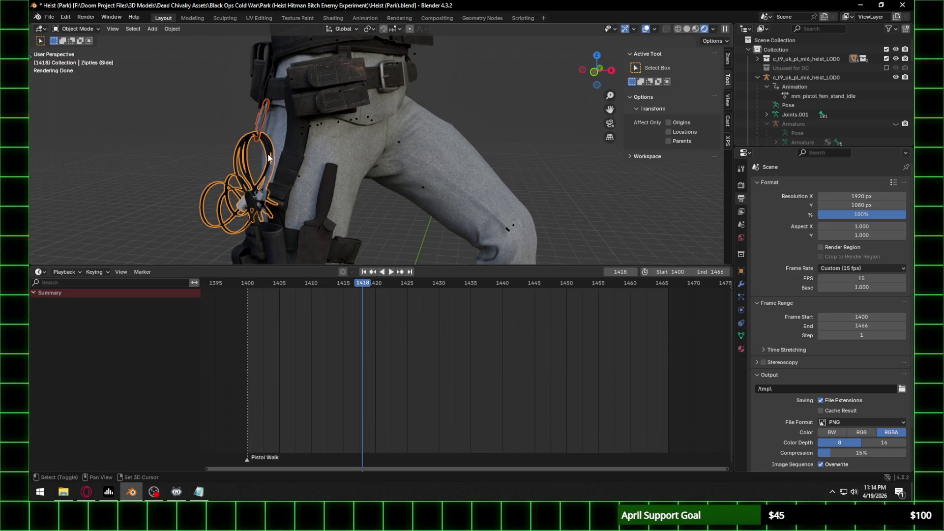
key(space)
mouse_move(273, 158)
middle_down()
mouse_move(349, 137)
mouse_move(396, 153)
mouse_move(390, 146)
mouse_move(467, 126)
mouse_move(448, 122)
middle_up()
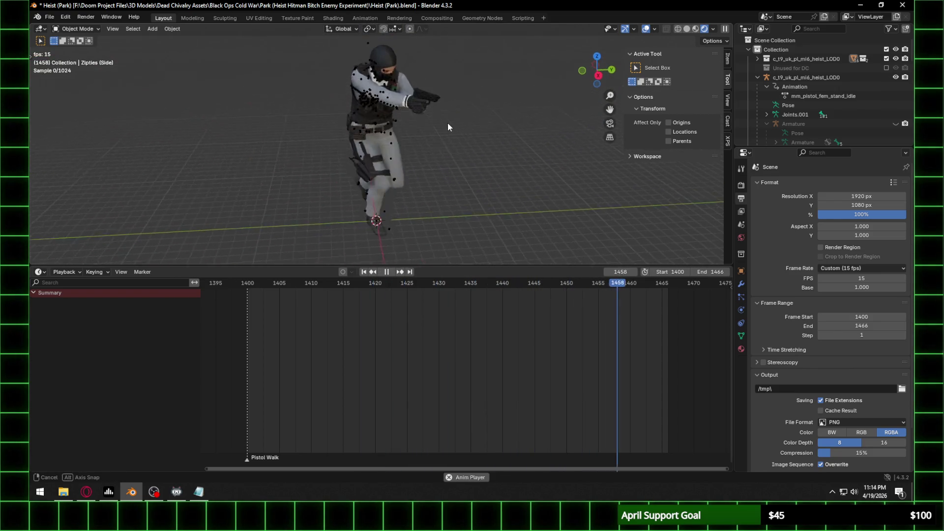
Step: Snap to a side view, stop playback, and select the 9Bang Device on the vest
click(597, 73)
scroll(433, 137, up, 4)
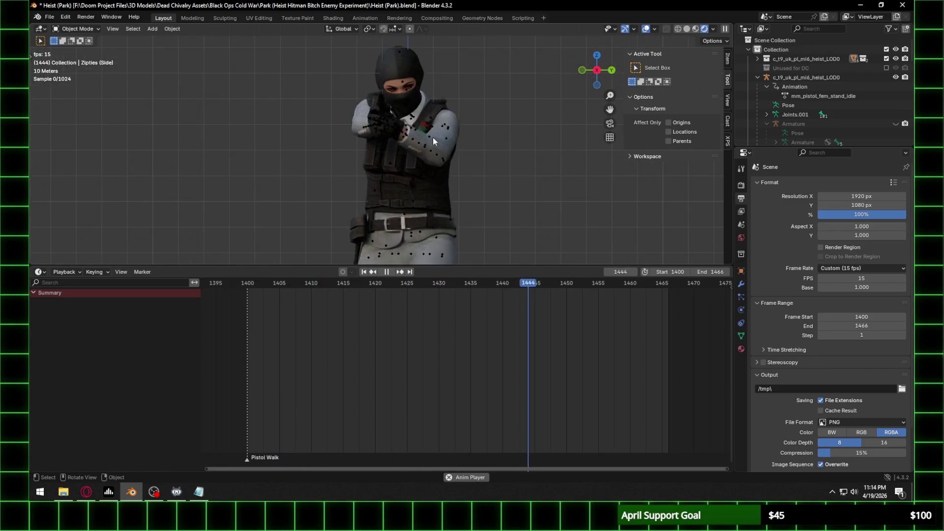
click(425, 127)
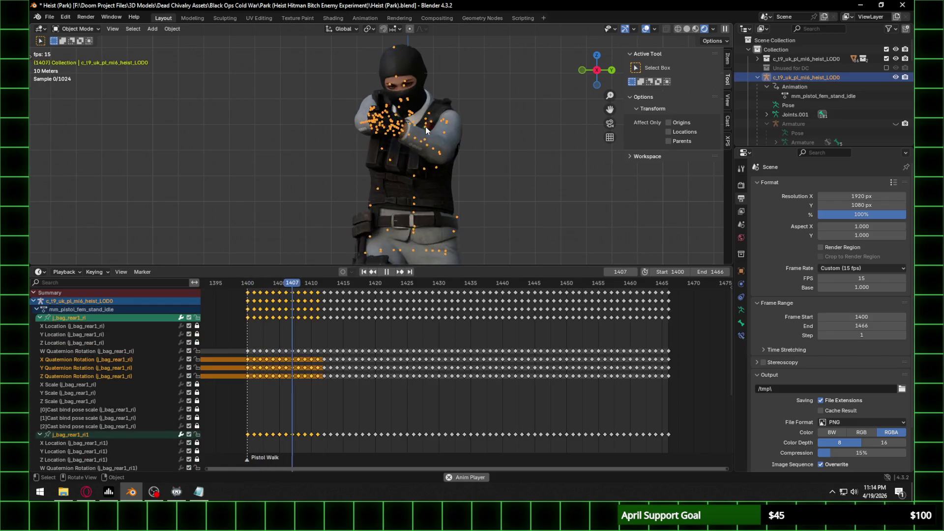
key(space)
mouse_move(443, 120)
middle_down()
mouse_move(421, 143)
mouse_move(401, 112)
middle_up()
click(429, 134)
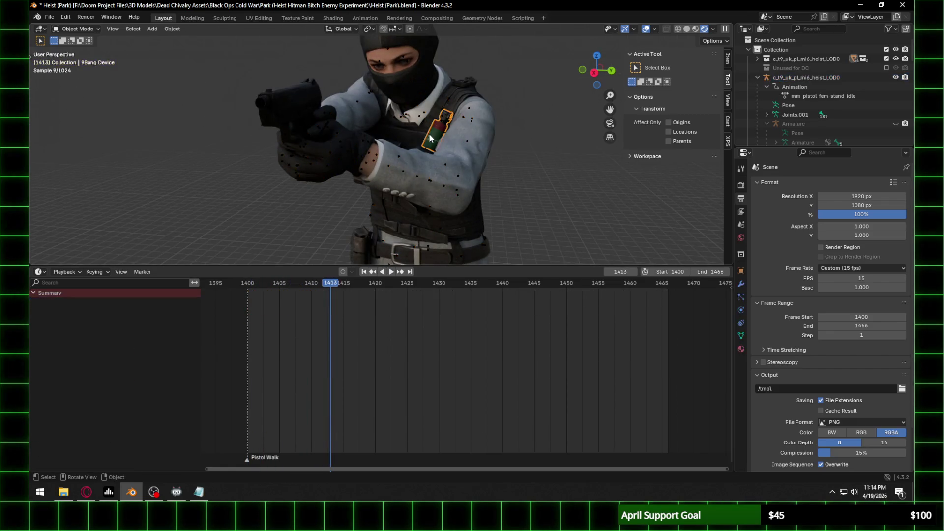
Step: In the enlarged Outliner, drag 9Bang Device out of the armature into the Unused for DC collection
drag(826, 147, 820, 353)
scroll(833, 224, down, 5)
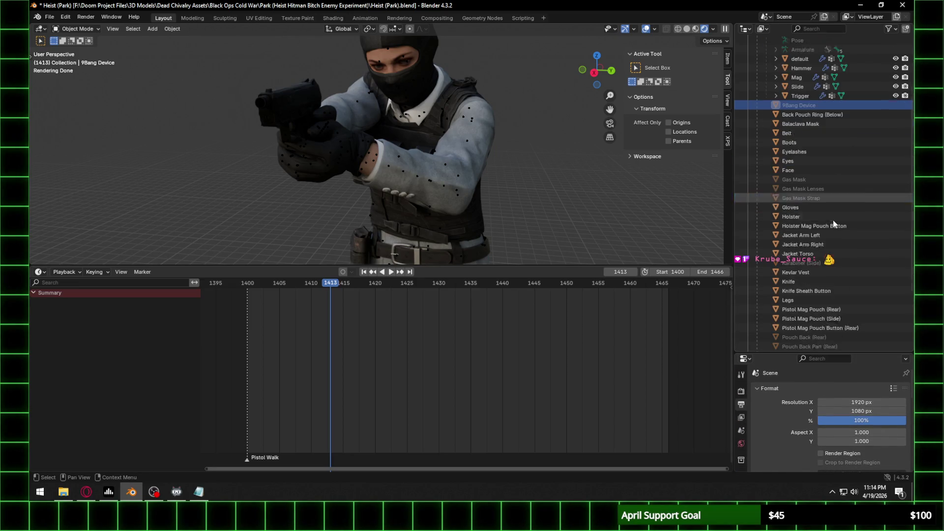
scroll(828, 209, down, 5)
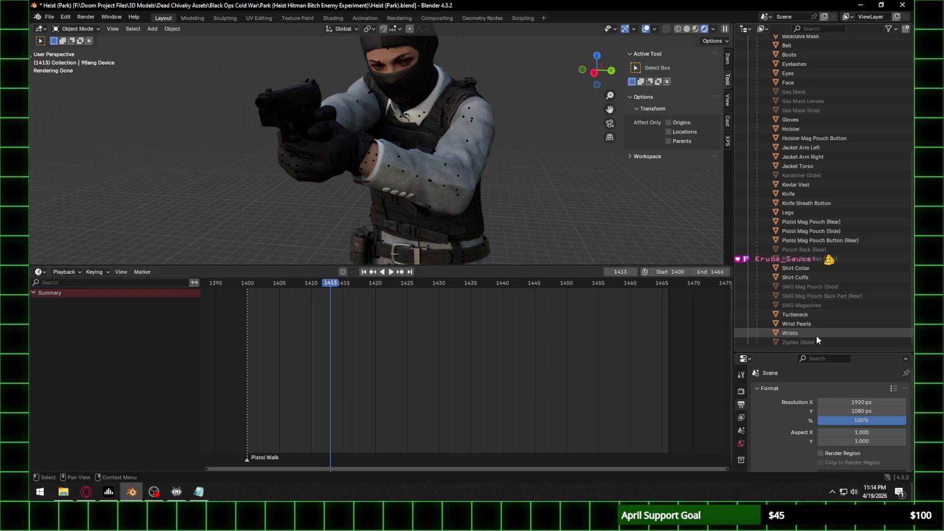
scroll(814, 295, up, 6)
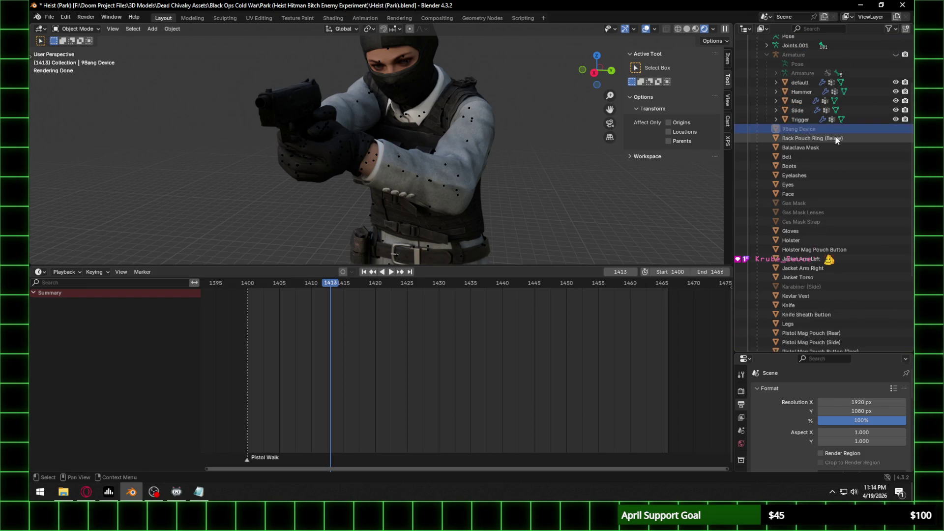
scroll(836, 140, up, 4)
drag(809, 201, 807, 125)
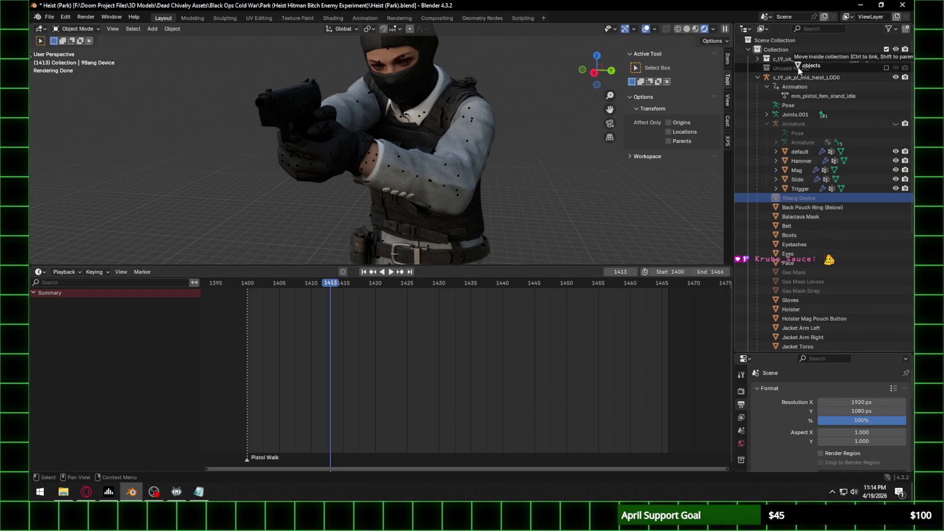
drag(798, 69, 799, 70)
Step: Play the walk animation and snap to a straight side view of the character
key(space)
scroll(473, 167, down, 5)
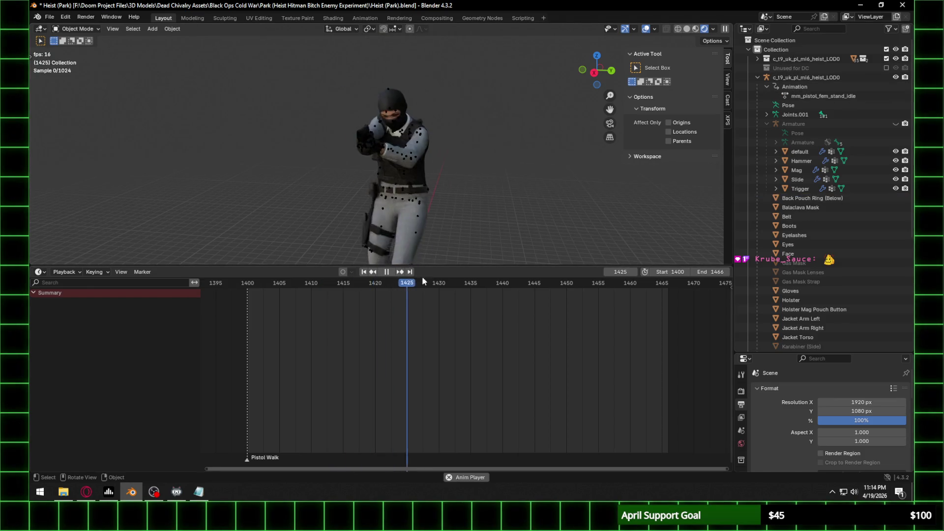
click(594, 72)
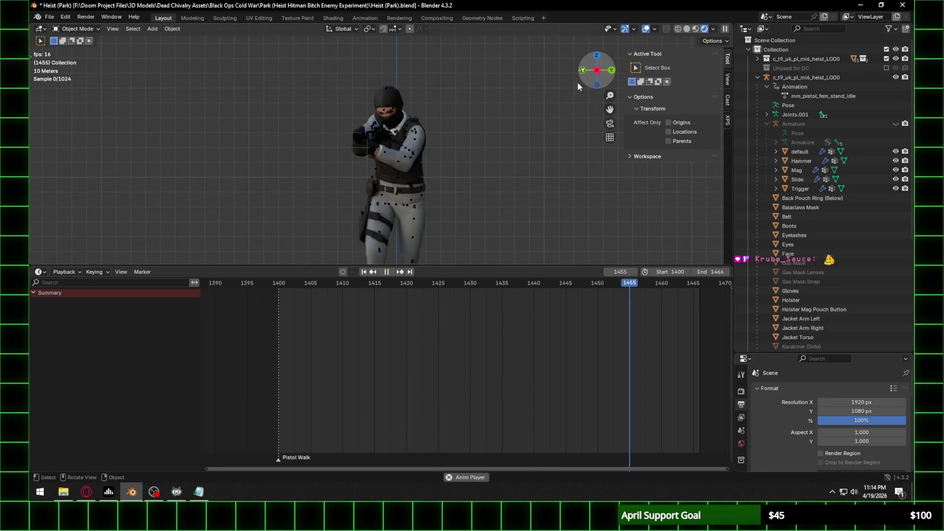
Step: Watch the walk from an angled view, pausing at frame 1440 and resuming
scroll(411, 137, up, 4)
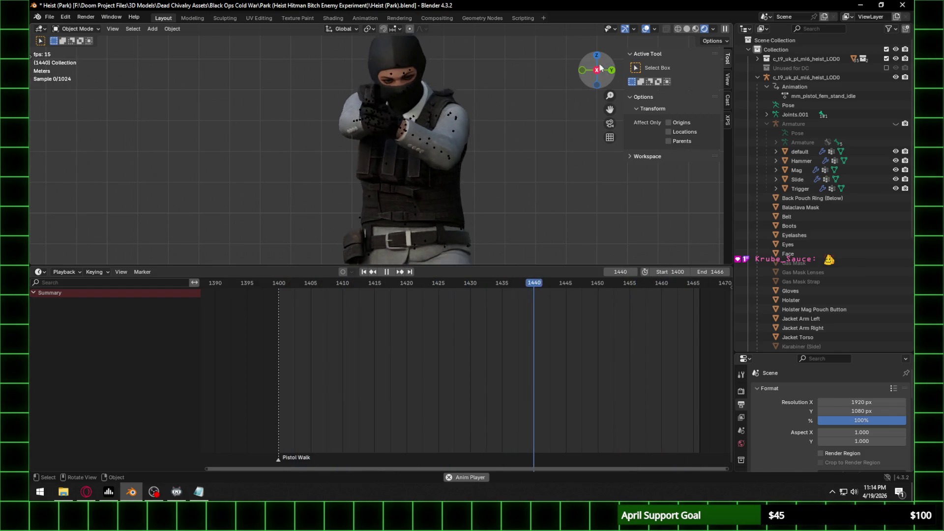
scroll(421, 123, down, 5)
middle_drag(421, 123, 473, 145)
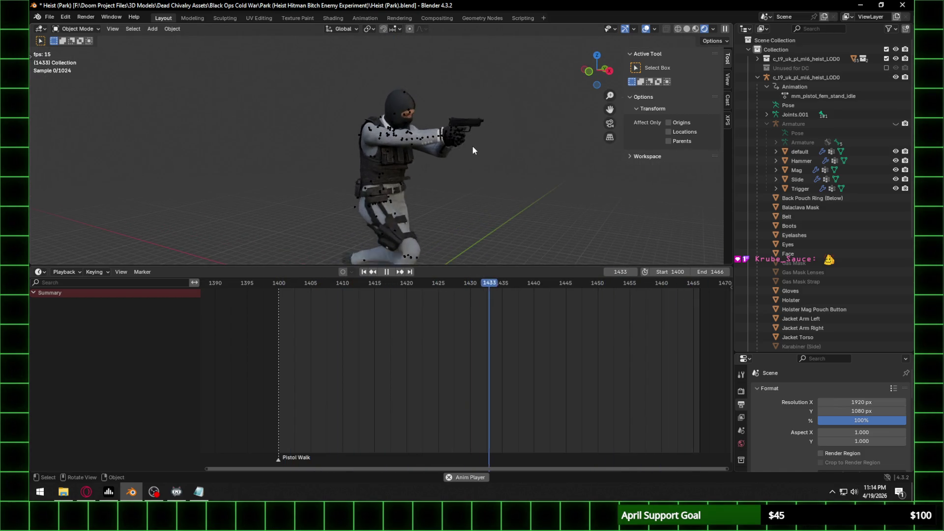
key(space)
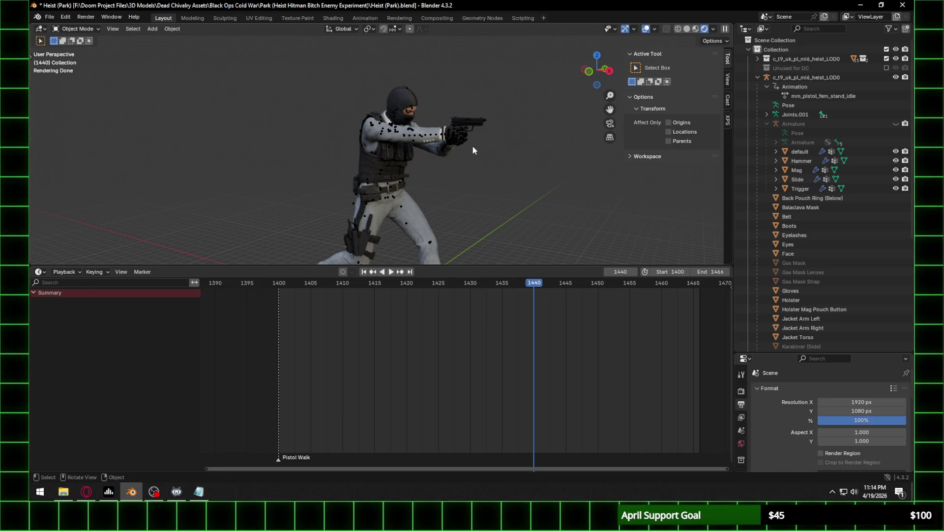
key(space)
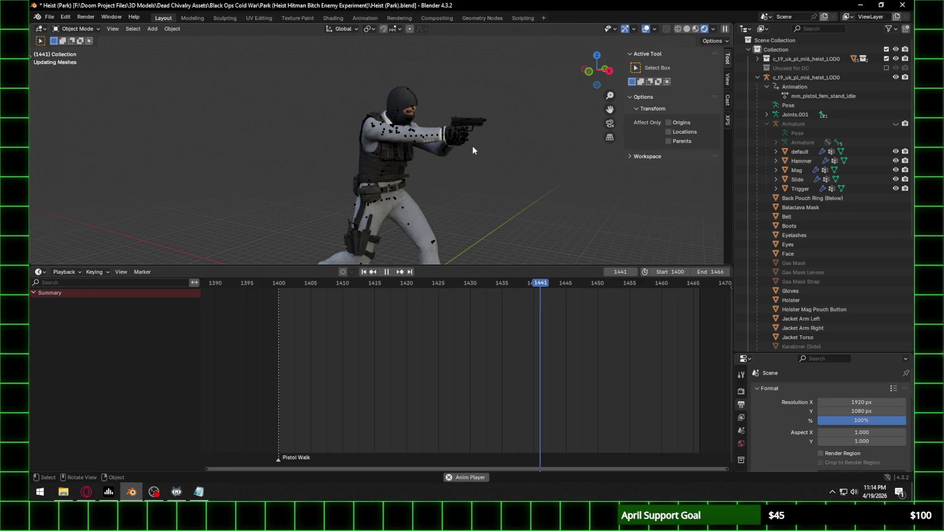
Step: Orbit so the character faces the viewer, then hide the rig in the viewport
scroll(443, 198, down, 3)
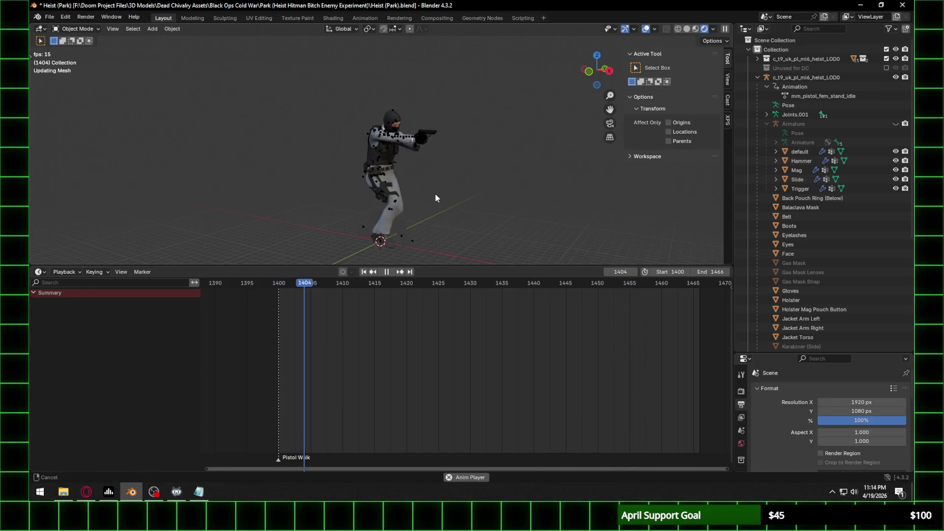
scroll(423, 193, up, 3)
mouse_move(423, 192)
middle_down()
mouse_move(467, 179)
mouse_move(408, 193)
mouse_move(420, 161)
mouse_move(408, 193)
middle_up()
scroll(407, 191, up, 2)
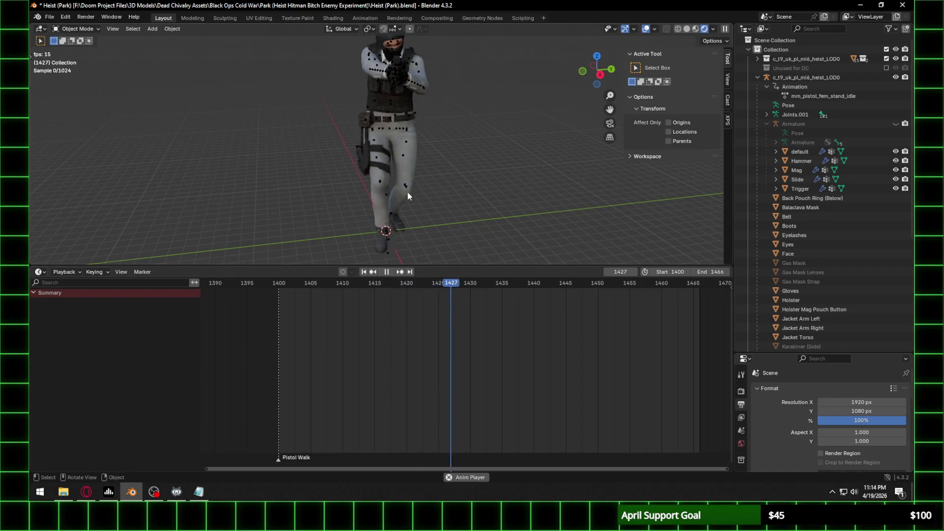
scroll(403, 193, down, 3)
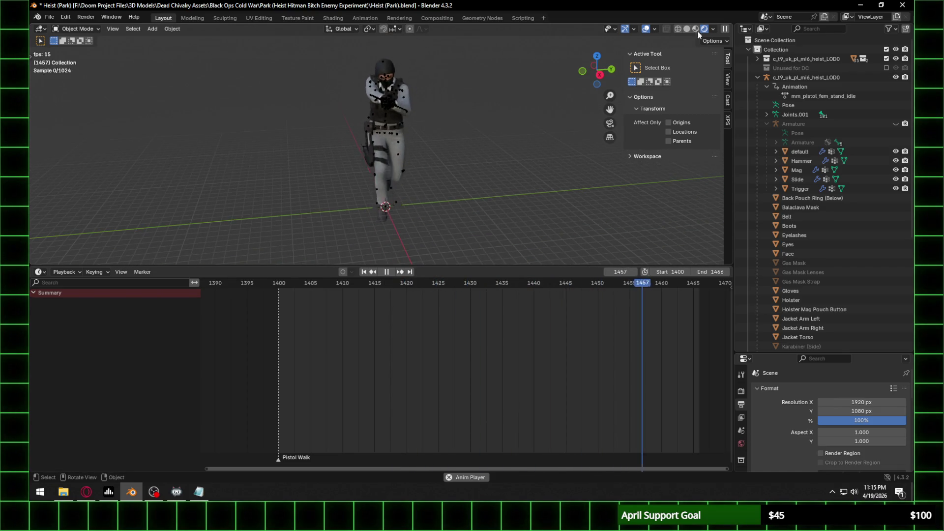
click(895, 77)
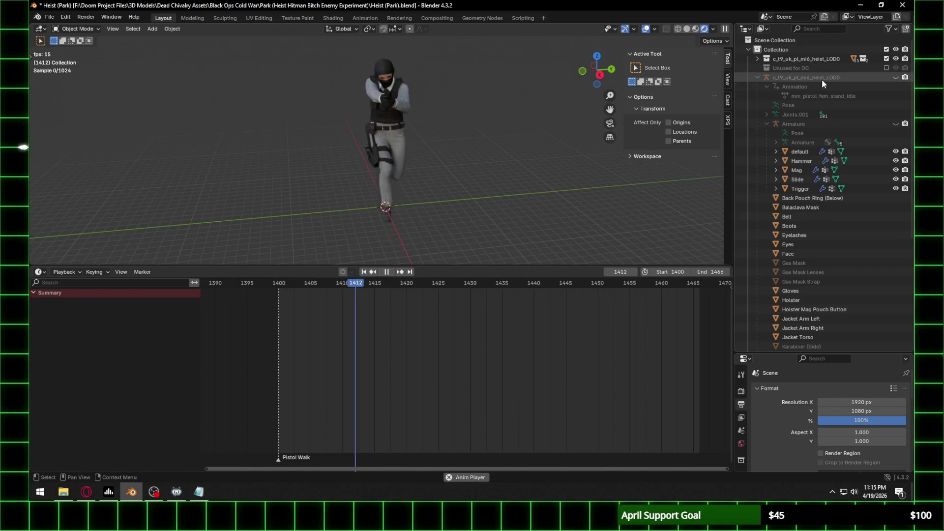
Step: Collapse the character's Outliner entry and orbit in to a close-up of the pistol
click(757, 77)
scroll(429, 122, up, 3)
scroll(457, 95, down, 3)
middle_drag(447, 104, 433, 161)
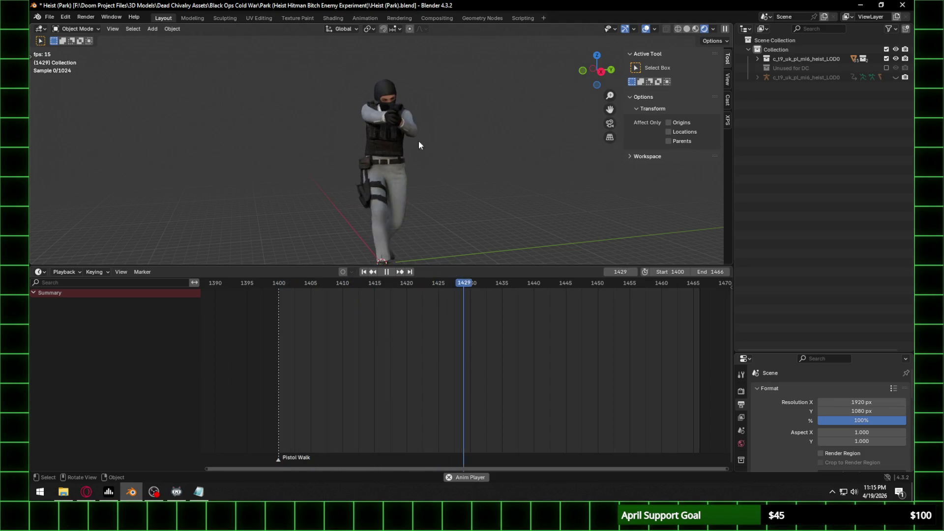
scroll(445, 119, up, 3)
mouse_move(446, 120)
middle_down()
mouse_move(427, 137)
mouse_move(450, 151)
mouse_move(500, 111)
middle_up()
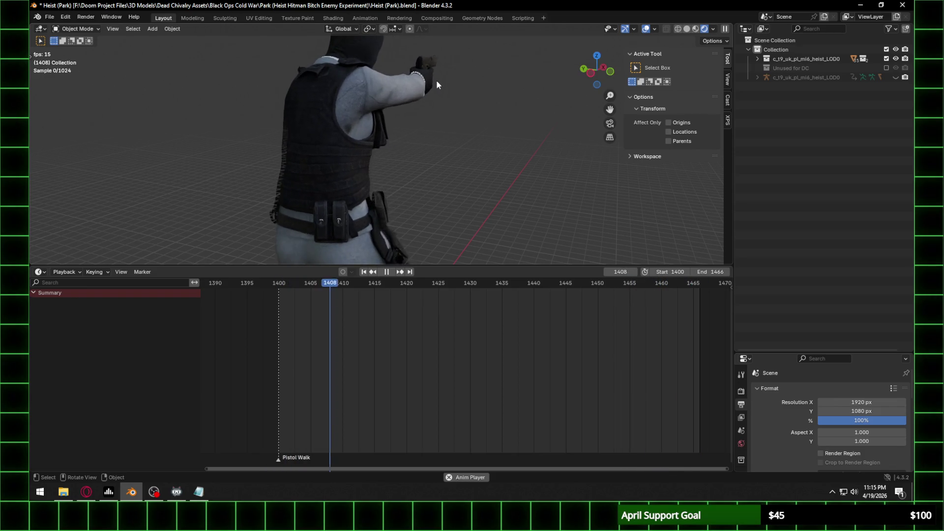
scroll(435, 80, up, 3)
mouse_move(406, 217)
middle_down()
mouse_move(370, 240)
mouse_move(365, 153)
middle_up()
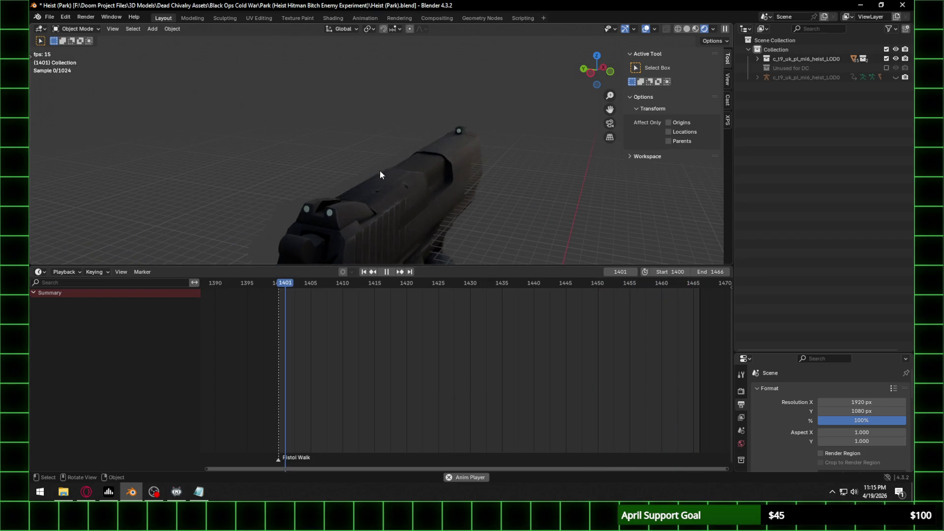
Step: Stop playback, select the pistol's Slide, and show its Material #25 nodes in the Shading workspace
key(space)
click(295, 219)
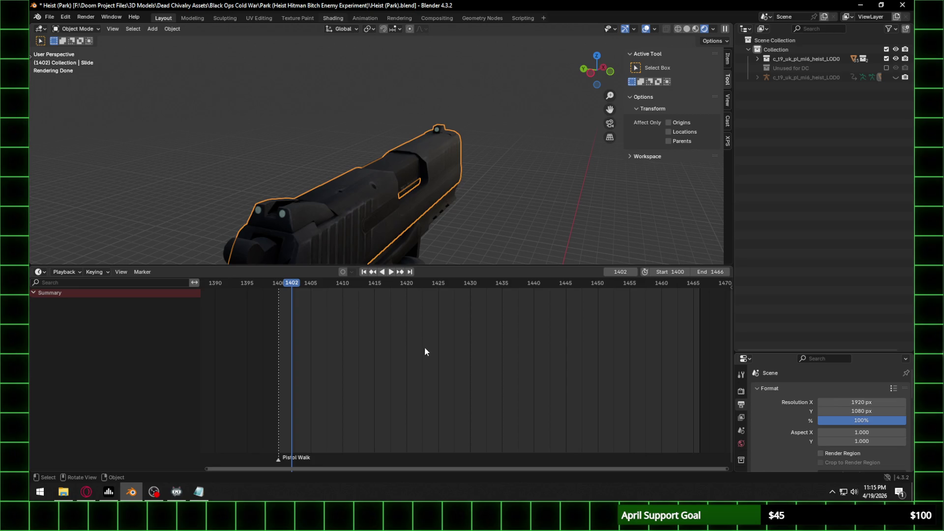
key(ctrl+Page_Down)
key(ctrl+Page_Down)
key(ctrl+Page_Down)
mouse_move(540, 385)
middle_down()
mouse_move(509, 354)
mouse_move(559, 405)
middle_up()
scroll(529, 326, up, 3)
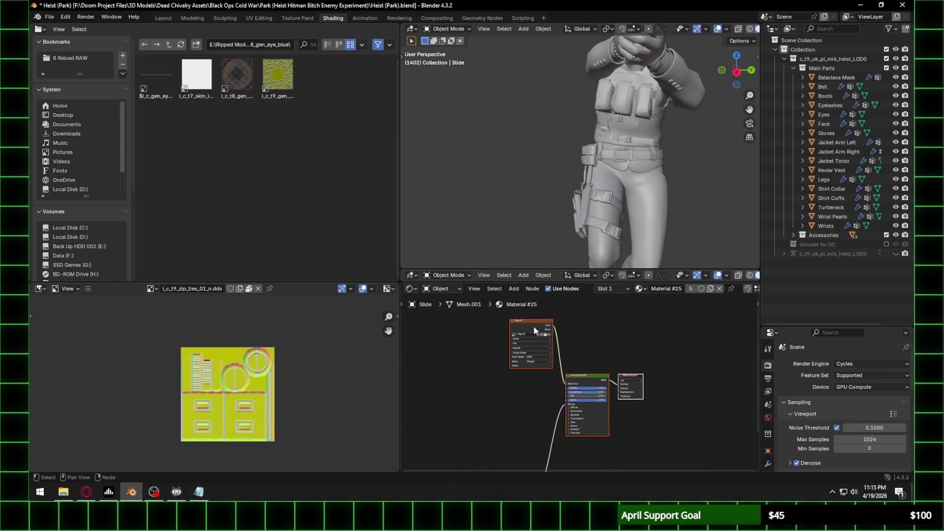
Step: Move the Map #1 node aside and bring hk45c_n.tga into the node tree from the file browser
click(534, 330)
drag(534, 330, 500, 344)
scroll(503, 365, up, 2)
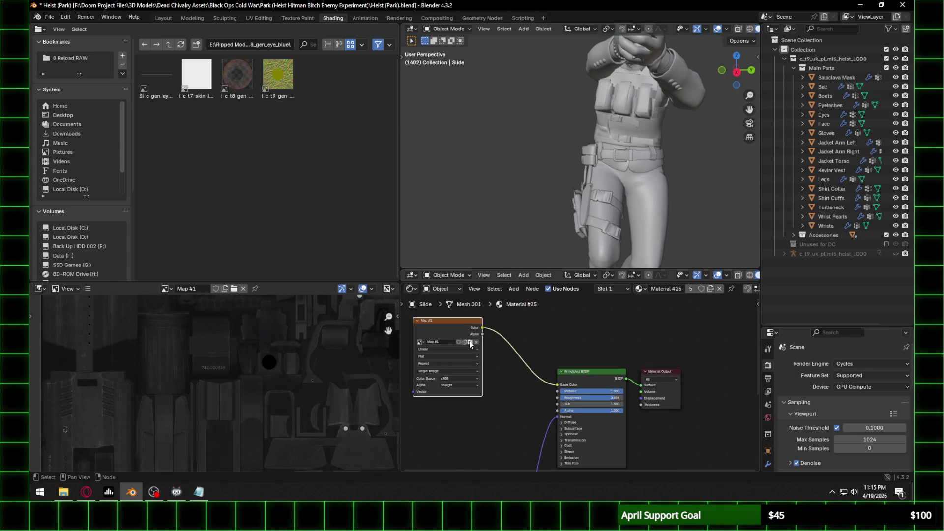
click(470, 343)
click(718, 91)
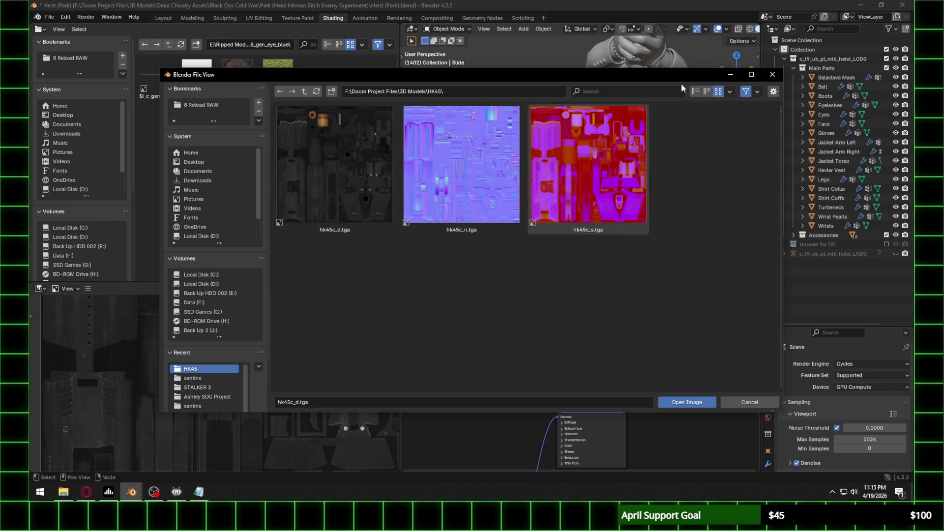
mouse_move(521, 75)
mouse_down()
mouse_move(521, 55)
mouse_move(392, 32)
mouse_up()
mouse_move(344, 123)
mouse_down()
mouse_move(433, 375)
mouse_move(433, 432)
mouse_up()
scroll(458, 453, down, 2)
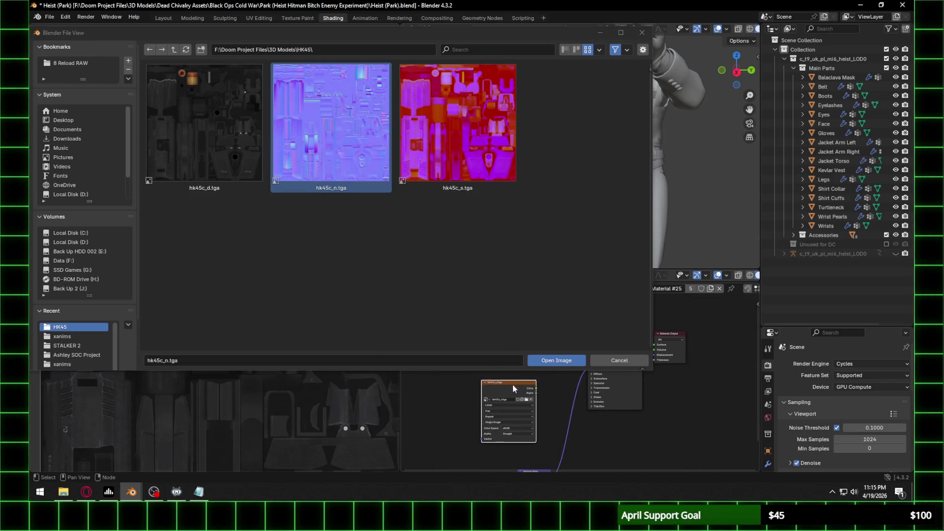
middle_drag(457, 453, 443, 388)
Step: Set the Normal Map node to UVChannel_1 and link the normal texture's Color into it
click(526, 425)
click(524, 424)
click(522, 433)
drag(470, 383, 503, 434)
click(522, 429)
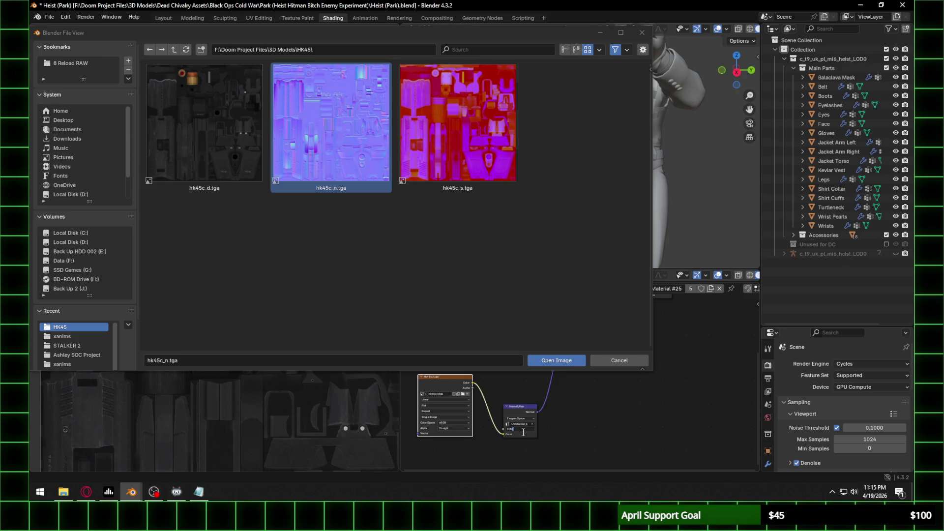
Step: Set the normal texture's alpha to Straight and its colour space to Non-Color
click(465, 429)
click(462, 429)
click(455, 434)
click(456, 424)
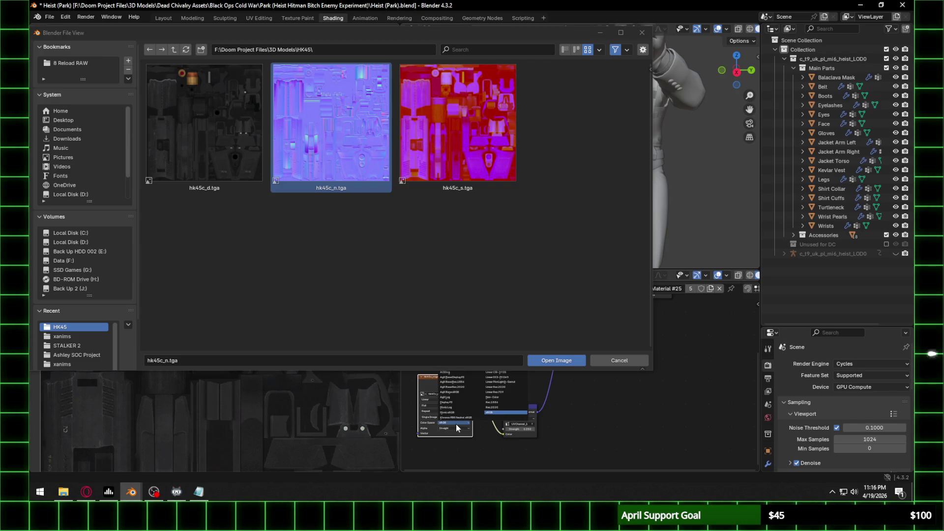
click(501, 396)
Step: Add hk45c_s.tga as a new Image Texture node and close the file browser
click(467, 89)
mouse_move(467, 90)
mouse_down()
mouse_move(577, 391)
mouse_move(622, 427)
mouse_move(588, 321)
mouse_move(556, 325)
mouse_up()
click(641, 32)
scroll(556, 325, up, 3)
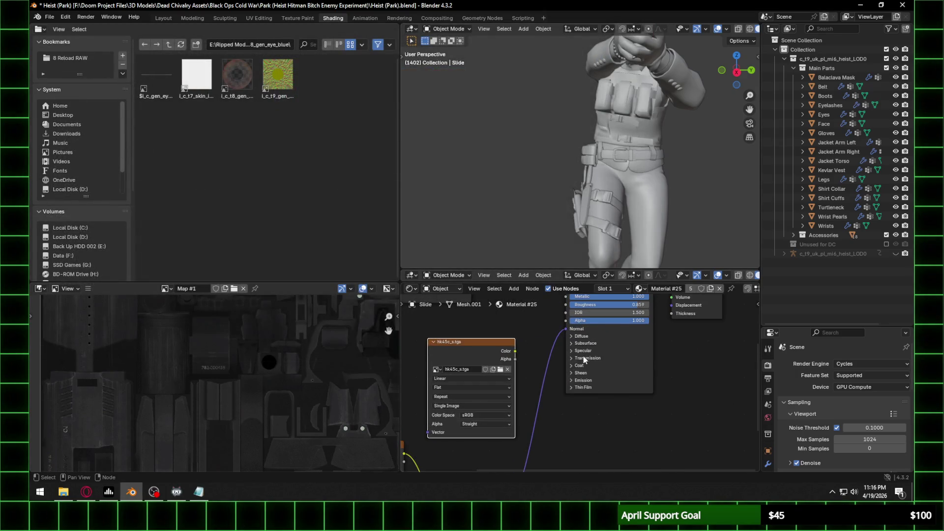
Step: Expand the Principled BSDF's Specular section and link the hk45c_s Color to Tint
click(578, 351)
drag(515, 351, 567, 376)
scroll(720, 30, down, 2)
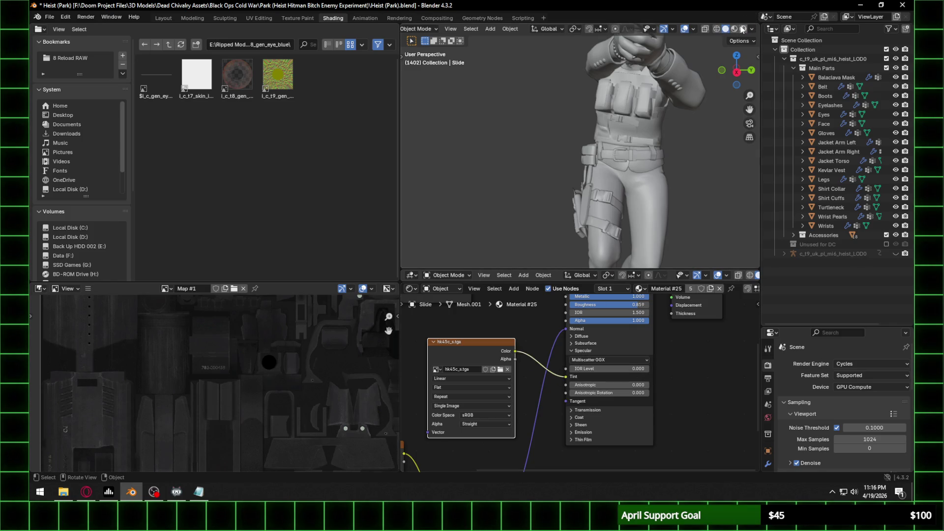
Step: Switch the viewport to Rendered shading and orbit in close around the pistol
click(742, 29)
mouse_move(656, 105)
middle_down()
mouse_move(585, 187)
mouse_move(660, 169)
mouse_move(556, 166)
mouse_move(567, 158)
middle_up()
scroll(568, 158, down, 5)
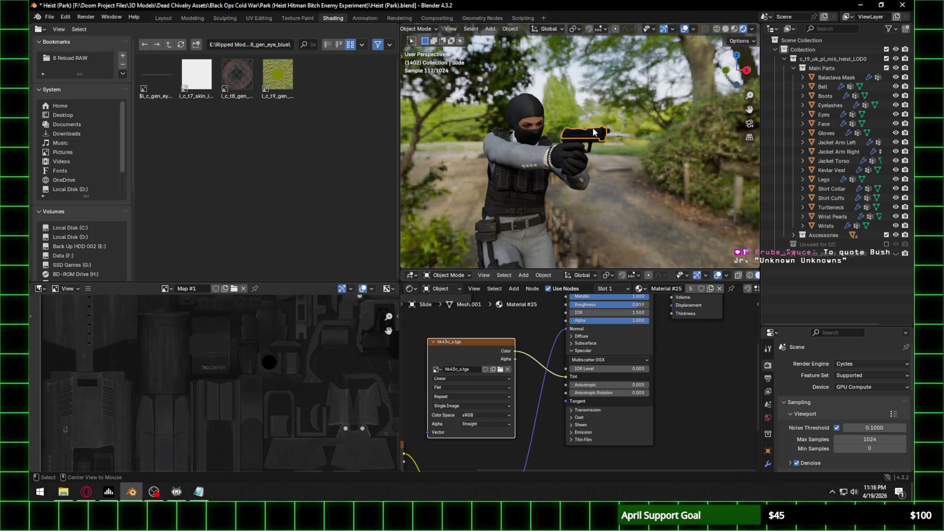
scroll(565, 157, up, 6)
mouse_move(564, 161)
middle_down()
mouse_move(593, 159)
mouse_move(550, 179)
middle_up()
scroll(461, 200, up, 5)
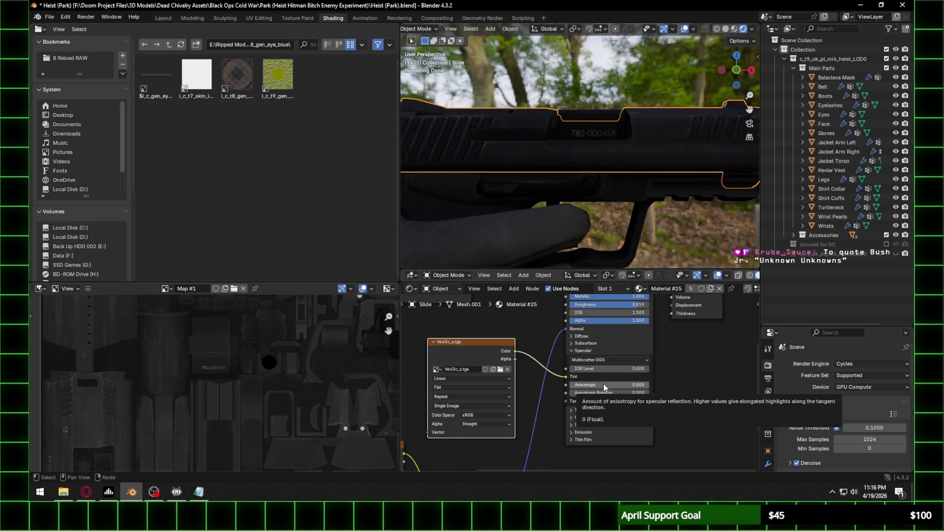
Step: Set the Specular IOR Level to 0.250, then select the pistol frame object
click(615, 369)
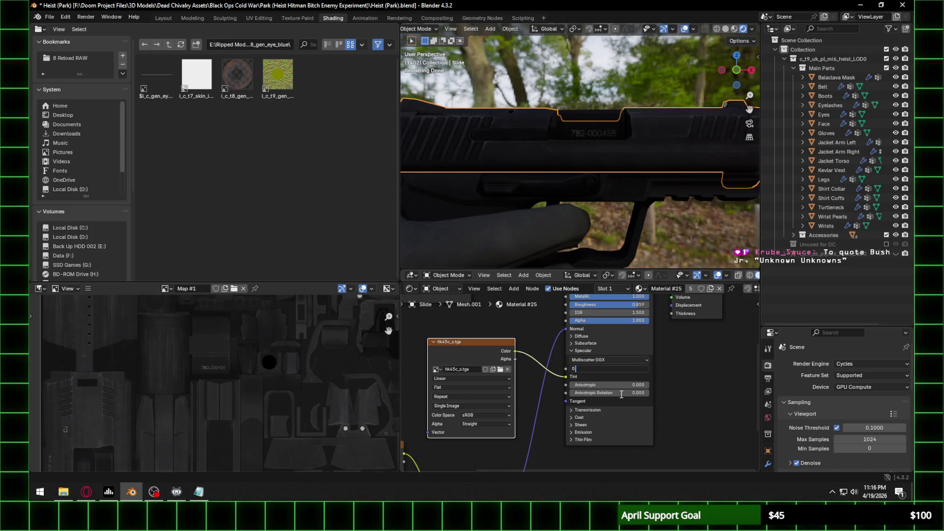
text(.250)
key(Return)
click(642, 230)
scroll(631, 241, down, 5)
scroll(482, 382, down, 5)
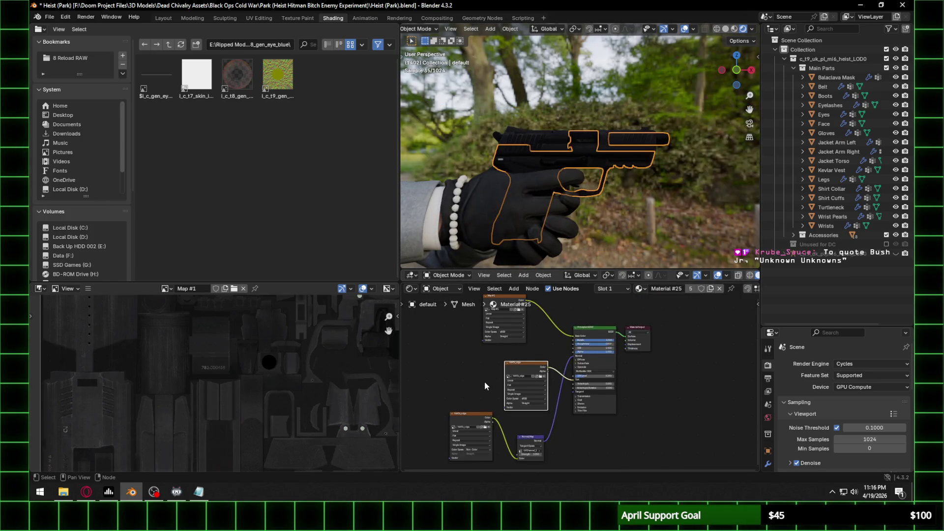
Step: Deselect the pistol and briefly play the walk animation while orbiting the view
click(662, 211)
key(space)
mouse_move(663, 212)
middle_down()
mouse_move(531, 215)
mouse_move(667, 220)
middle_up()
key(space)
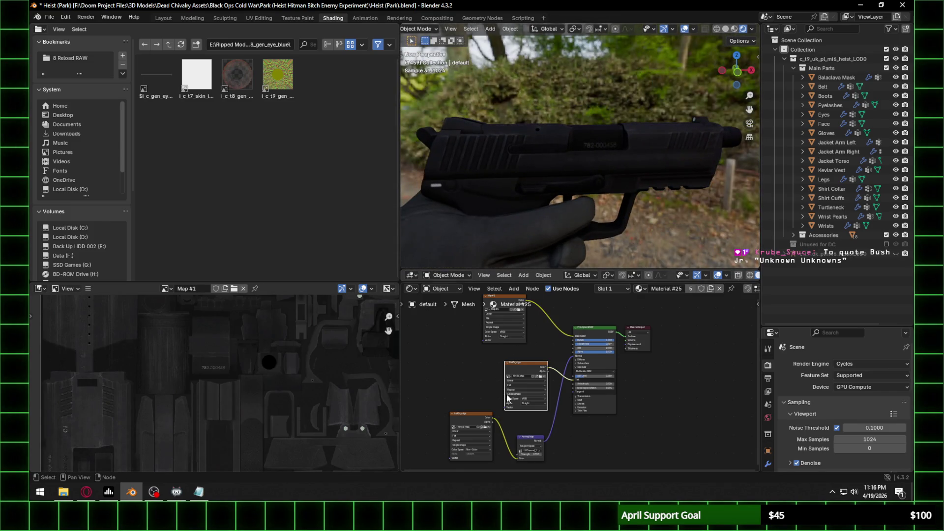
Step: Set the hk45c_s specular texture's colour space to Non-Color
click(460, 416)
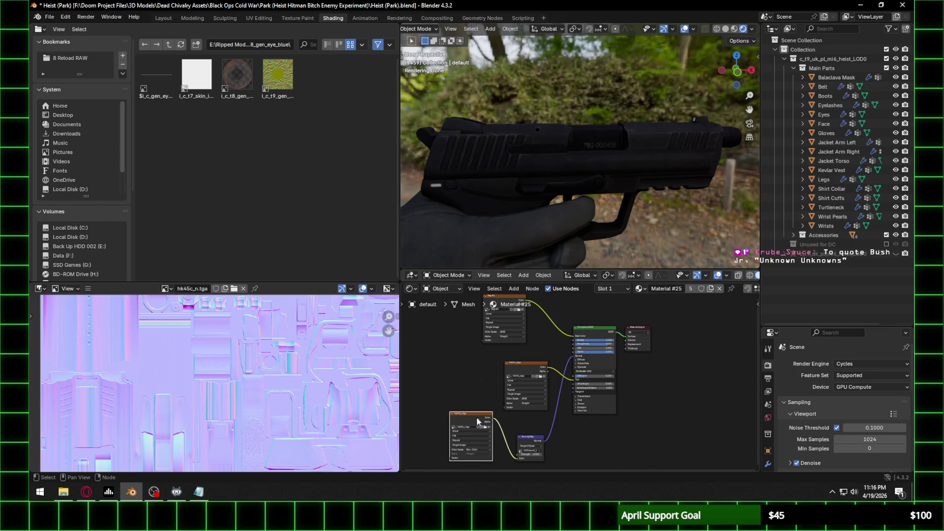
click(520, 361)
scroll(229, 394, up, 2)
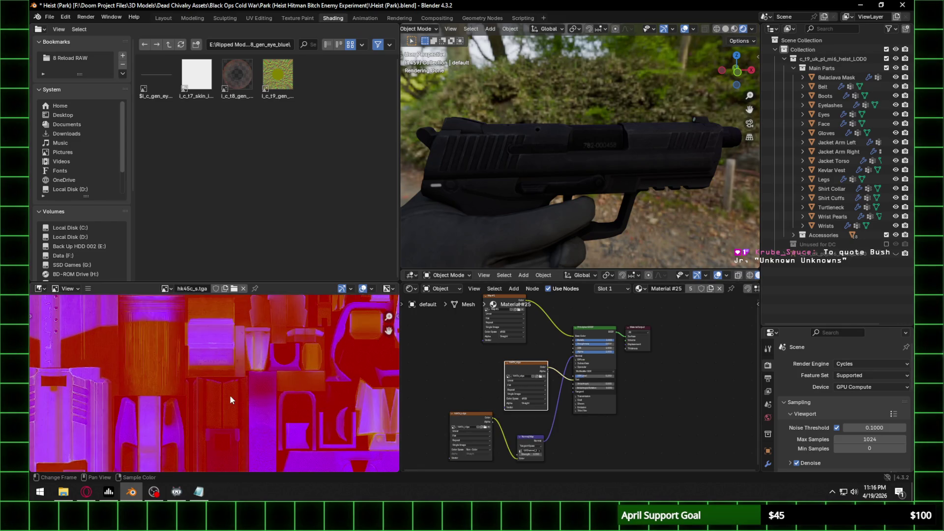
click(531, 397)
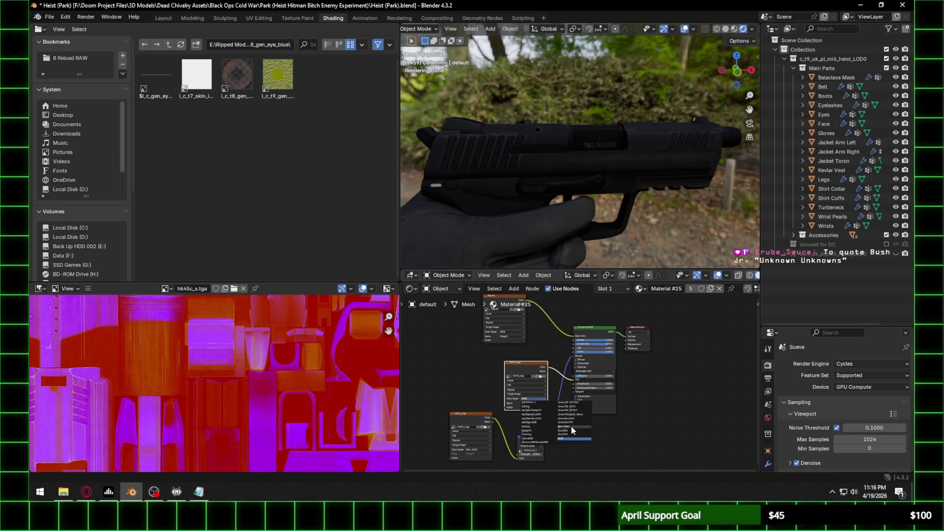
click(571, 425)
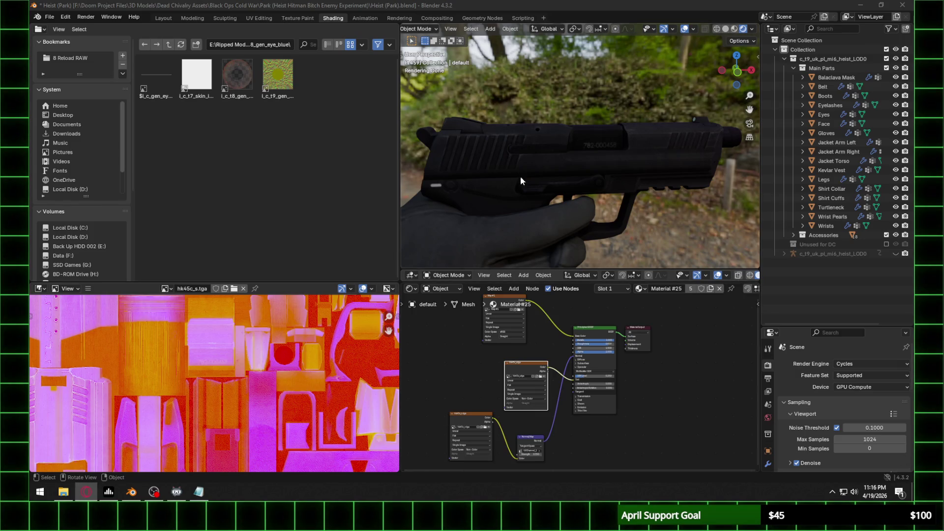
Step: Feed the hk45c_s Alpha into IOR Level, then relink its Color to the specular Tint
scroll(574, 212, up, 2)
mouse_move(618, 179)
middle_down()
mouse_move(570, 178)
mouse_move(558, 210)
middle_up()
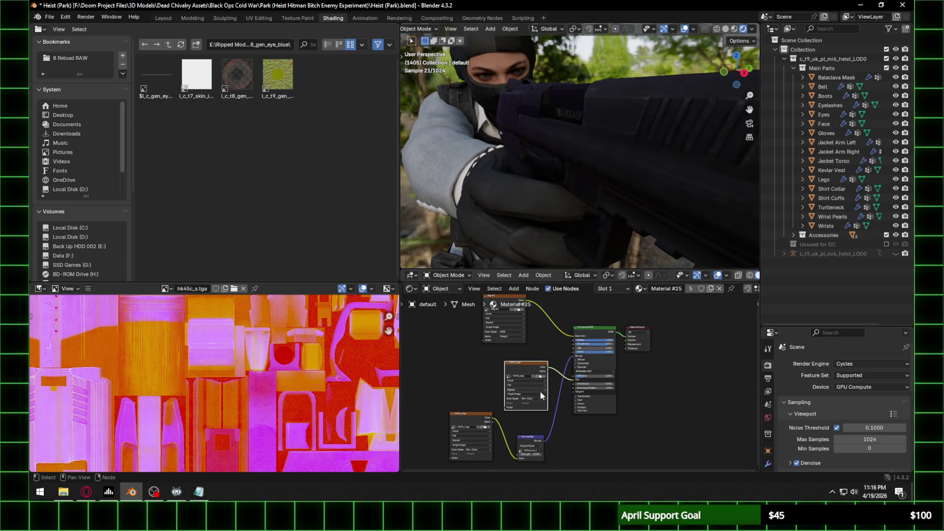
scroll(540, 391, up, 2)
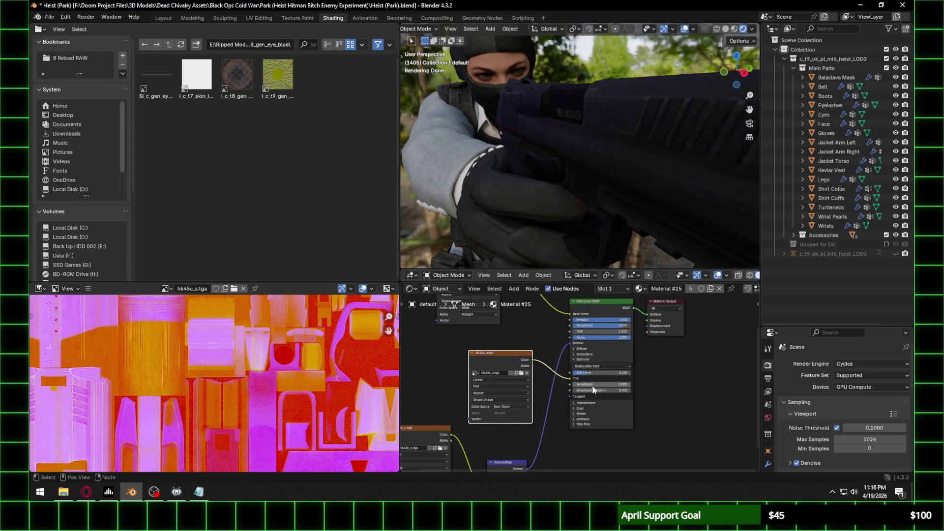
mouse_move(569, 380)
mouse_down()
mouse_move(532, 363)
mouse_move(577, 374)
mouse_up()
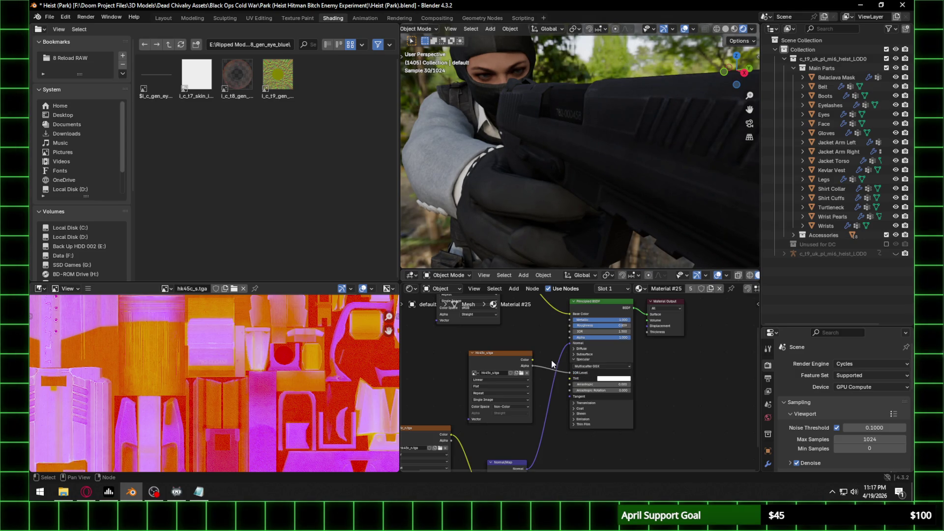
mouse_move(532, 359)
mouse_down()
mouse_move(573, 378)
mouse_move(537, 371)
mouse_move(530, 362)
mouse_move(573, 379)
mouse_up()
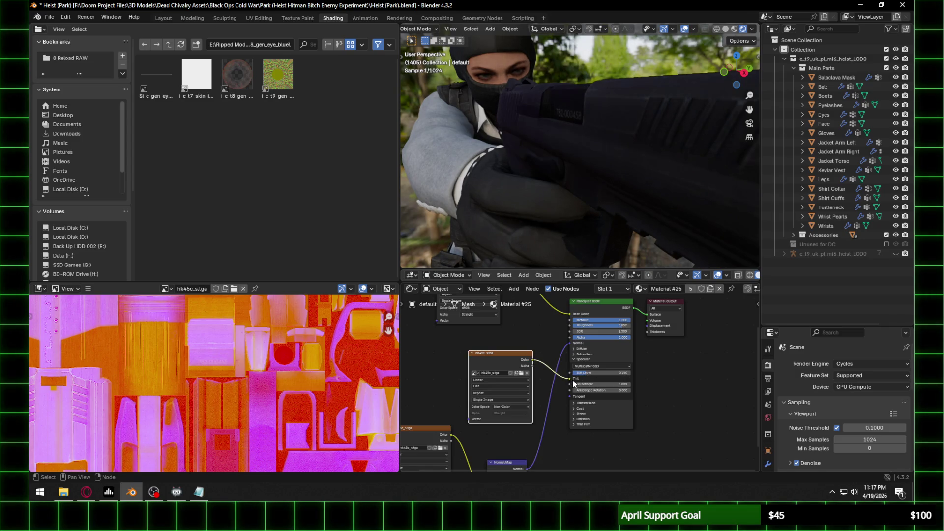
middle_drag(565, 199, 686, 192)
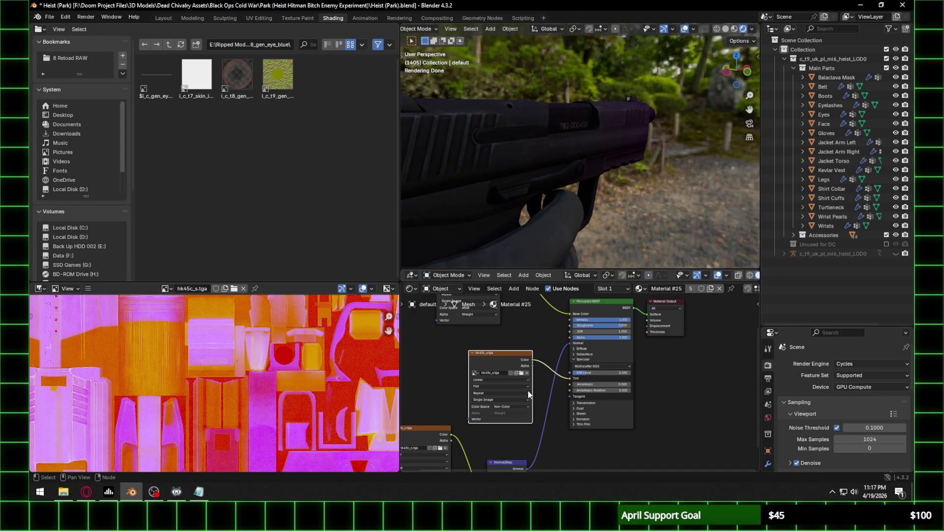
Step: Frame the hk45c_s texture on the grip area, keeping its colour space Non-Color
key(Home)
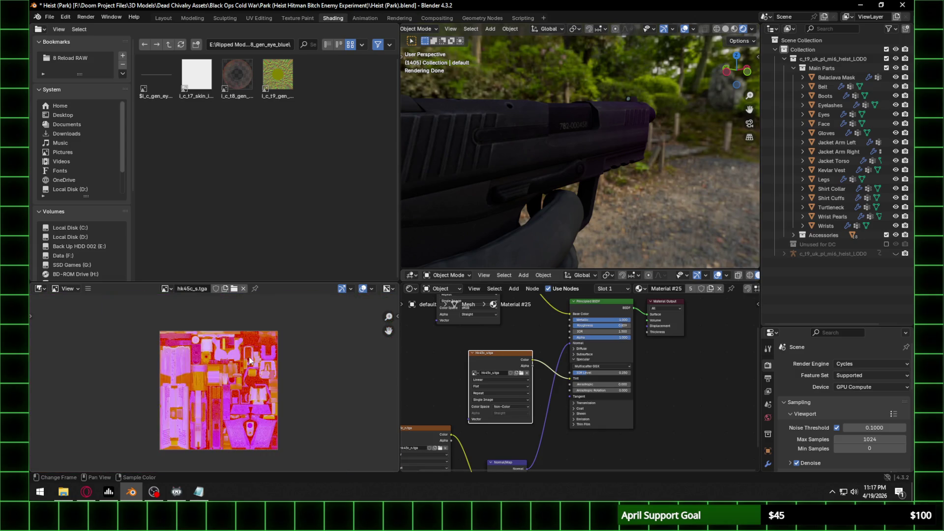
scroll(249, 360, up, 4)
middle_drag(250, 360, 239, 265)
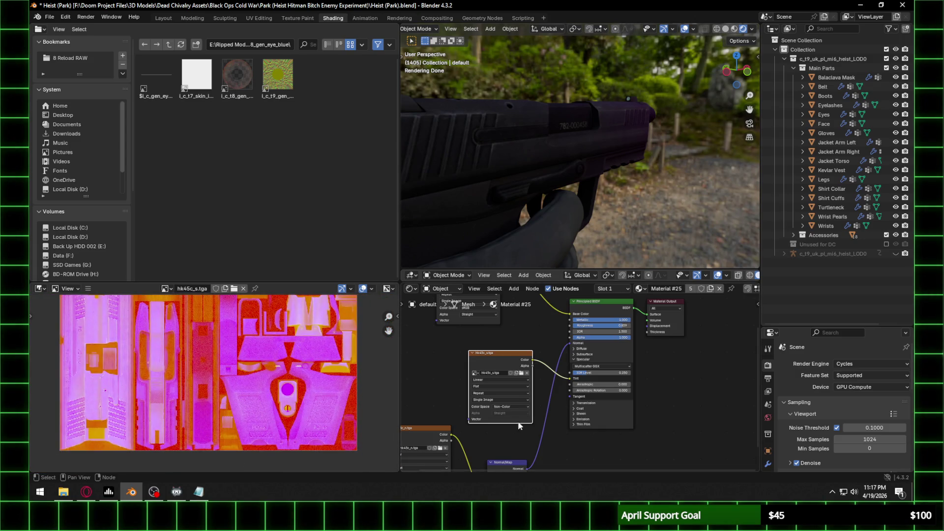
scroll(499, 411, up, 2)
click(492, 418)
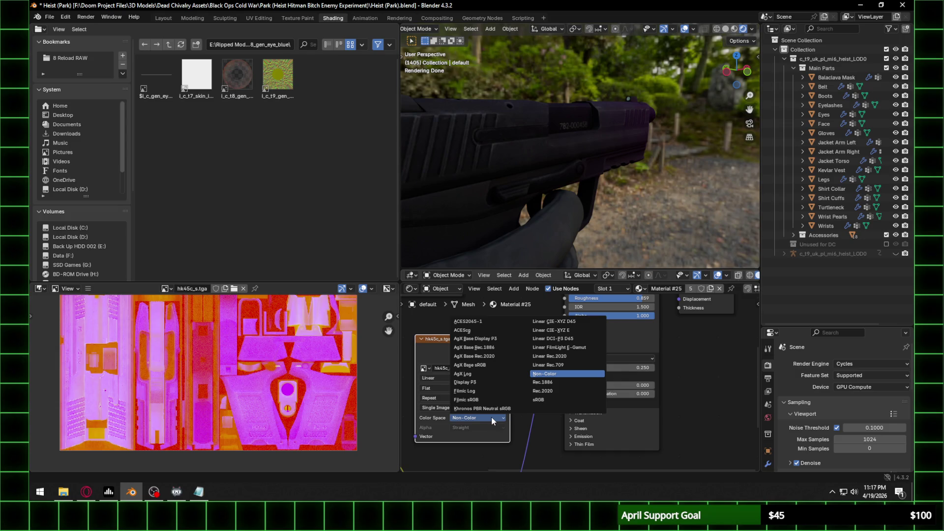
click(491, 417)
Step: Test a higher IOR Level, then set it back to 0.250
drag(593, 368, 641, 367)
right_click(599, 370)
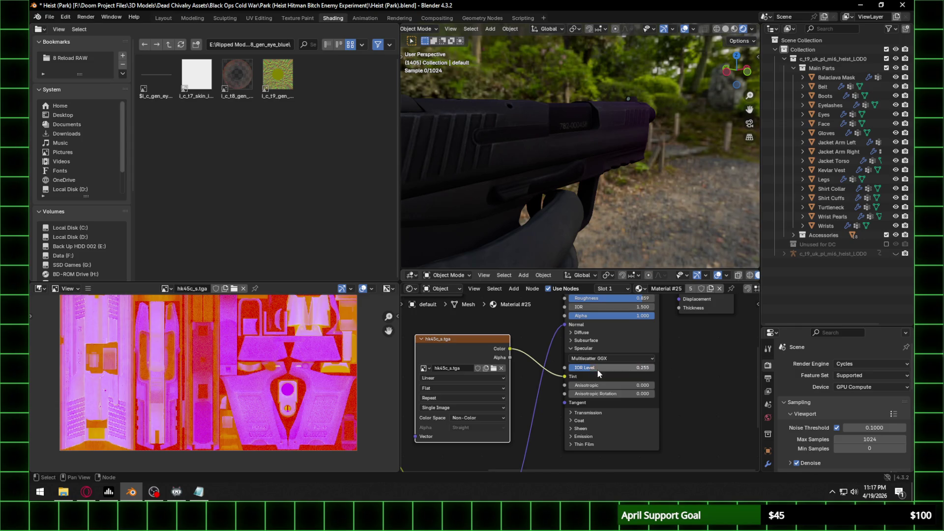
click(598, 370)
key(Return)
Step: Play the walk animation while panning around the specular texture view, then stop it
key(space)
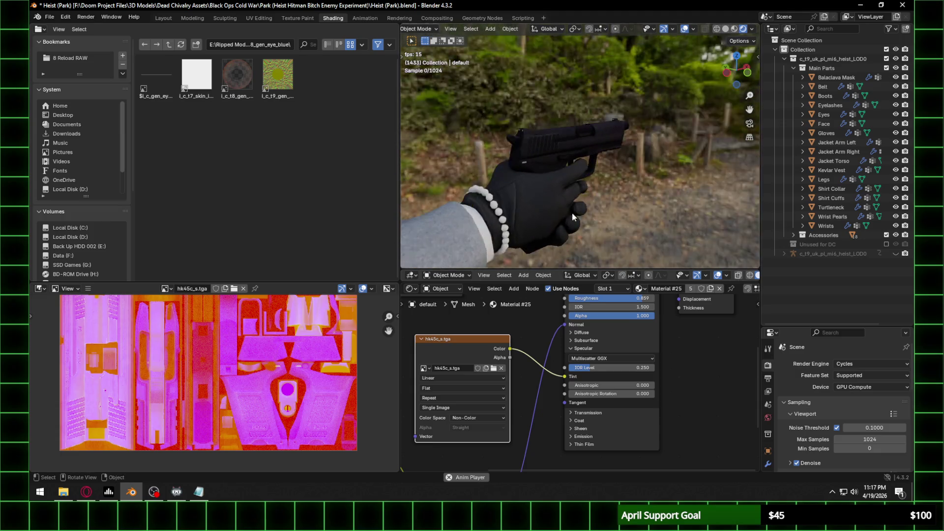
scroll(203, 359, down, 4)
scroll(203, 358, up, 3)
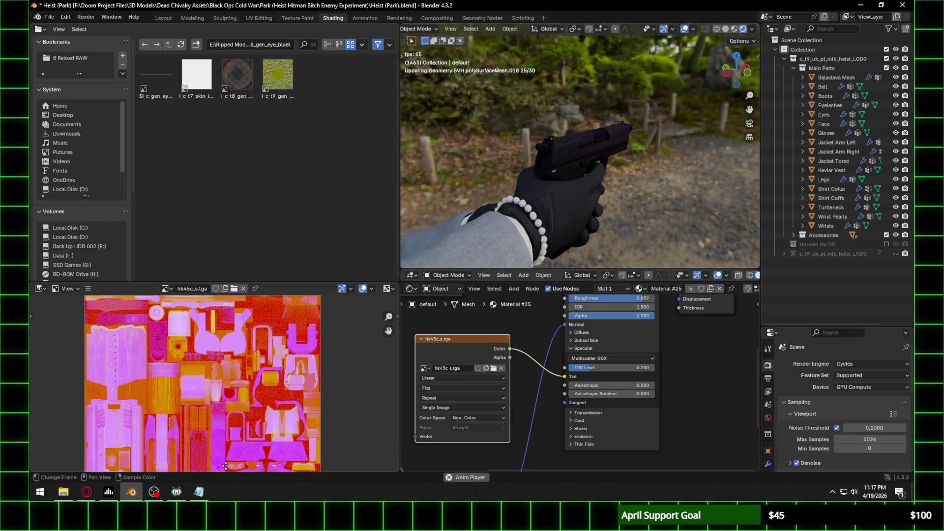
scroll(240, 402, up, 3)
scroll(214, 423, down, 3)
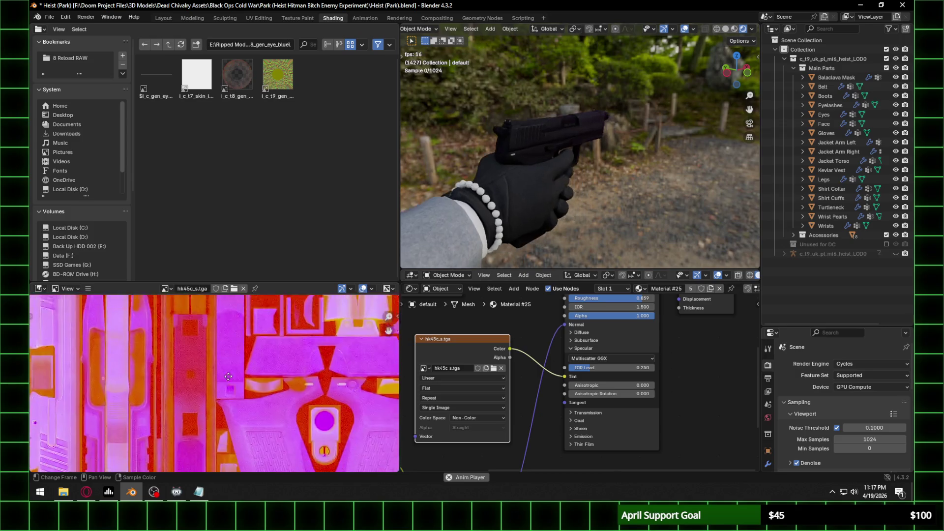
mouse_move(287, 459)
middle_down()
mouse_move(293, 424)
mouse_move(313, 401)
mouse_move(270, 455)
mouse_move(263, 506)
middle_up()
key(Escape)
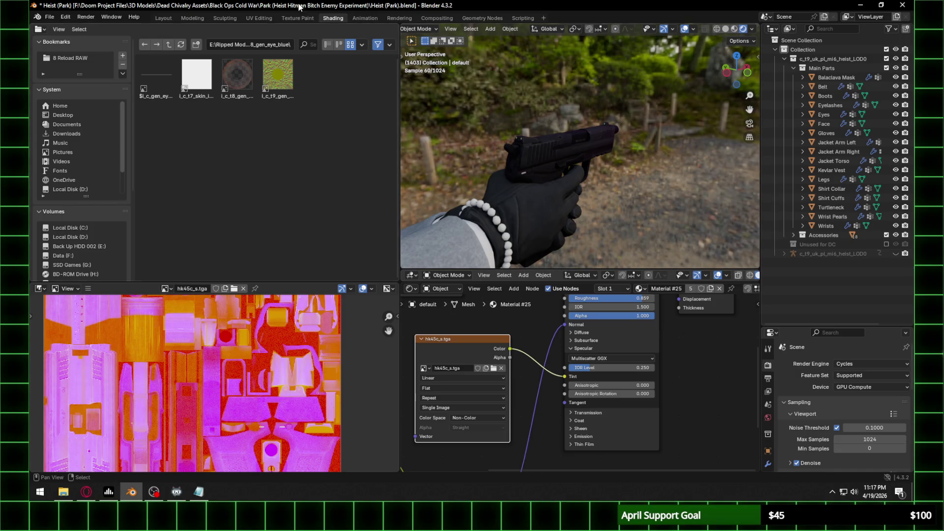
Step: Switch to the UV Editing workspace with the UV layout shown over the texture
click(258, 17)
scroll(595, 125, up, 5)
click(295, 29)
middle_drag(565, 221, 692, 281)
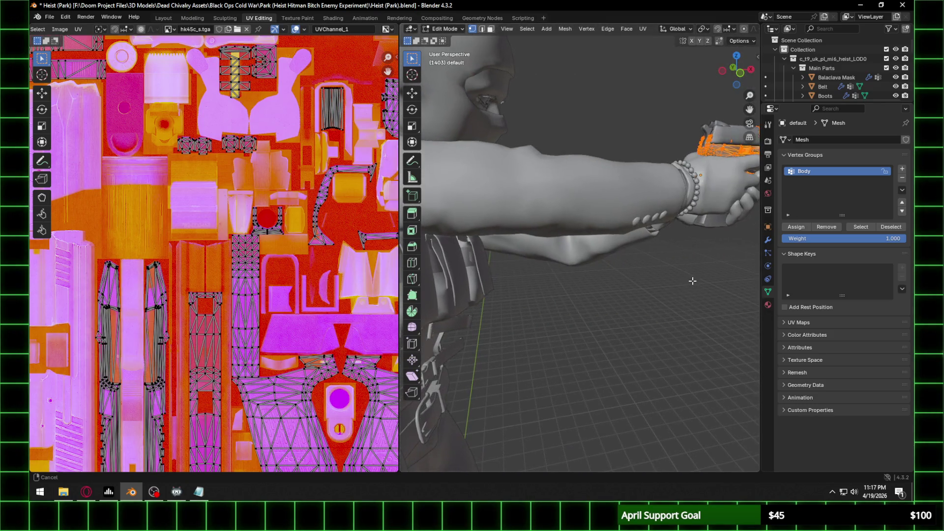
key(KP_Decimal)
scroll(692, 280, up, 4)
click(435, 30)
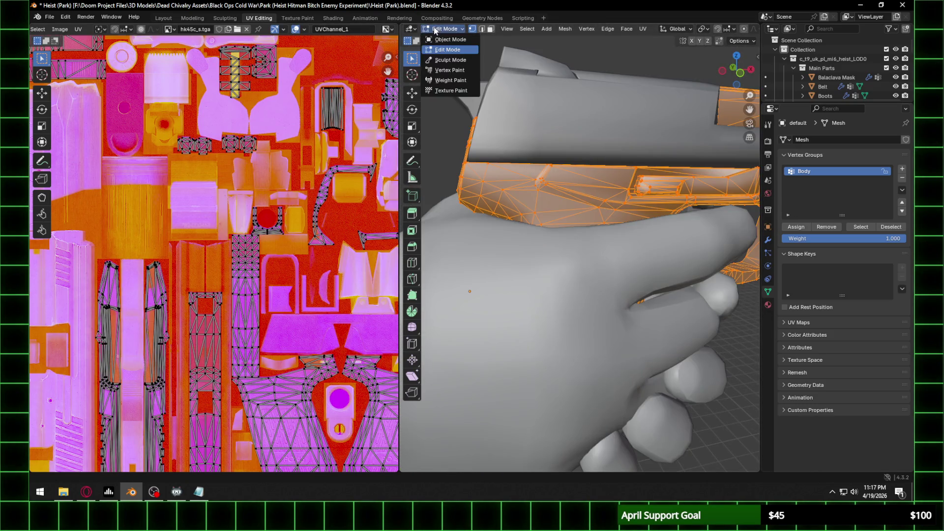
click(584, 106)
key(KP_Decimal)
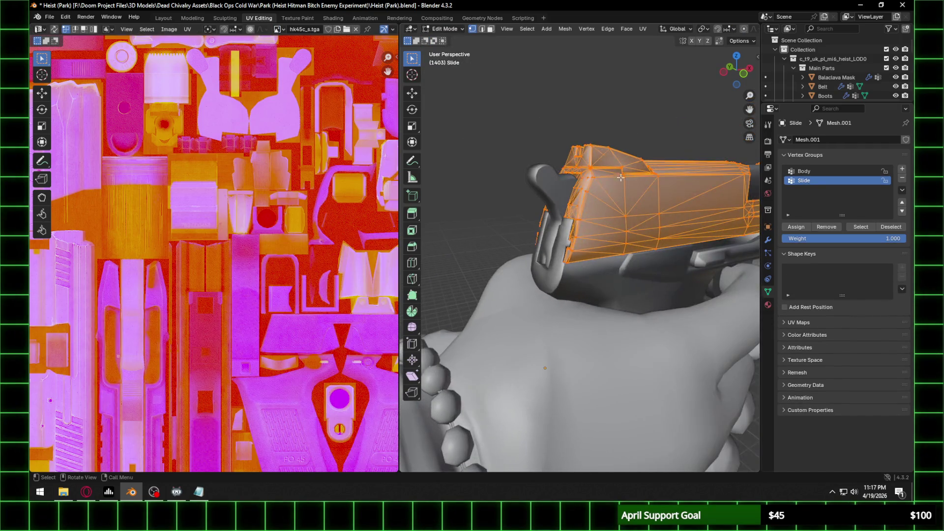
mouse_move(526, 64)
middle_down()
mouse_move(624, 137)
mouse_move(628, 229)
mouse_move(608, 250)
middle_up()
click(608, 250)
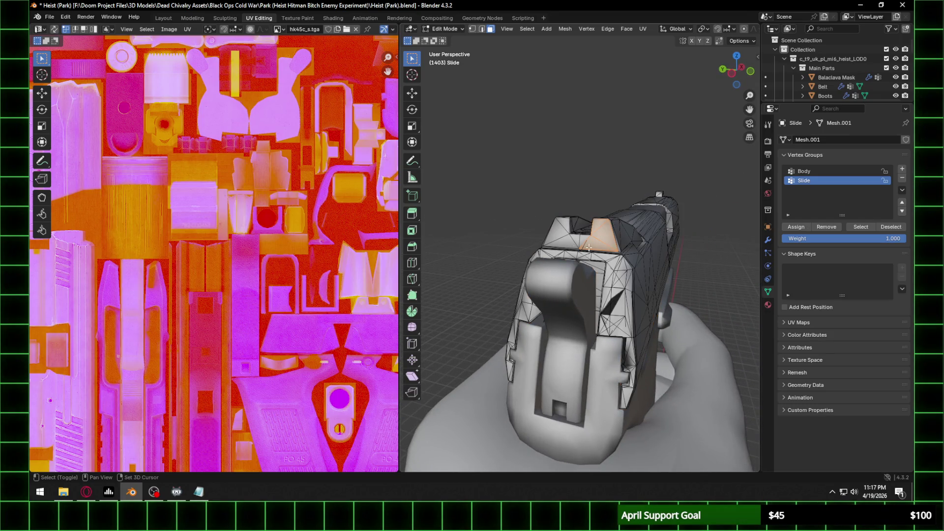
shift+click(560, 235)
scroll(86, 276, down, 5)
scroll(86, 276, up, 3)
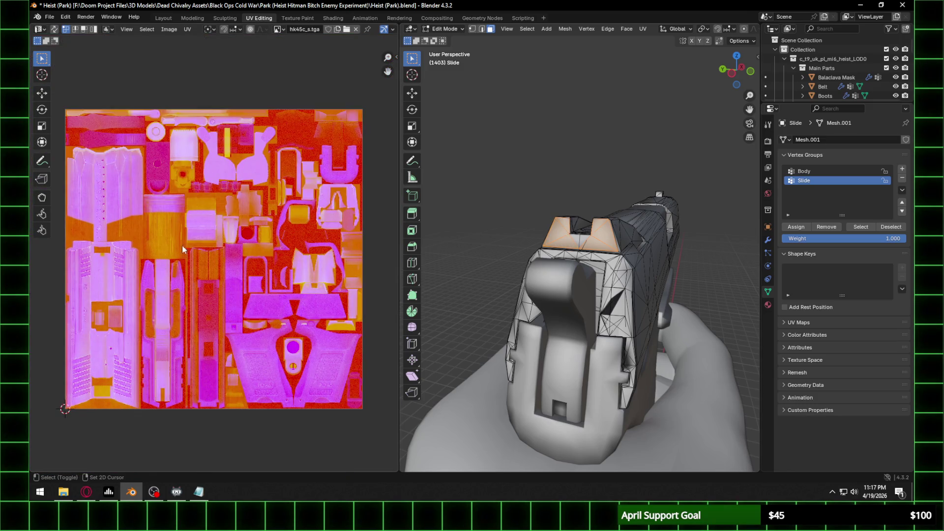
scroll(211, 236, down, 1)
scroll(187, 245, up, 1)
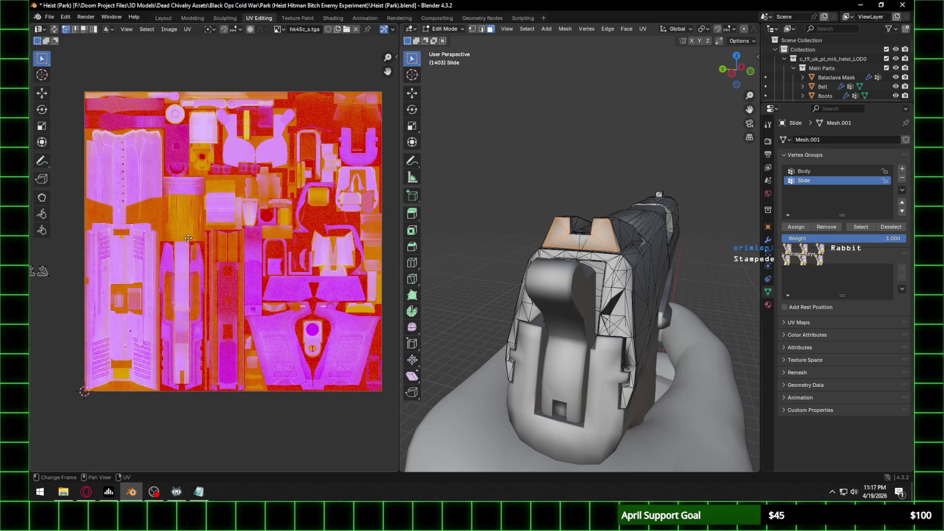
scroll(347, 199, up, 5)
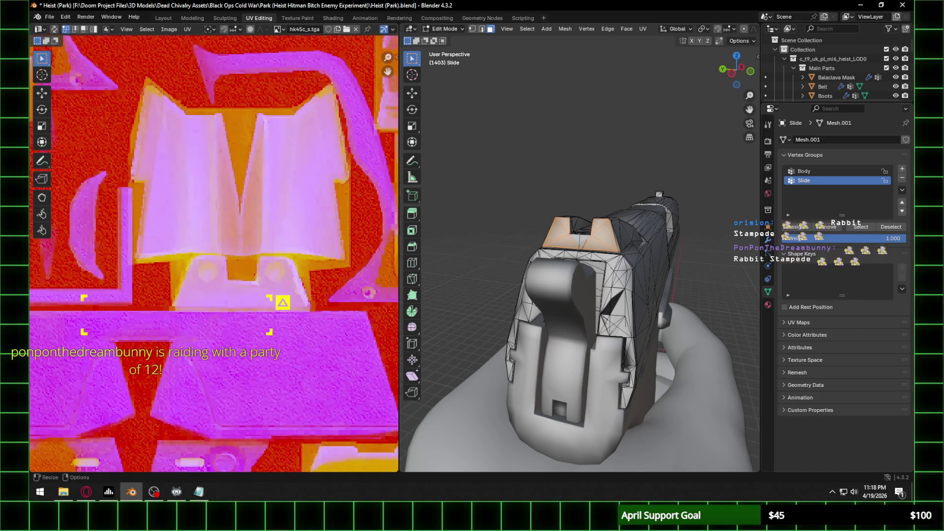
key(alt+Tab)
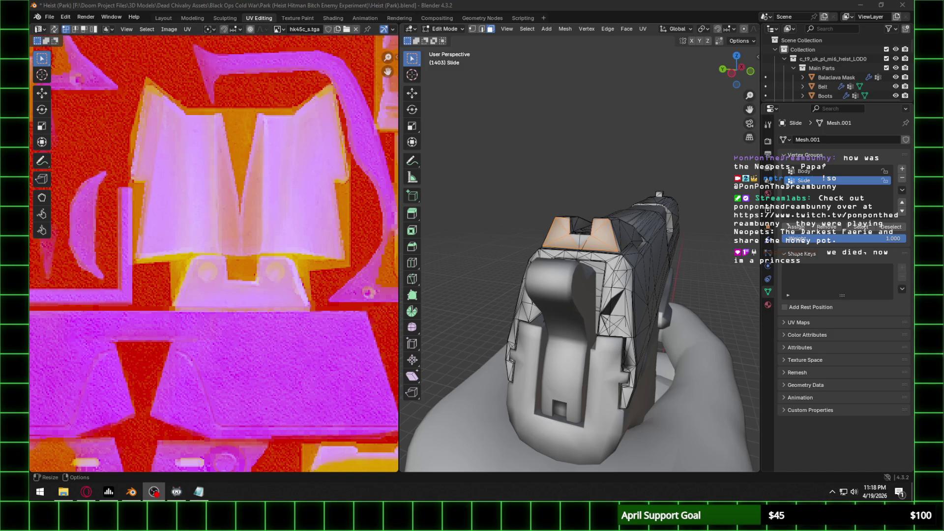
click(167, 21)
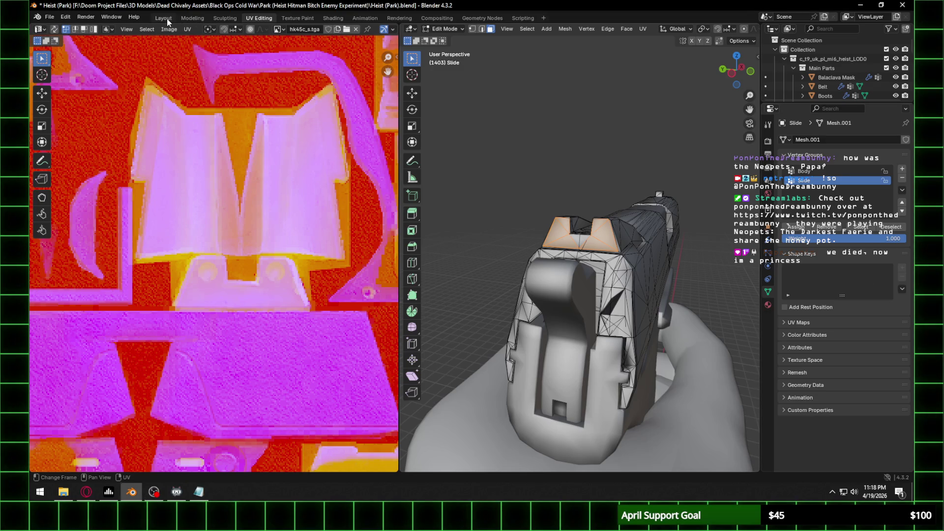
Step: Unlink hk45c_s.tga from the Slide material's Tint, delete the node, and return to Layout
click(164, 19)
middle_drag(386, 165, 494, 184)
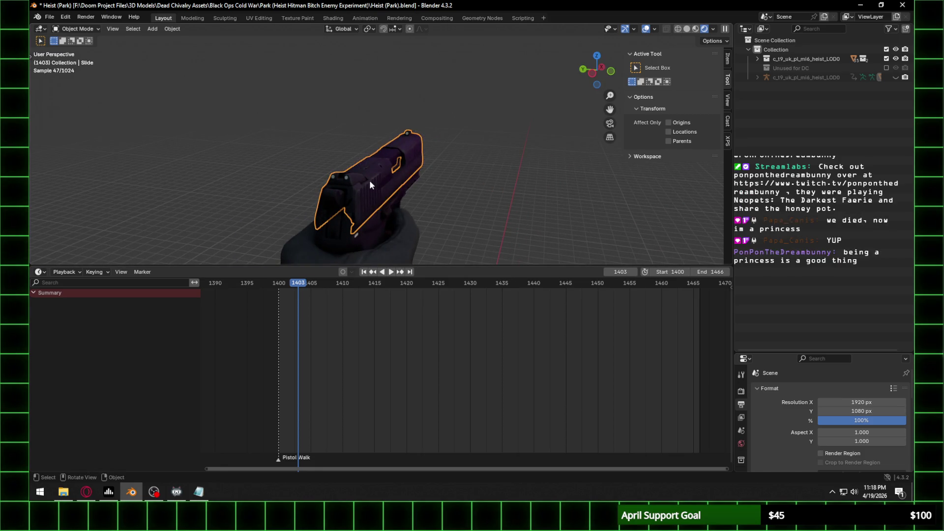
click(331, 17)
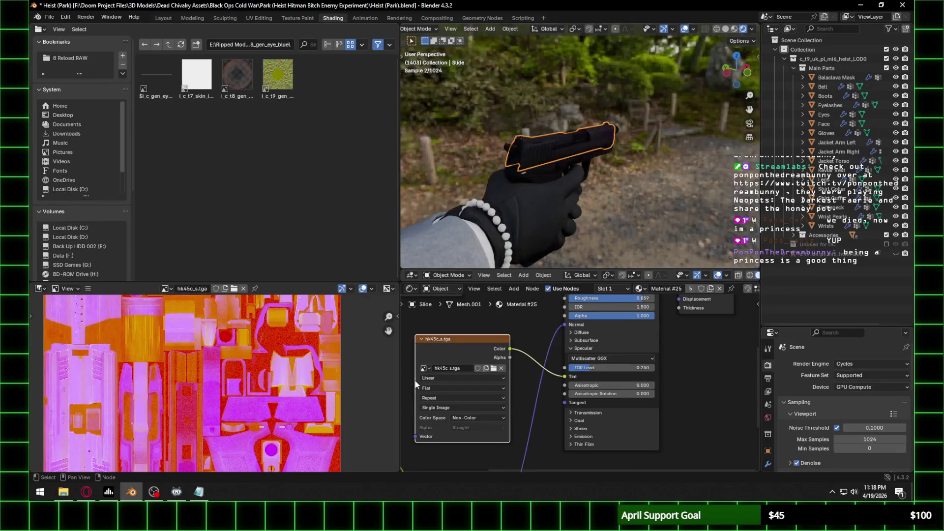
drag(564, 376, 495, 373)
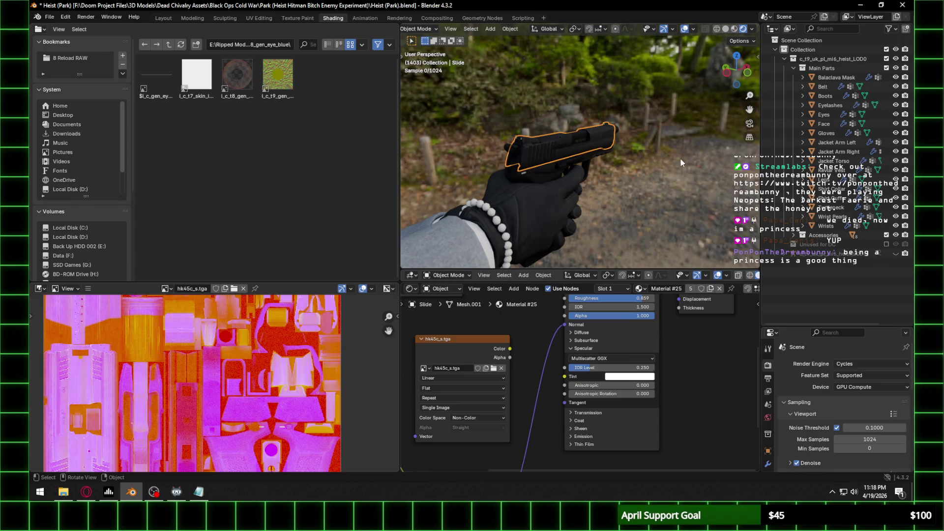
click(456, 348)
key(x)
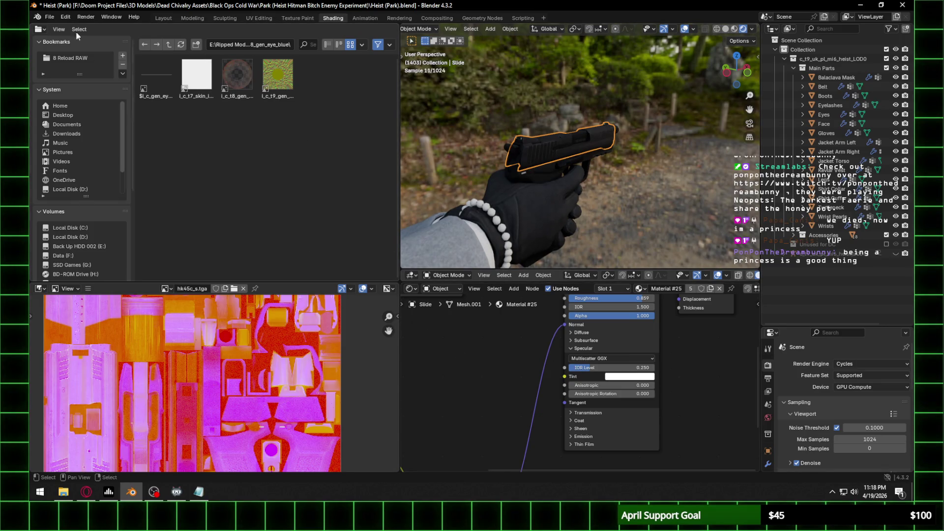
click(163, 18)
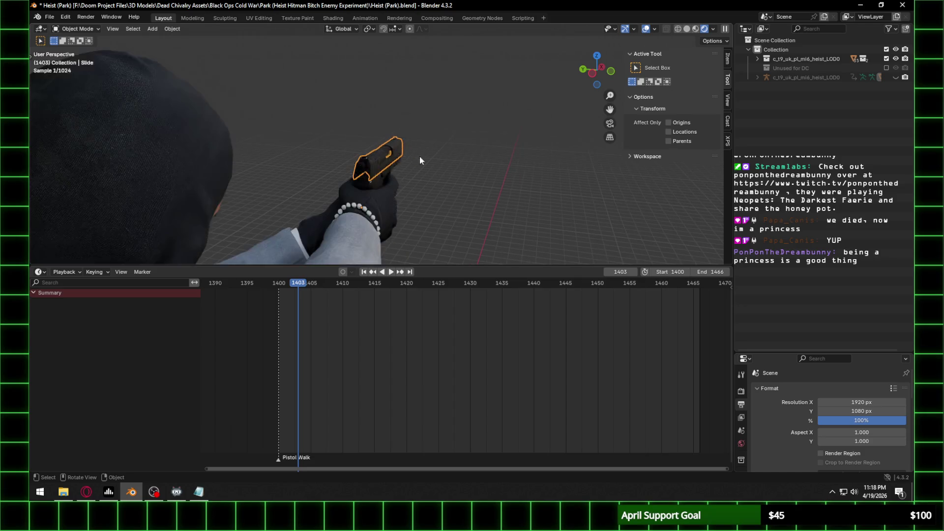
Step: Zoom in on the gloved hand, select Gloves, and hide then unhide it
scroll(354, 181, up, 6)
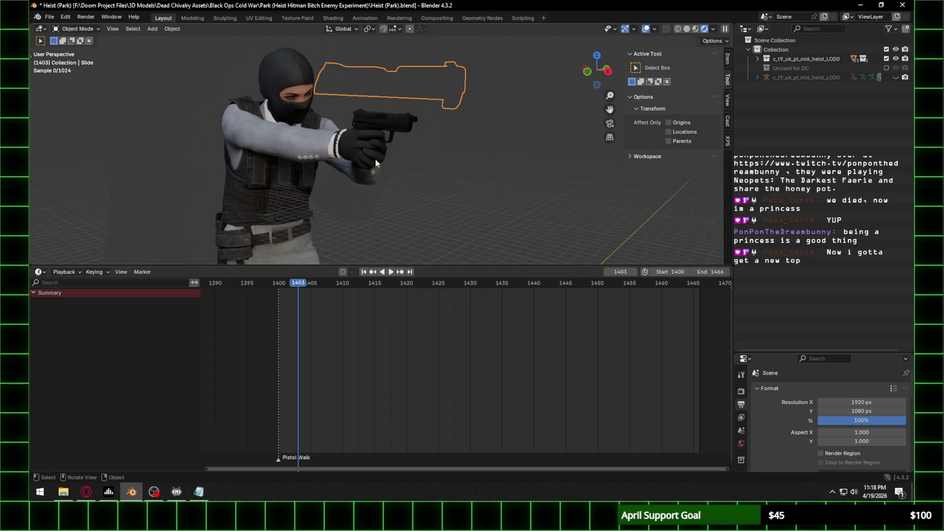
mouse_move(385, 154)
middle_down()
mouse_move(370, 144)
mouse_move(451, 154)
mouse_move(462, 180)
middle_up()
click(462, 180)
key(h)
key(alt+h)
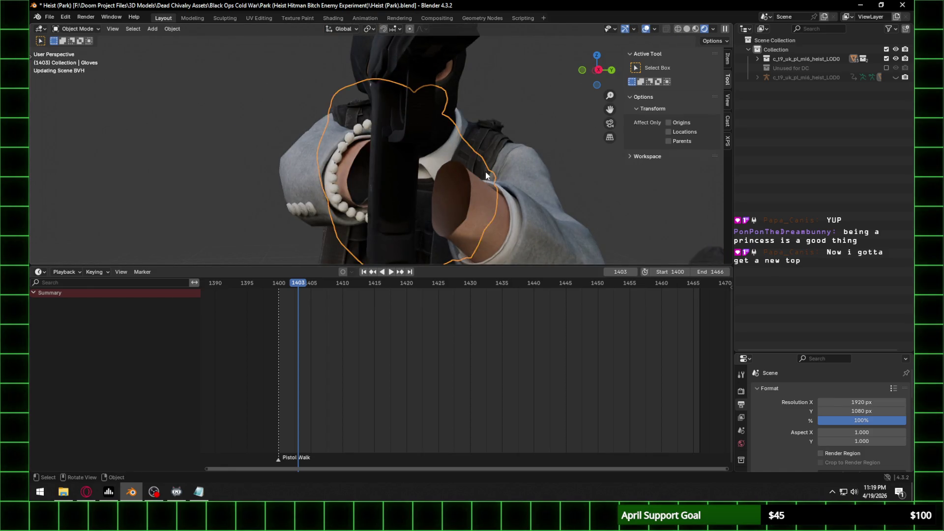
Step: Unhide the character's armature in the Outliner and select it over the glove
click(895, 77)
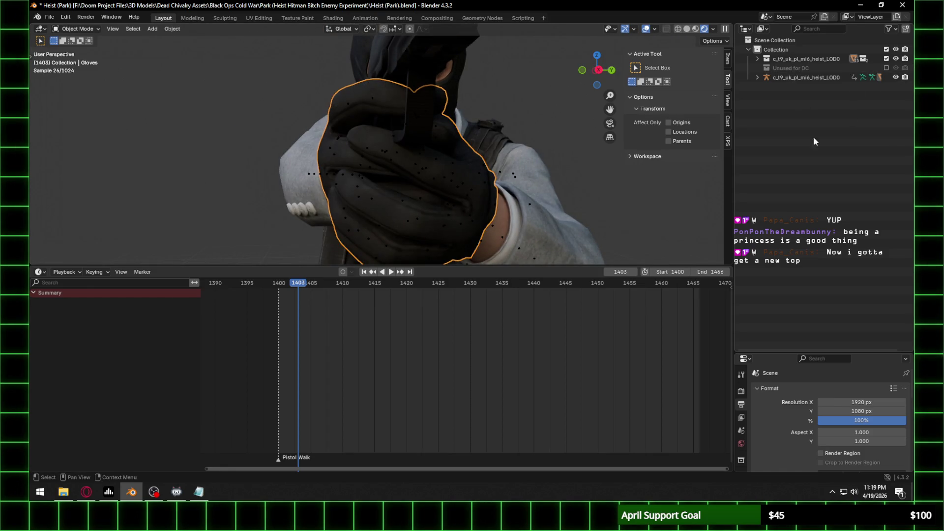
middle_drag(514, 192, 505, 189)
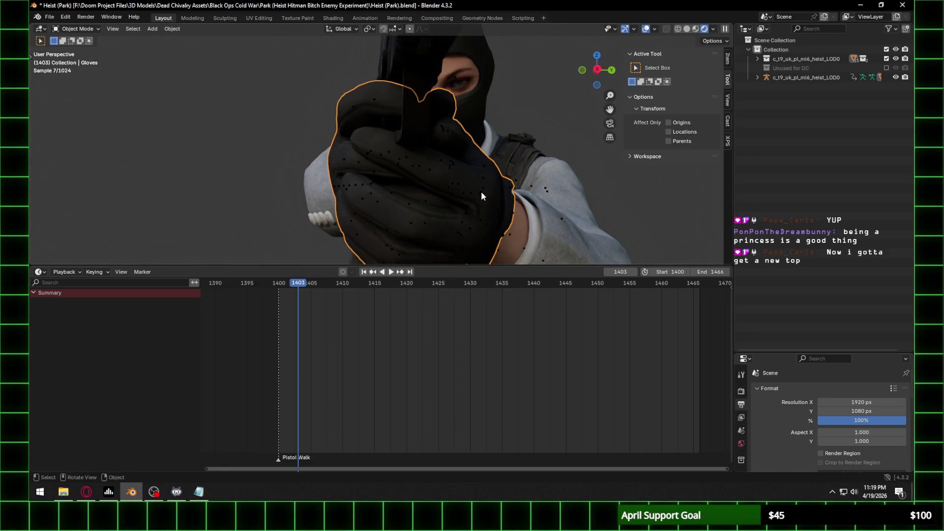
click(482, 195)
click(465, 173)
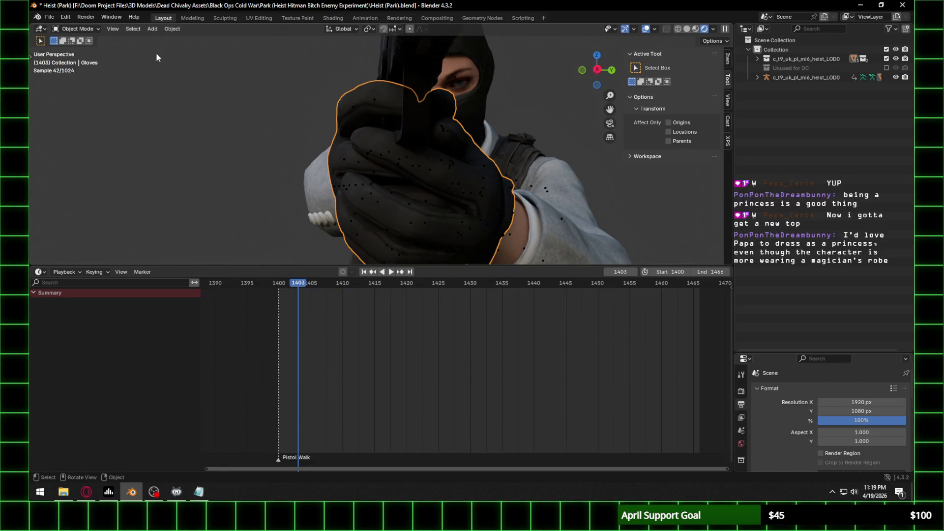
click(87, 29)
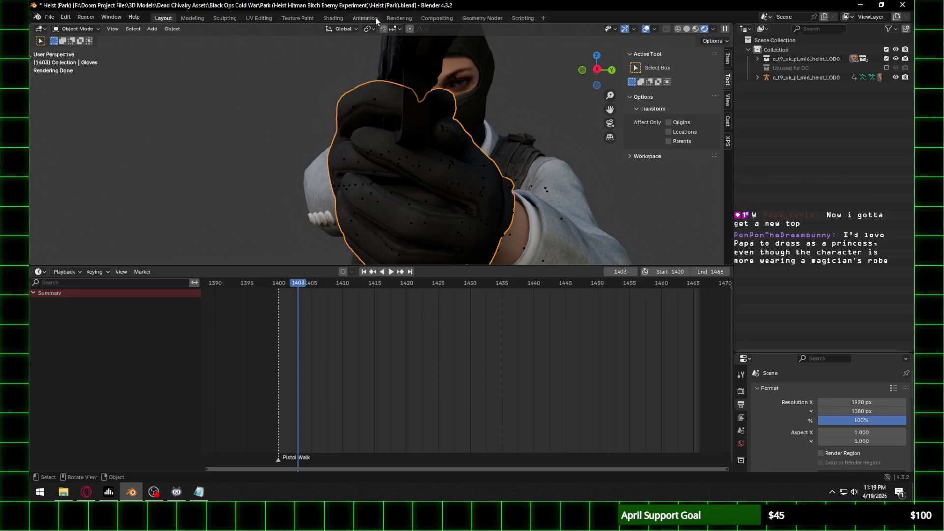
click(483, 193)
Step: Put the armature in Pose Mode and select the j_index_le_1 finger bone
click(76, 28)
click(74, 59)
mouse_move(457, 162)
middle_down()
mouse_move(467, 172)
mouse_move(430, 170)
middle_up()
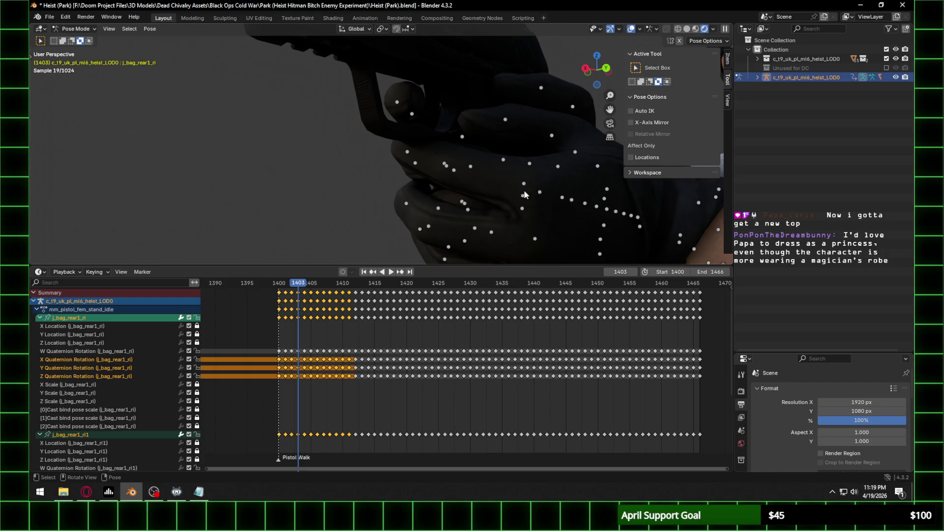
middle_drag(525, 195, 509, 187)
click(574, 199)
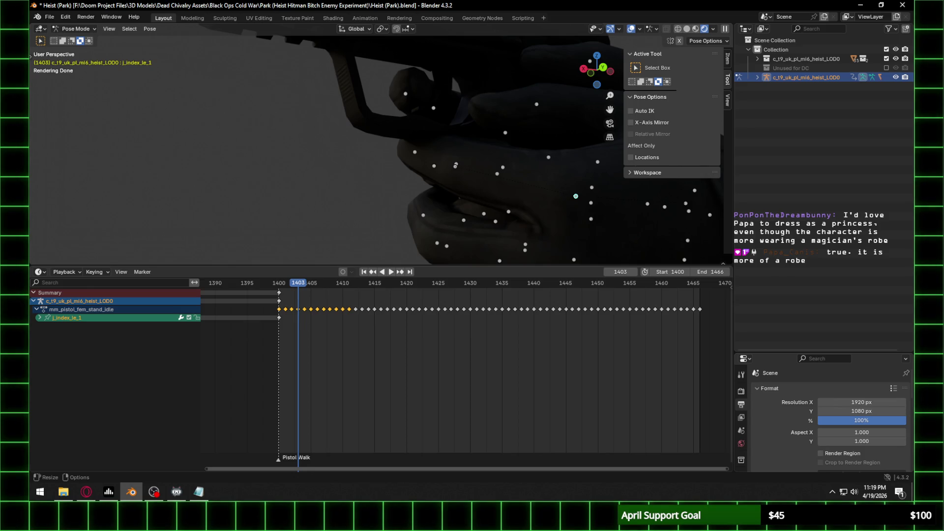
mouse_move(444, 169)
middle_down()
mouse_move(484, 158)
mouse_move(501, 187)
middle_up()
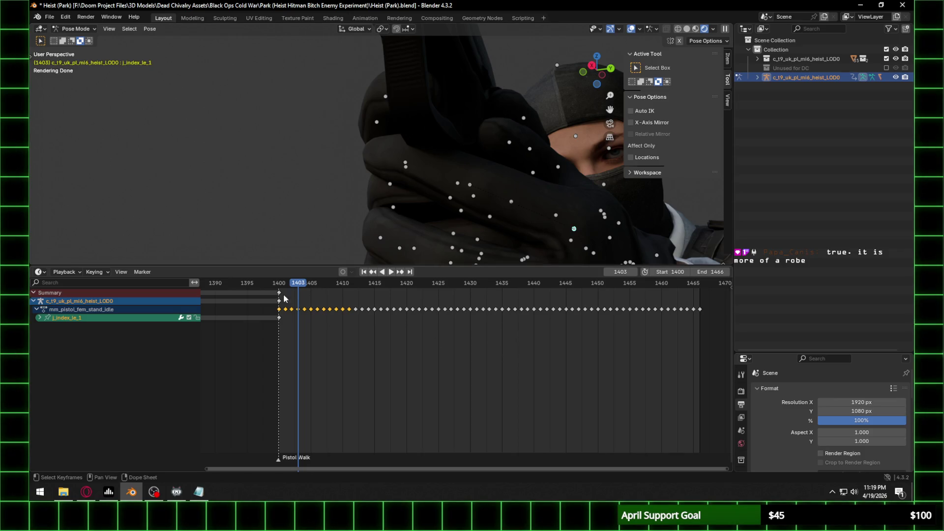
Step: At frame 1400, lock j_index_le_1's XYZ location, XYZ scale and three cast bind pose scale channels
key(shift+Left)
mouse_move(448, 170)
middle_down()
mouse_move(497, 187)
mouse_move(479, 172)
middle_up()
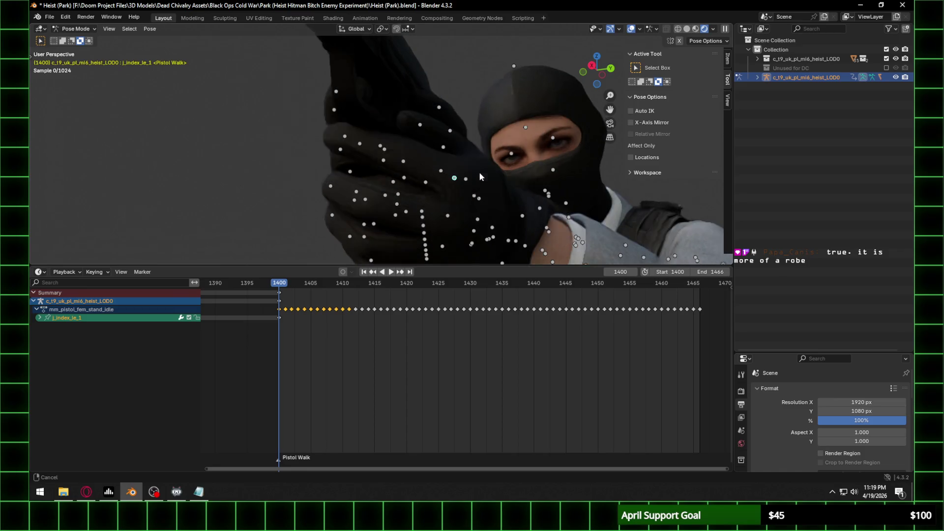
click(40, 318)
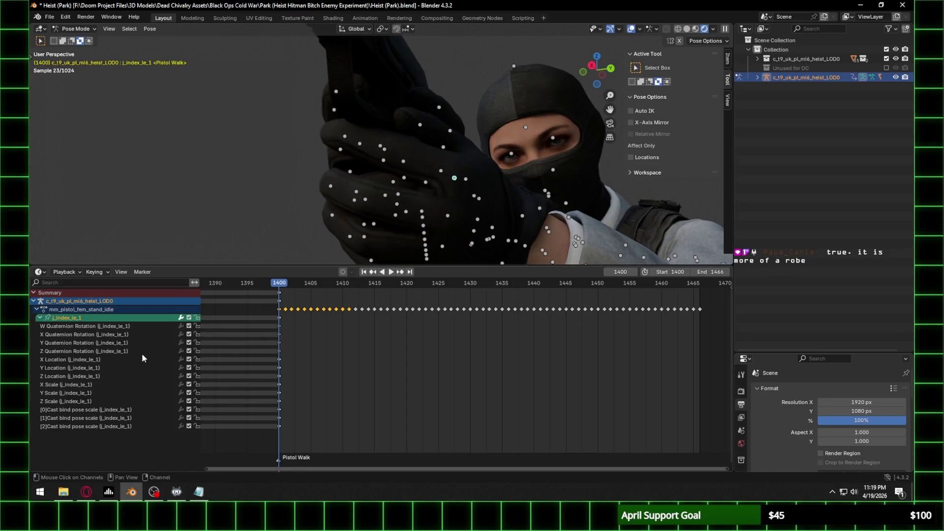
click(197, 360)
click(197, 368)
click(197, 376)
click(197, 385)
click(197, 392)
click(197, 401)
click(197, 410)
click(197, 418)
click(197, 426)
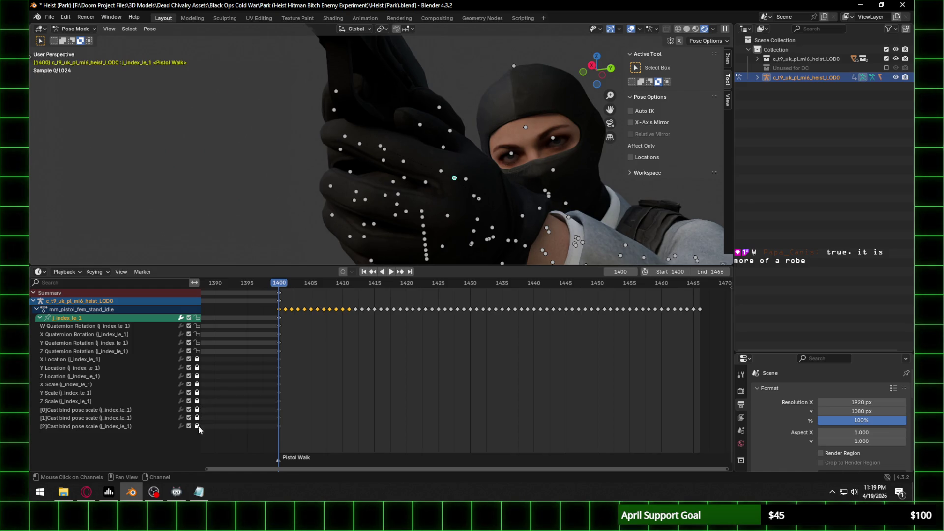
Step: In the Graph Editor, lock j_index_le_1's W, X and Y quaternion rotation channels
click(40, 272)
click(167, 317)
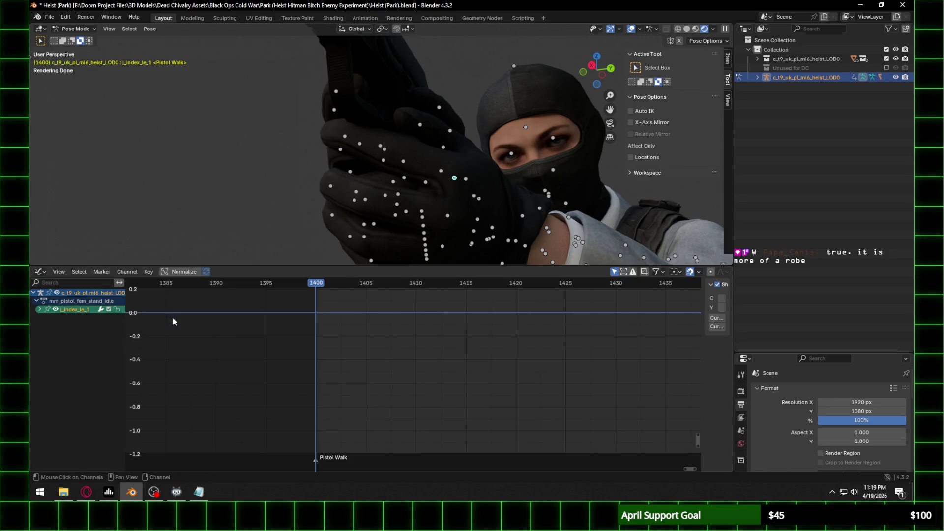
click(40, 310)
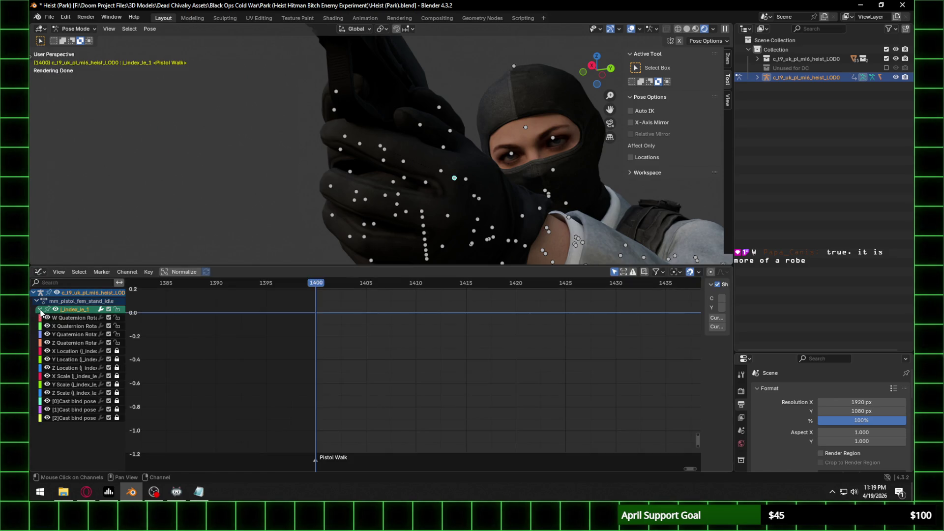
click(117, 334)
click(117, 326)
click(117, 317)
Step: Lock Z rotation, unlock Y rotation, and shift the Y rotation curve down in value
scroll(378, 355, down, 2)
scroll(423, 353, down, 3)
scroll(387, 347, up, 2)
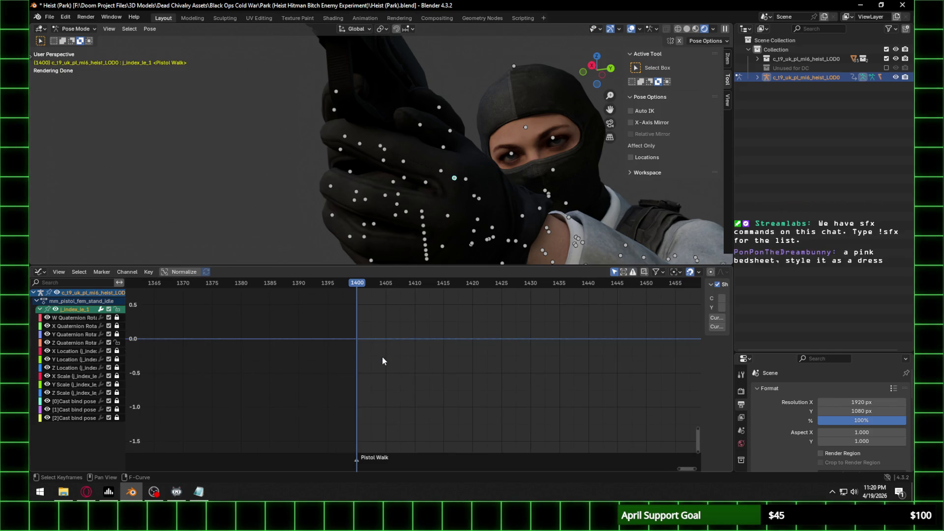
key(g)
key(Escape)
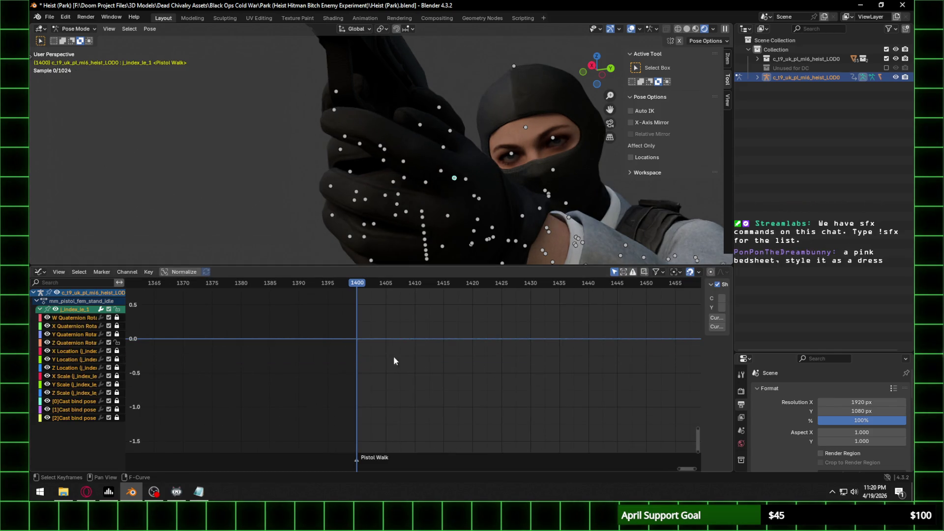
click(116, 342)
click(116, 334)
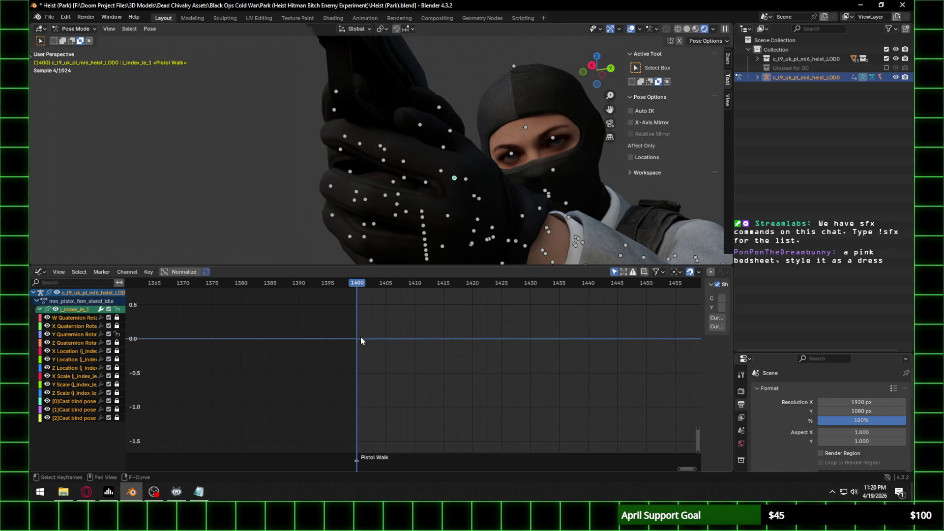
key(g)
key(y)
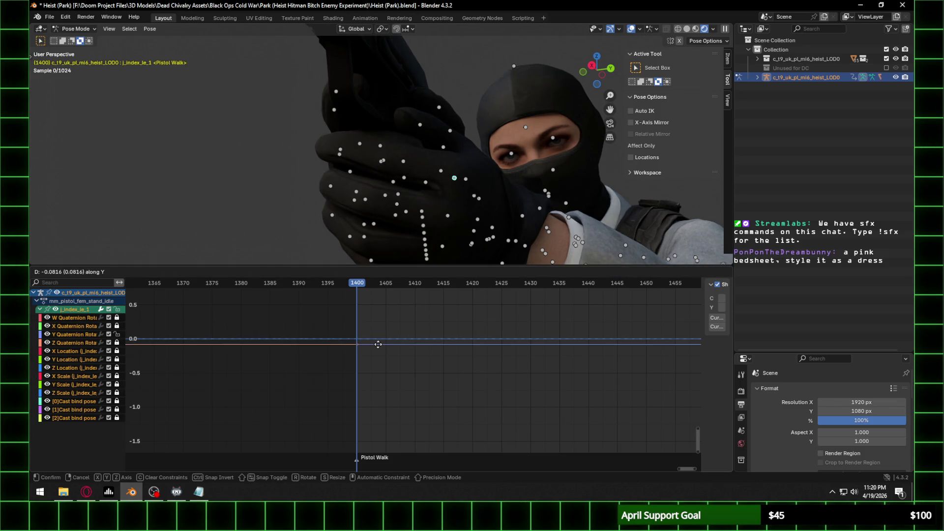
click(377, 344)
Step: Nudge the rotation curve slightly again in value after checking the finger pose
middle_drag(453, 196, 462, 205)
key(g)
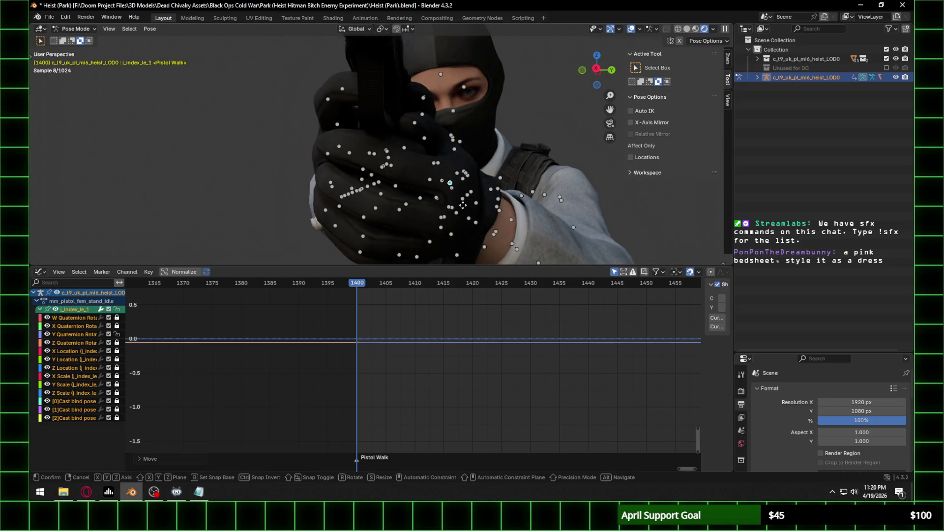
key(y)
key(Escape)
key(g)
key(y)
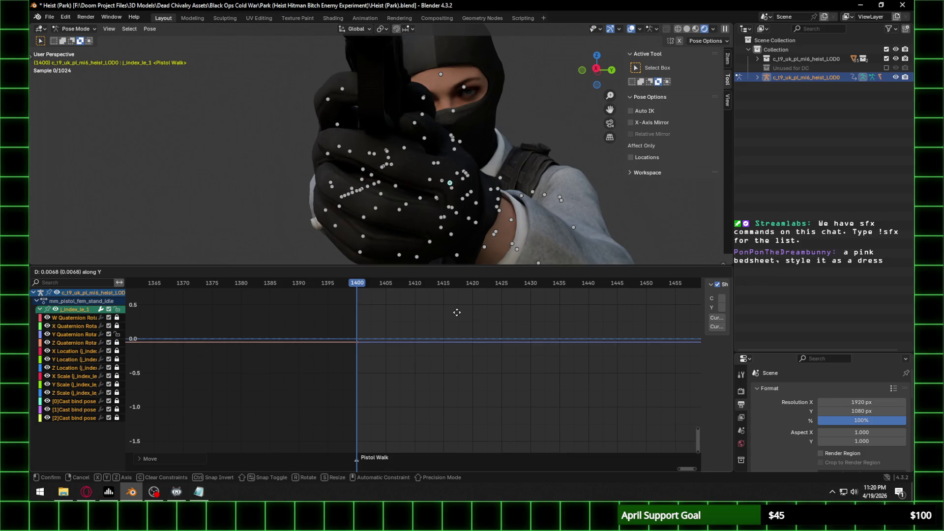
click(457, 316)
Step: Select j_index_le_2 and lock its rotation, location and cast bind pose channels
click(395, 167)
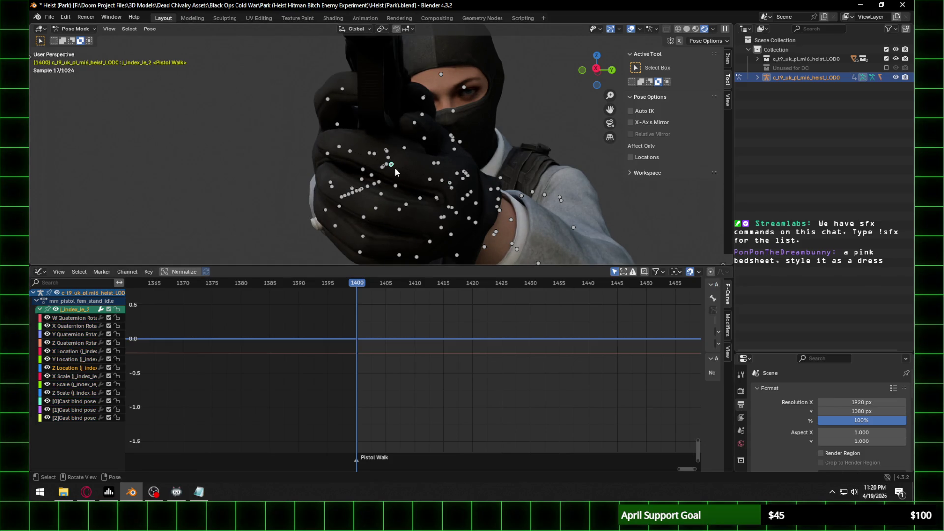
click(122, 320)
click(118, 325)
click(117, 317)
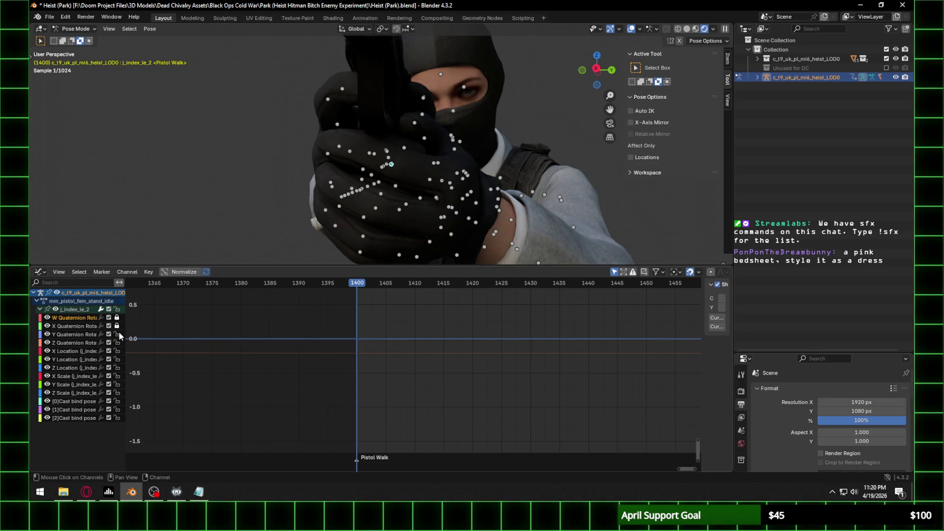
click(117, 351)
click(117, 342)
click(117, 400)
drag(117, 410, 117, 418)
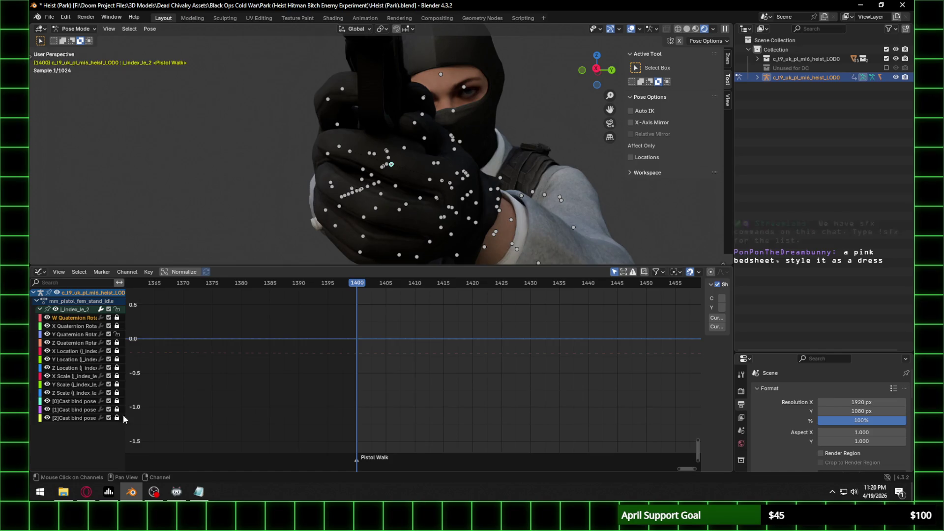